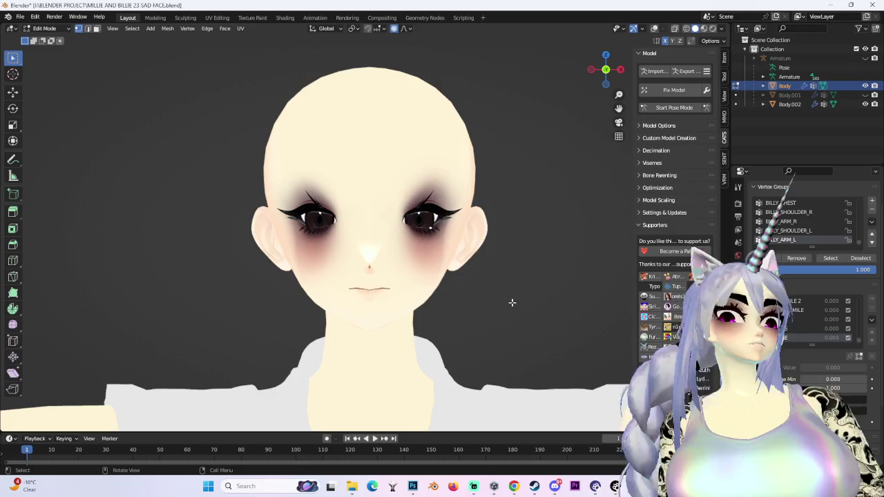
# Step: Softly reshape the mouth and lower face with three proportional moves
pyautogui.press('g')
pyautogui.click(460, 315)
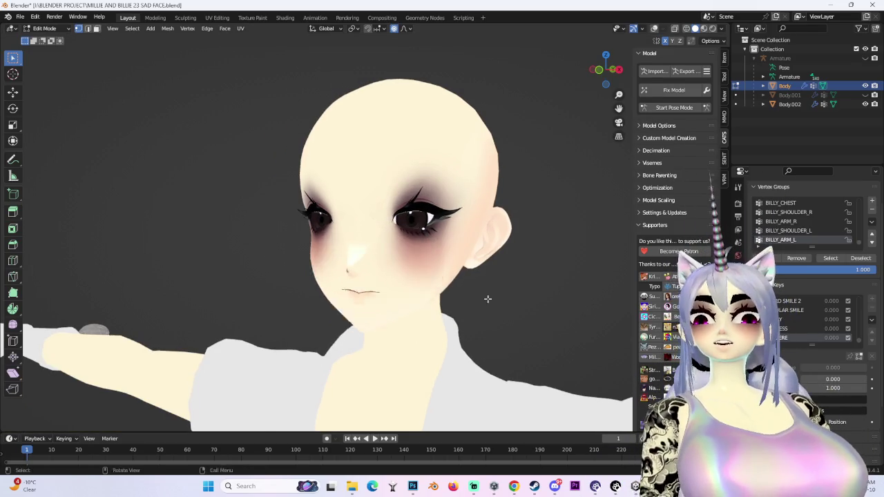
pyautogui.press('g')
pyautogui.scroll(6, 425, 304)
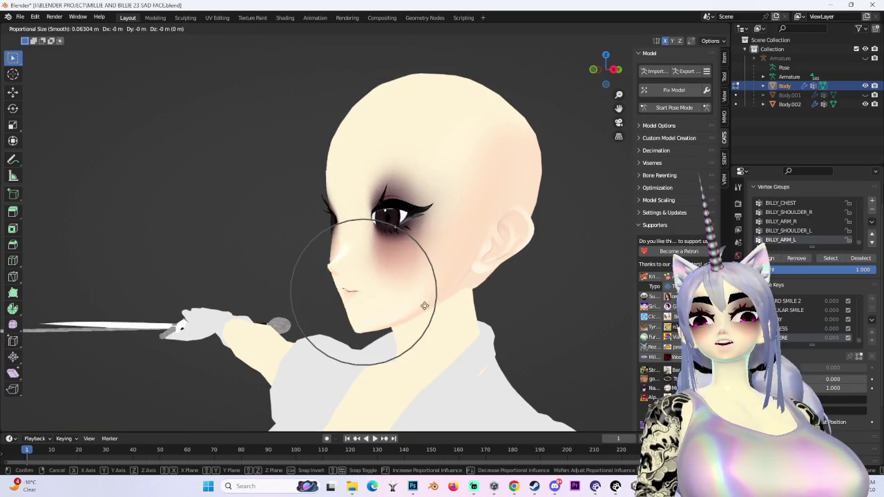
pyautogui.click(398, 313)
pyautogui.moveTo(397, 313)
pyautogui.mouseDown(button='middle')
pyautogui.moveTo(466, 301)
pyautogui.moveTo(364, 303)
pyautogui.mouseUp(button='middle')
pyautogui.press('g')
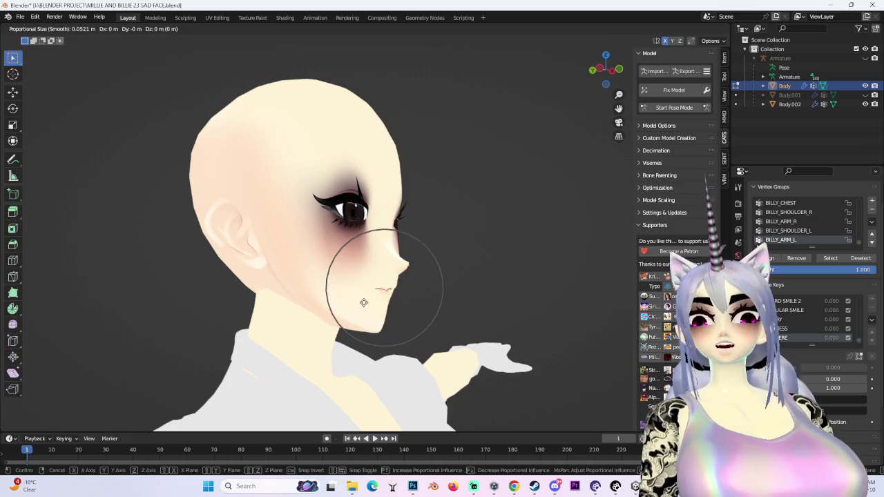
pyautogui.click(399, 306)
# Step: Try soft moves on the mouth corner, cancelling them and checking the falloff shape options
pyautogui.moveTo(523, 290); pyautogui.dragTo(469, 293, button='middle')
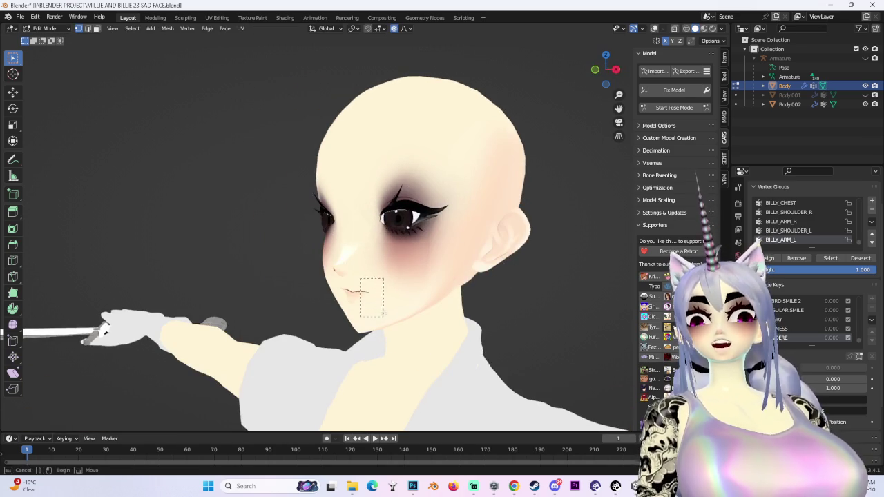
pyautogui.press('g')
pyautogui.rightClick(361, 312)
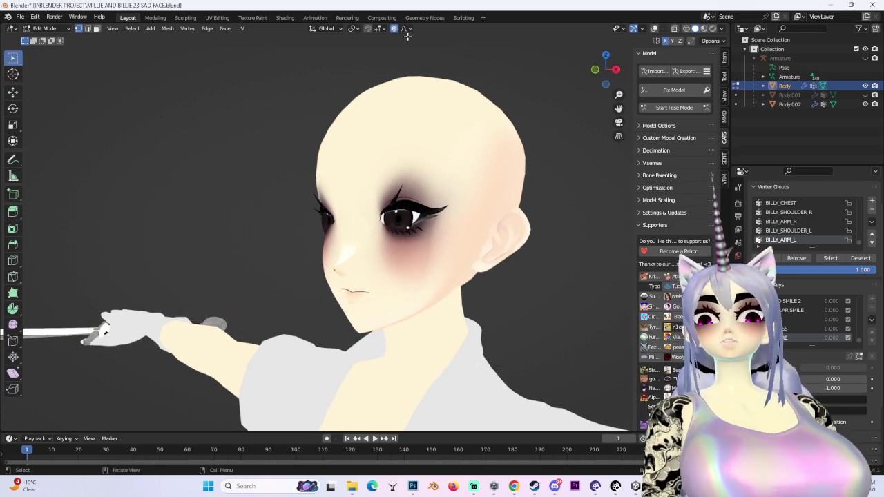
pyautogui.click(408, 30)
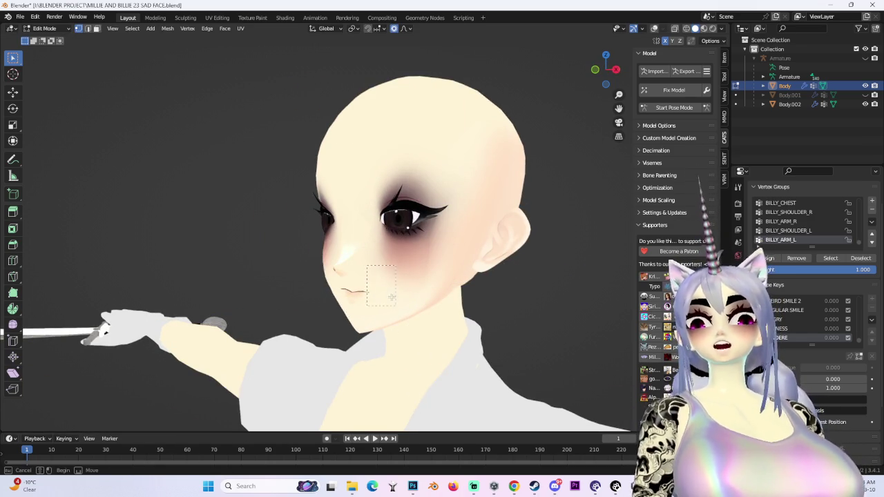
pyautogui.moveTo(391, 297); pyautogui.dragTo(392, 298)
pyautogui.press('g')
pyautogui.rightClick(525, 297)
pyautogui.moveTo(532, 292); pyautogui.dragTo(429, 283, button='middle')
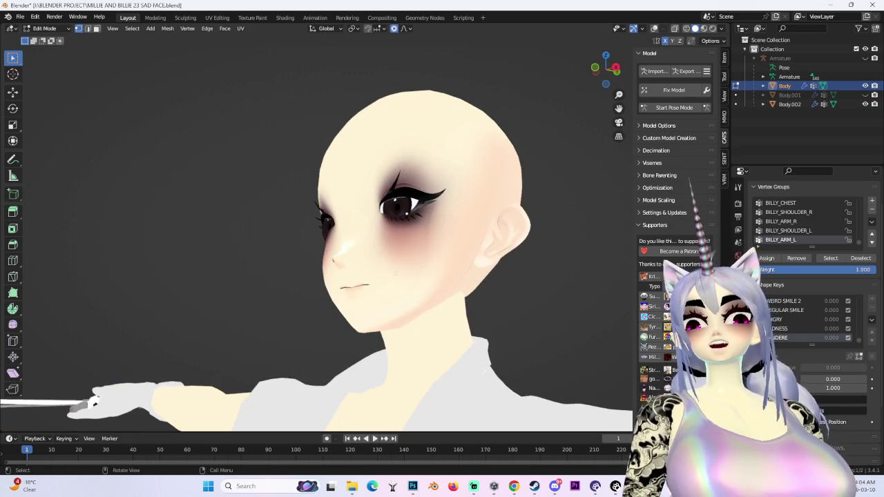
# Step: Shift the mouth-corner vertices along the Y axis, then softly move the lower face again
pyautogui.moveTo(361, 301); pyautogui.dragTo(361, 302)
pyautogui.press('g')
pyautogui.press('y')
pyautogui.click(327, 297)
pyautogui.moveTo(327, 298)
pyautogui.mouseDown(button='middle')
pyautogui.moveTo(388, 295)
pyautogui.moveTo(370, 311)
pyautogui.mouseUp(button='middle')
pyautogui.press('g')
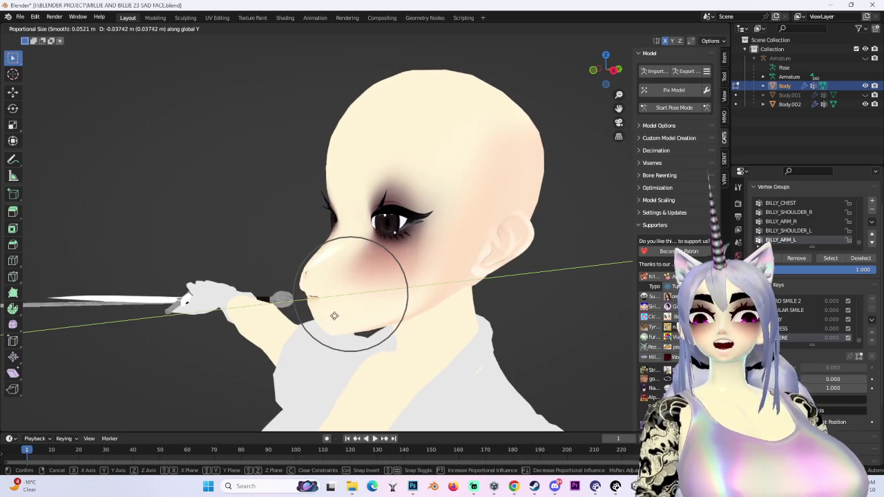
pyautogui.click(321, 317)
# Step: Make one more soft mouth adjustment and inspect the face from the front
pyautogui.moveTo(321, 316)
pyautogui.mouseDown(button='middle')
pyautogui.moveTo(516, 310)
pyautogui.moveTo(472, 323)
pyautogui.moveTo(343, 277)
pyautogui.mouseUp(button='middle')
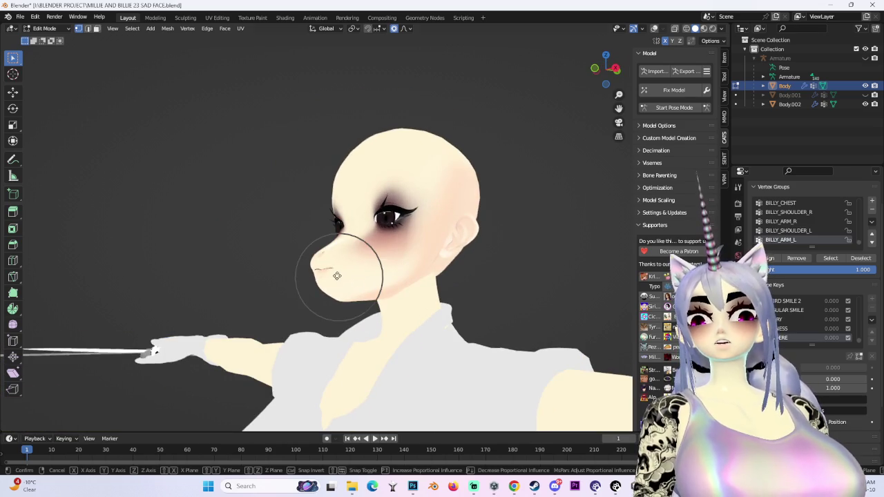
pyautogui.press('g')
pyautogui.click(325, 318)
pyautogui.moveTo(325, 317)
pyautogui.mouseDown(button='middle')
pyautogui.moveTo(453, 252)
pyautogui.moveTo(438, 259)
pyautogui.moveTo(434, 279)
pyautogui.moveTo(457, 276)
pyautogui.moveTo(442, 290)
pyautogui.moveTo(474, 282)
pyautogui.moveTo(503, 290)
pyautogui.moveTo(446, 284)
pyautogui.mouseUp(button='middle')
pyautogui.scroll(2, 441, 290)
pyautogui.scroll(3, 445, 292)
pyautogui.scroll(-2, 445, 292)
# Step: Unhide the pink hair objects Body.001 and Body.002 and look over the model
pyautogui.moveTo(867, 105); pyautogui.dragTo(864, 94)
pyautogui.moveTo(483, 290)
pyautogui.mouseDown(button='middle')
pyautogui.moveTo(458, 382)
pyautogui.moveTo(508, 315)
pyautogui.mouseUp(button='middle')
pyautogui.moveTo(528, 169)
pyautogui.mouseDown(button='middle')
pyautogui.moveTo(486, 173)
pyautogui.moveTo(458, 209)
pyautogui.mouseUp(button='middle')
pyautogui.scroll(2, 534, 203)
pyautogui.moveTo(535, 203)
pyautogui.mouseDown(button='middle')
pyautogui.moveTo(540, 196)
pyautogui.moveTo(524, 221)
pyautogui.moveTo(560, 298)
pyautogui.mouseUp(button='middle')
pyautogui.scroll(-2, 524, 221)
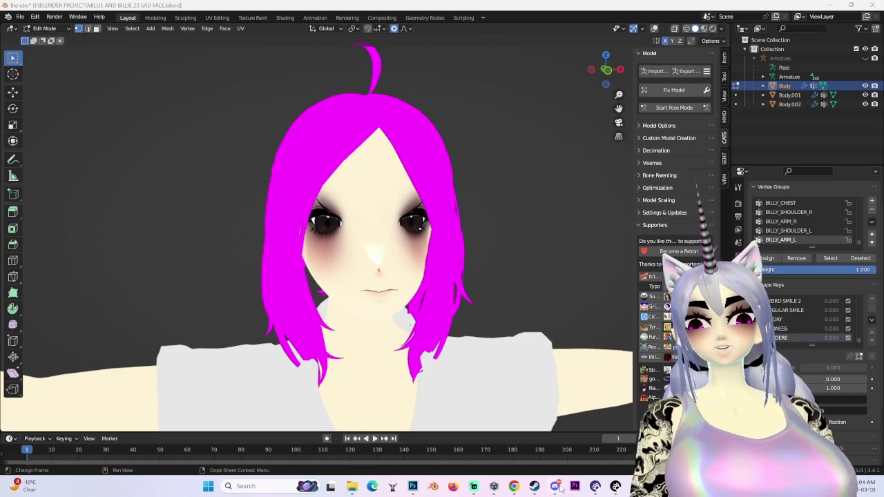
pyautogui.hotkey('alt', 'Tab')
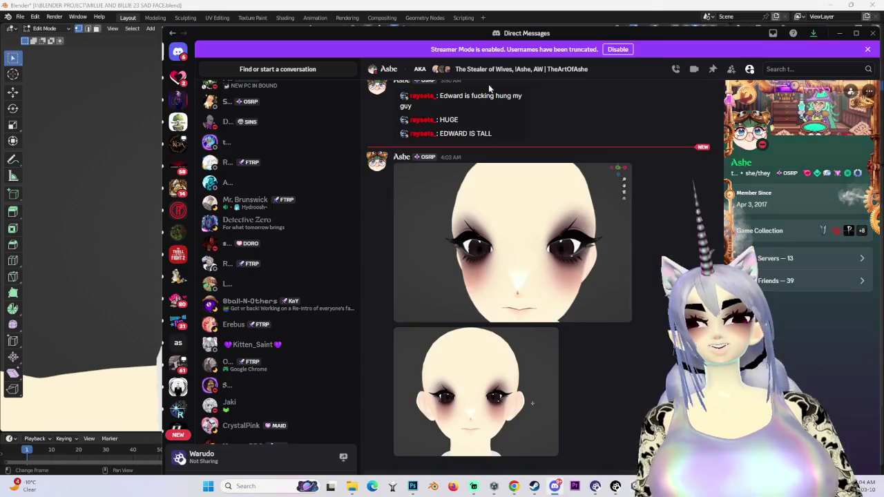
# Step: Open the shared face render full size and zoom into its eyes
pyautogui.click(525, 326)
pyautogui.click(555, 270)
pyautogui.click(558, 338)
pyautogui.click(535, 295)
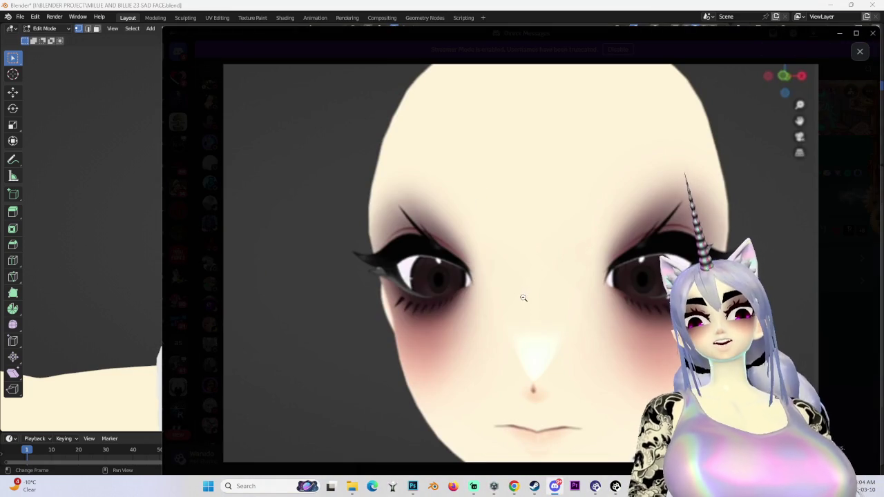
pyautogui.press('Escape')
# Step: View the lower and upper face renders, then minimize Discord
pyautogui.click(474, 384)
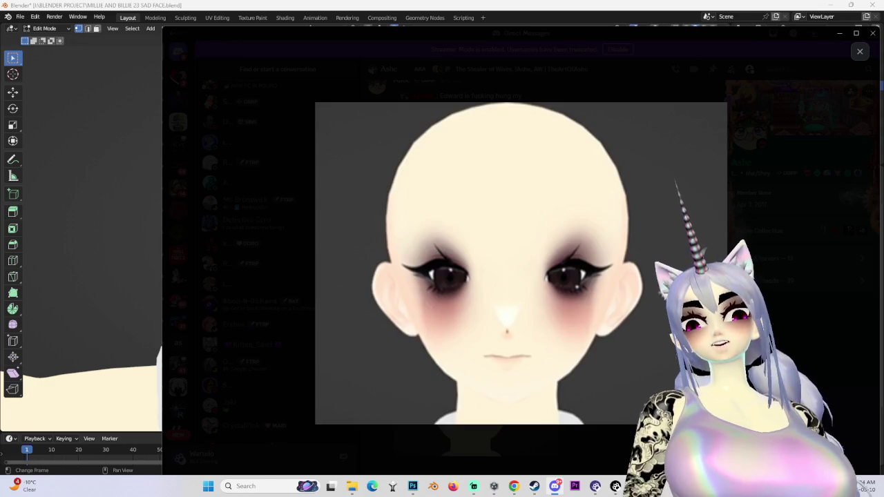
pyautogui.press('Escape')
pyautogui.scroll(3, 504, 231)
pyautogui.scroll(-3, 503, 231)
pyautogui.click(528, 255)
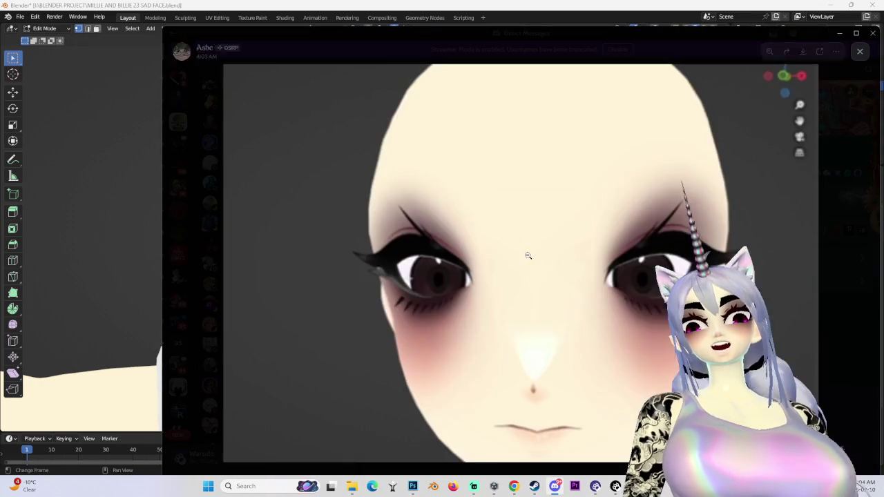
pyautogui.click(527, 255)
pyautogui.click(859, 51)
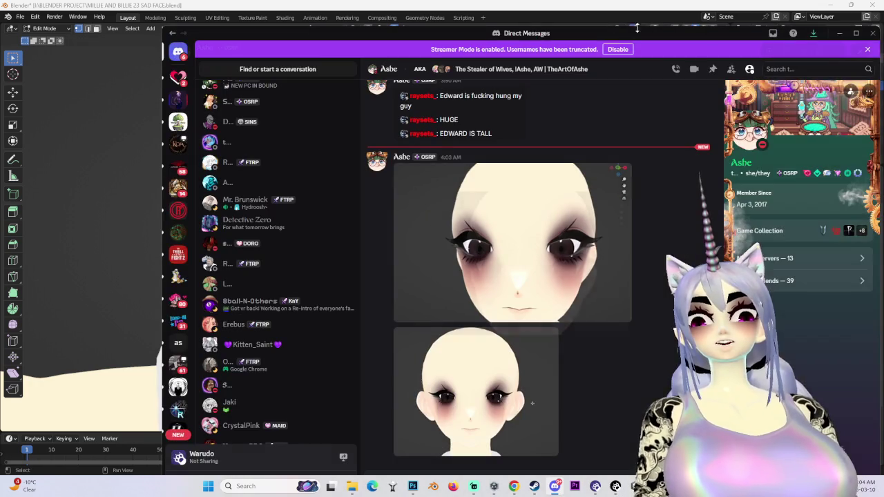
pyautogui.click(839, 33)
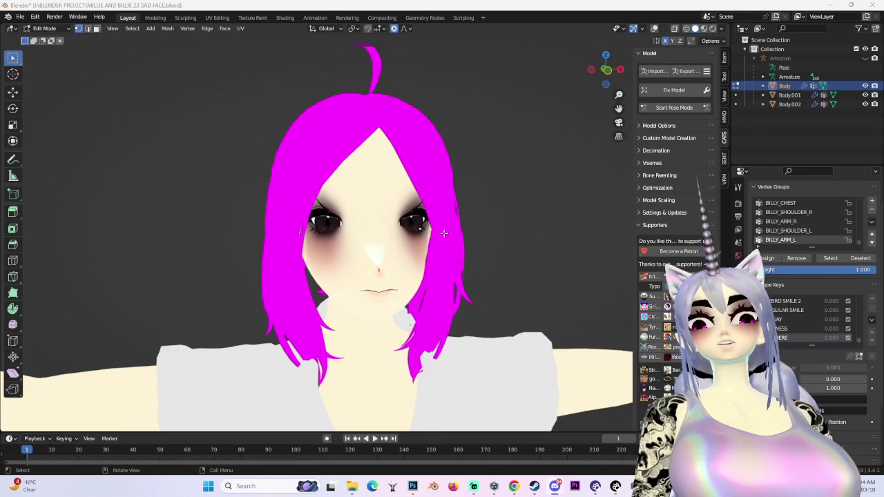
# Step: Center the eyes in a front view and scale the eye area up with proportional falloff
pyautogui.moveTo(535, 239); pyautogui.dragTo(483, 241, button='middle')
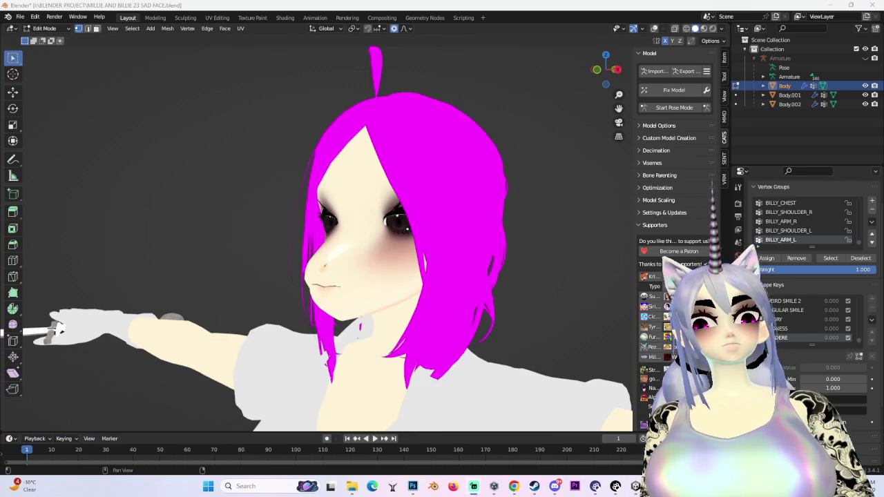
pyautogui.scroll(-4, 424, 201)
pyautogui.moveTo(485, 193)
pyautogui.mouseDown(button='middle')
pyautogui.moveTo(405, 262)
pyautogui.moveTo(472, 288)
pyautogui.moveTo(499, 286)
pyautogui.moveTo(467, 276)
pyautogui.mouseUp(button='middle')
pyautogui.scroll(3, 468, 276)
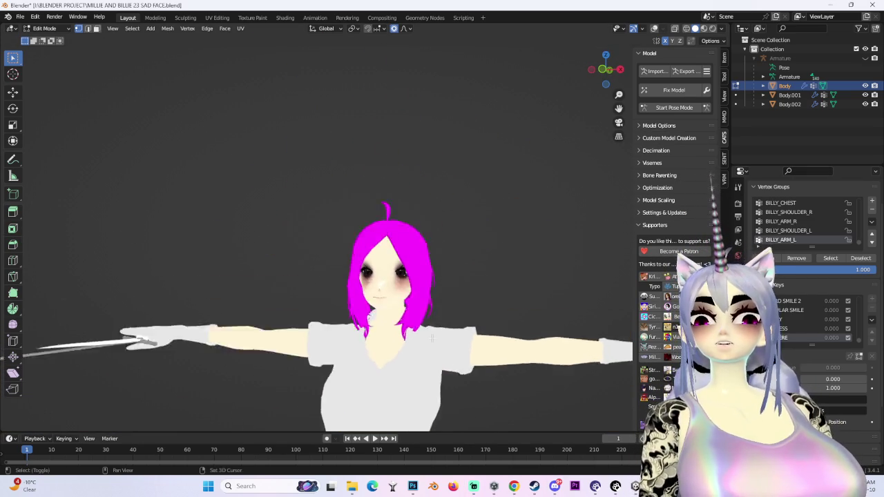
pyautogui.scroll(5, 400, 358)
pyautogui.keyDown('shift'); pyautogui.moveTo(400, 358); pyautogui.dragTo(400, 294, button='middle'); pyautogui.keyUp('shift')
pyautogui.press('s')
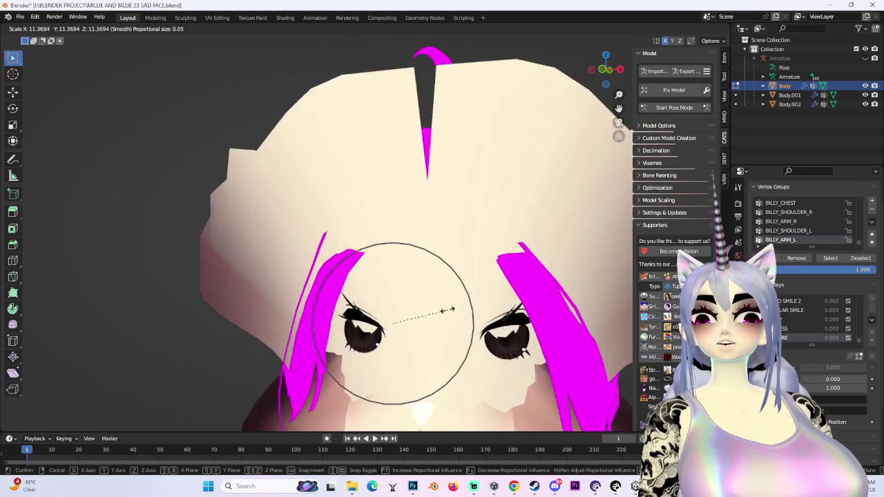
pyautogui.click(395, 319)
# Step: Inspect the enlarged eyes from front and side, then reveal the hidden eyebrow geometry with Alt+H
pyautogui.scroll(-6, 395, 320)
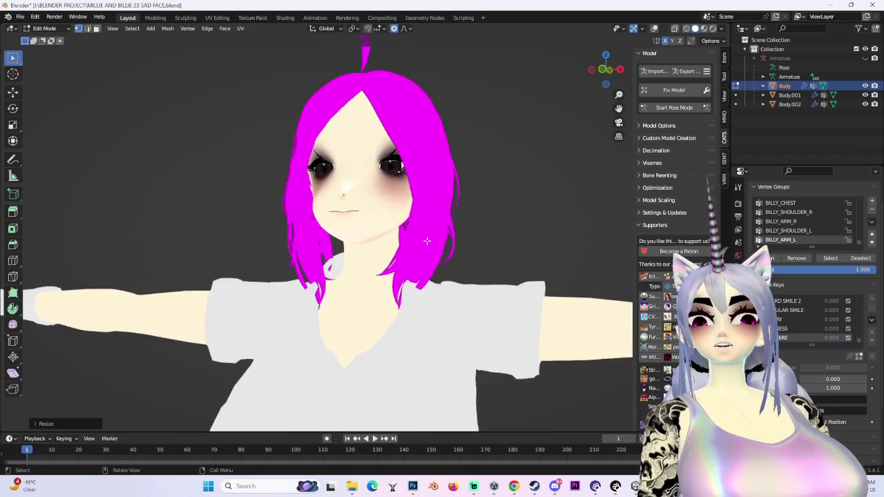
pyautogui.moveTo(395, 320)
pyautogui.mouseDown(button='middle')
pyautogui.moveTo(402, 205)
pyautogui.moveTo(479, 228)
pyautogui.moveTo(491, 309)
pyautogui.mouseUp(button='middle')
pyautogui.scroll(4, 402, 205)
pyautogui.scroll(3, 490, 310)
pyautogui.click(617, 69)
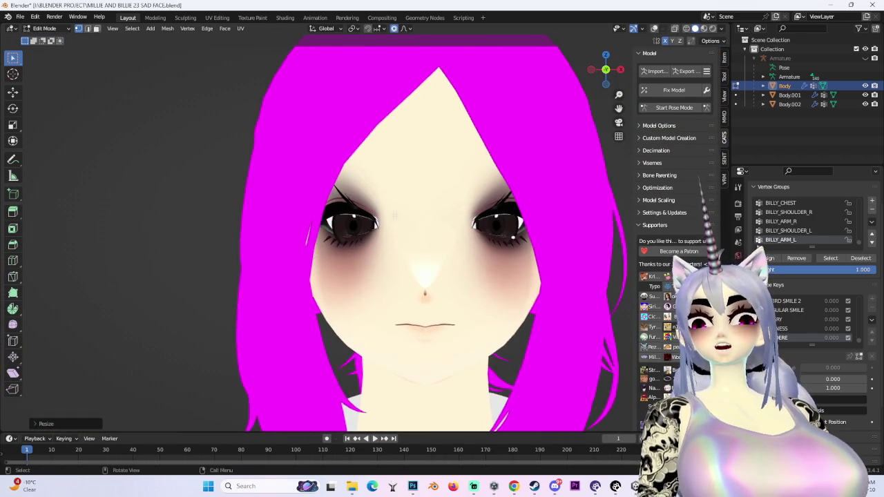
pyautogui.scroll(-2, 426, 284)
pyautogui.moveTo(371, 216)
pyautogui.mouseDown(button='middle')
pyautogui.moveTo(394, 243)
pyautogui.moveTo(381, 250)
pyautogui.moveTo(398, 246)
pyautogui.moveTo(373, 247)
pyautogui.moveTo(425, 242)
pyautogui.moveTo(424, 228)
pyautogui.mouseUp(button='middle')
pyautogui.scroll(2, 382, 251)
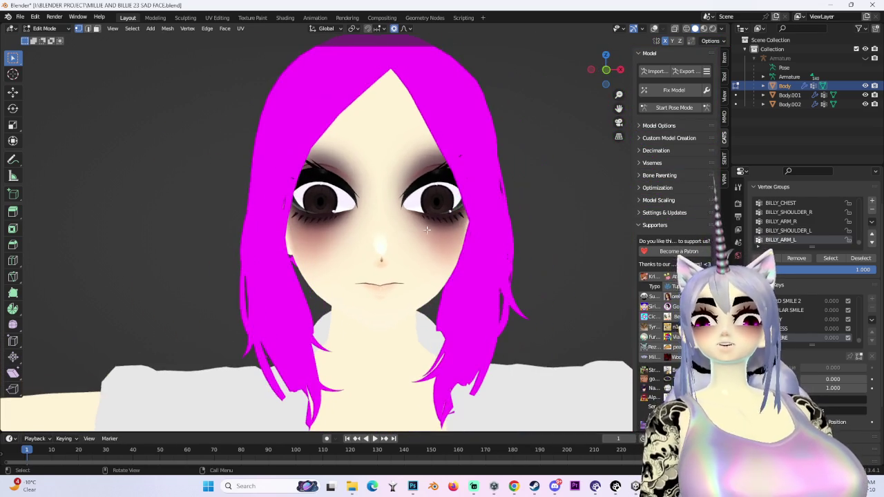
pyautogui.keyDown('ctrl'); pyautogui.moveTo(605, 69); pyautogui.dragTo(580, 250, button='middle'); pyautogui.keyUp('ctrl')
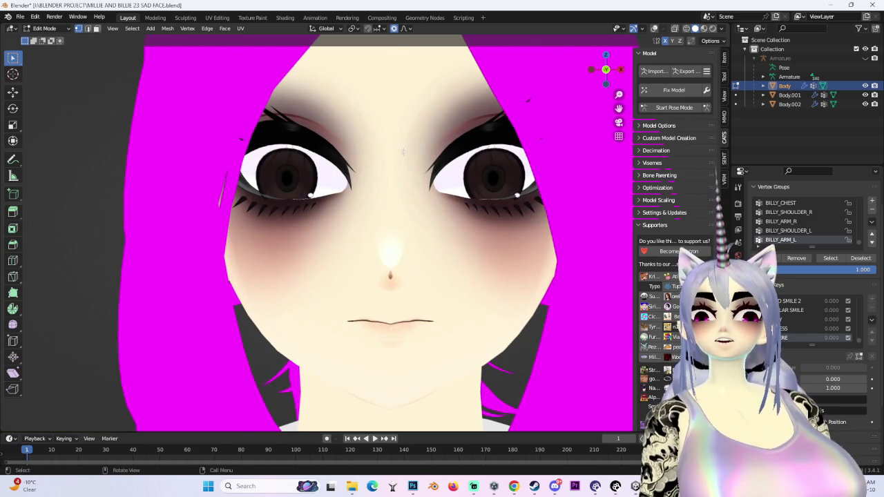
pyautogui.scroll(-2, 402, 149)
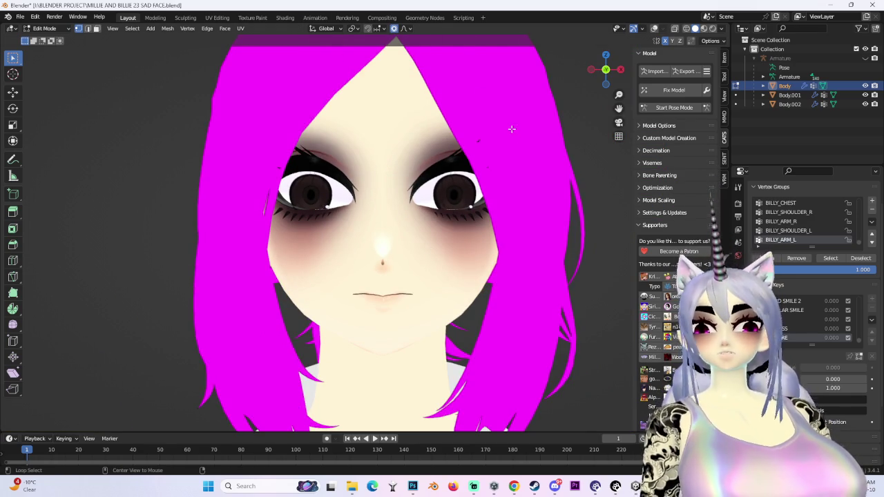
pyautogui.hotkey('alt', 'h')
# Step: Show the wireframe overlay, review falloff shapes, and hide the selected eyebrow meshes
pyautogui.press('KP_1')
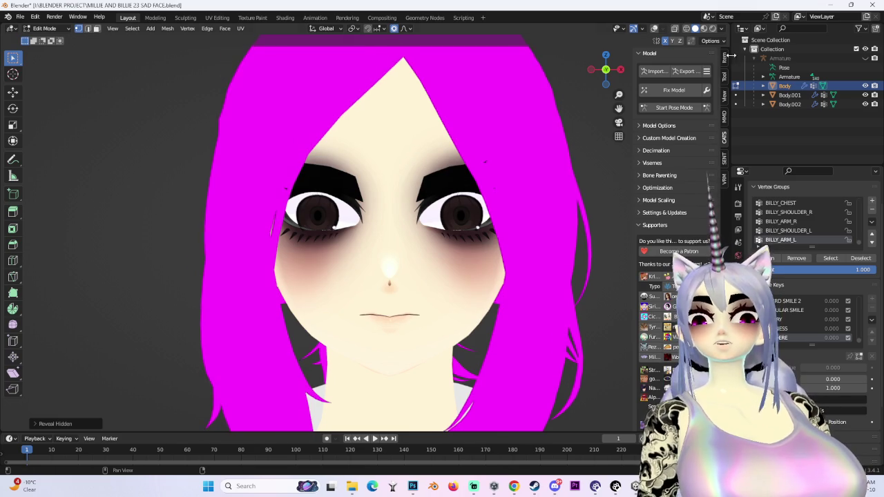
pyautogui.click(654, 28)
pyautogui.click(410, 28)
pyautogui.click(408, 29)
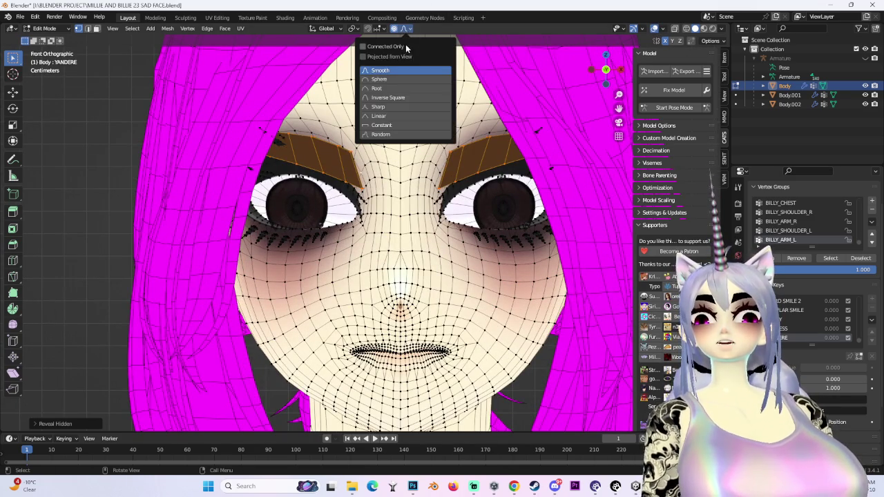
pyautogui.press('g')
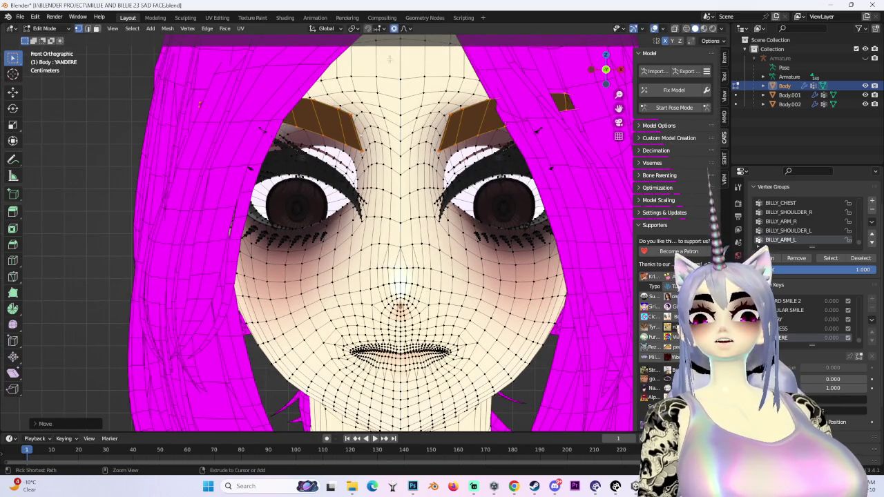
pyautogui.press('Escape')
pyautogui.click(410, 29)
pyautogui.press('h')
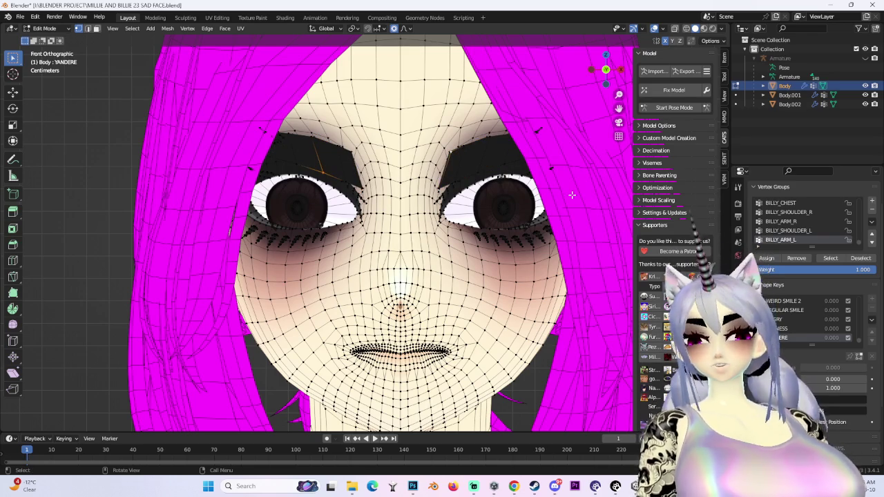
pyautogui.press('alt')
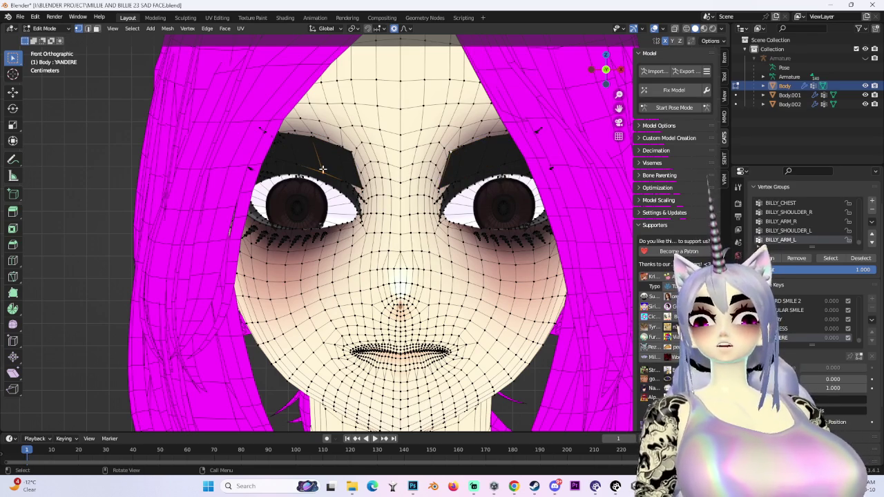
# Step: Point the selected vertices' normals to a target with Alt+L
pyautogui.hotkey('alt', 'l')
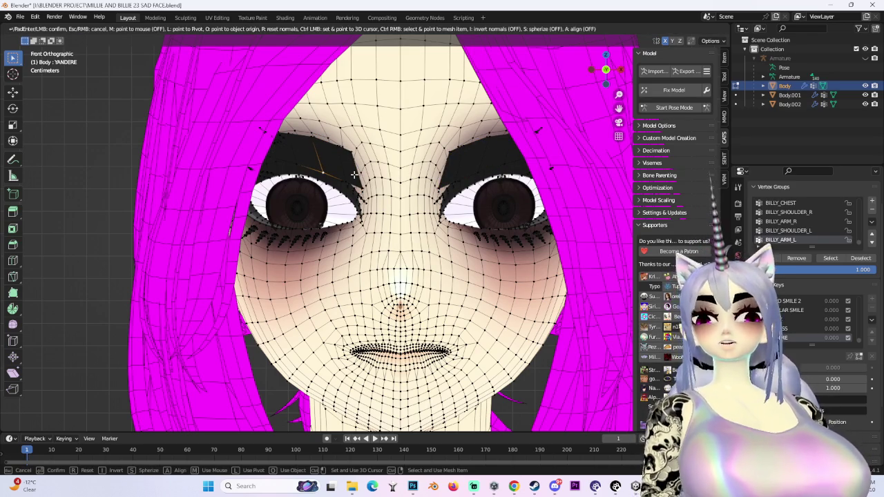
pyautogui.scroll(-1, 352, 175)
pyautogui.scroll(-1, 345, 173)
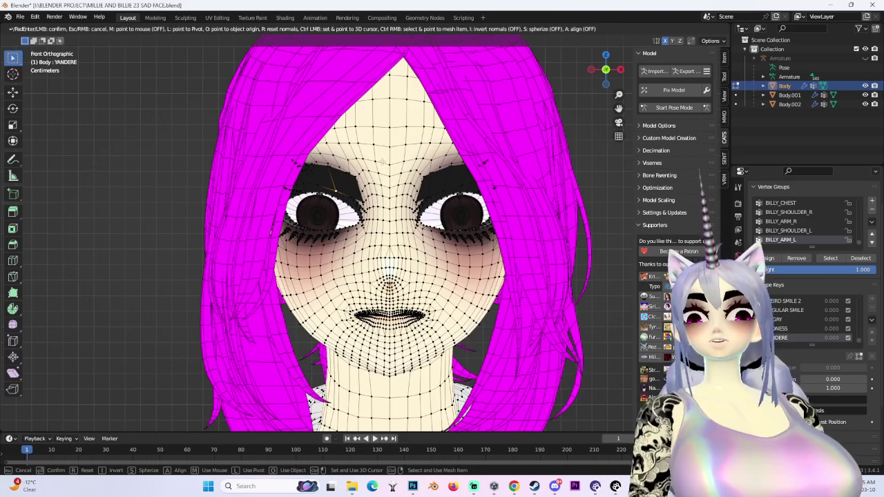
pyautogui.click(335, 171)
pyautogui.scroll(3, 375, 174)
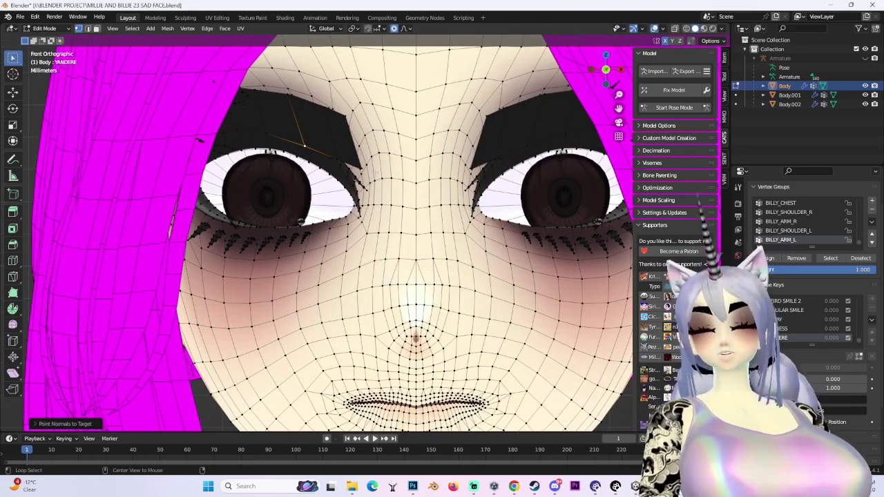
pyautogui.scroll(-2, 375, 174)
pyautogui.scroll(-2, 375, 174)
pyautogui.moveTo(375, 174)
pyautogui.mouseDown(button='middle')
pyautogui.moveTo(414, 194)
pyautogui.moveTo(375, 134)
pyautogui.moveTo(442, 172)
pyautogui.moveTo(592, 217)
pyautogui.moveTo(450, 204)
pyautogui.mouseUp(button='middle')
# Step: In Object Mode, set the YANDERE shape key value to 1.000
pyautogui.click(43, 29)
pyautogui.click(43, 35)
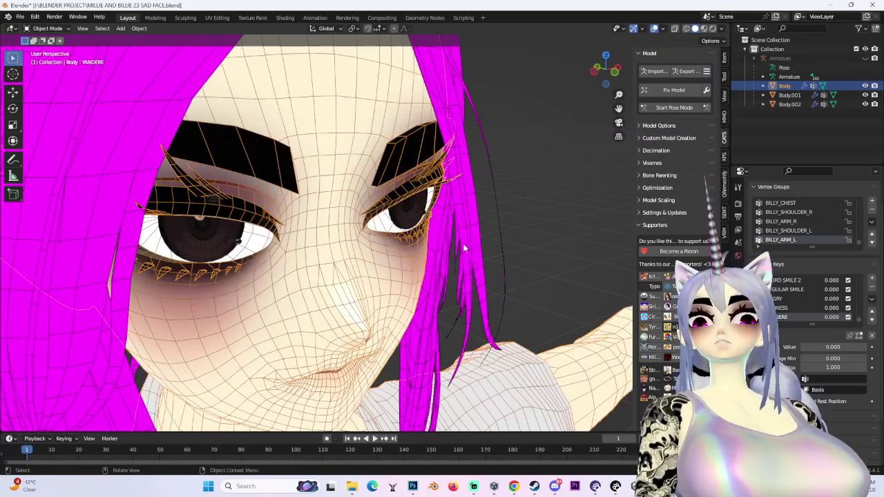
pyautogui.moveTo(833, 344); pyautogui.dragTo(863, 344)
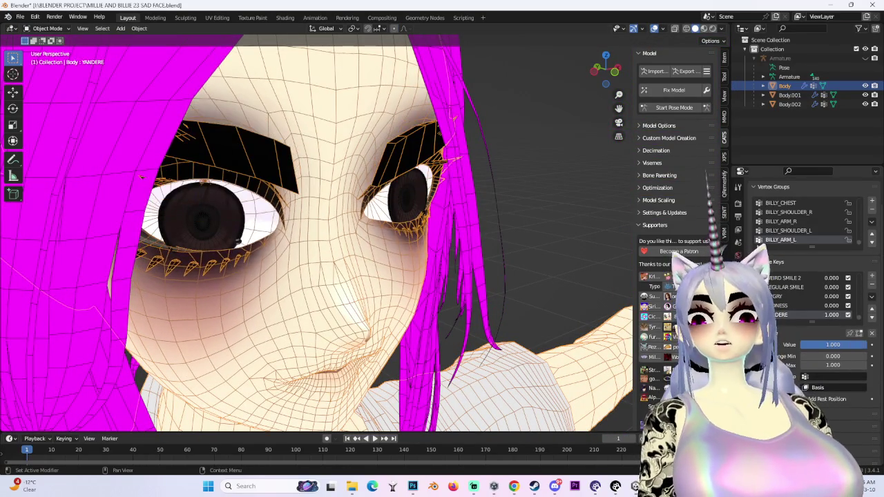
pyautogui.moveTo(345, 241); pyautogui.dragTo(317, 242, button='middle')
# Step: Check the widened eyes head-on without overlays, then return to Edit Mode with overlays on
pyautogui.moveTo(400, 175); pyautogui.dragTo(436, 175, button='middle')
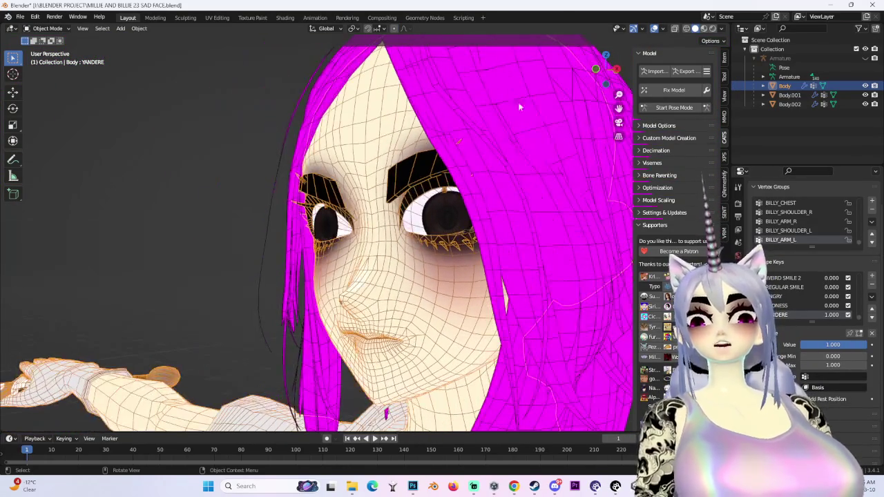
pyautogui.click(595, 69)
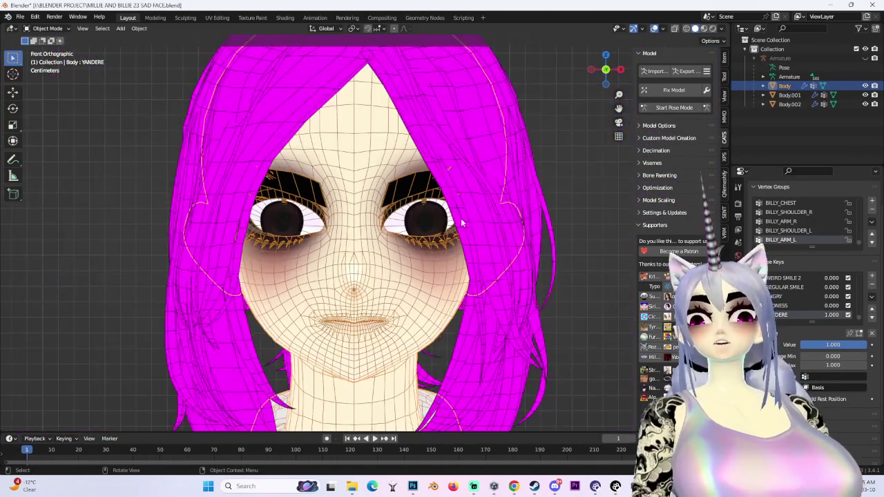
pyautogui.click(674, 31)
pyautogui.moveTo(359, 269); pyautogui.dragTo(390, 272, button='middle')
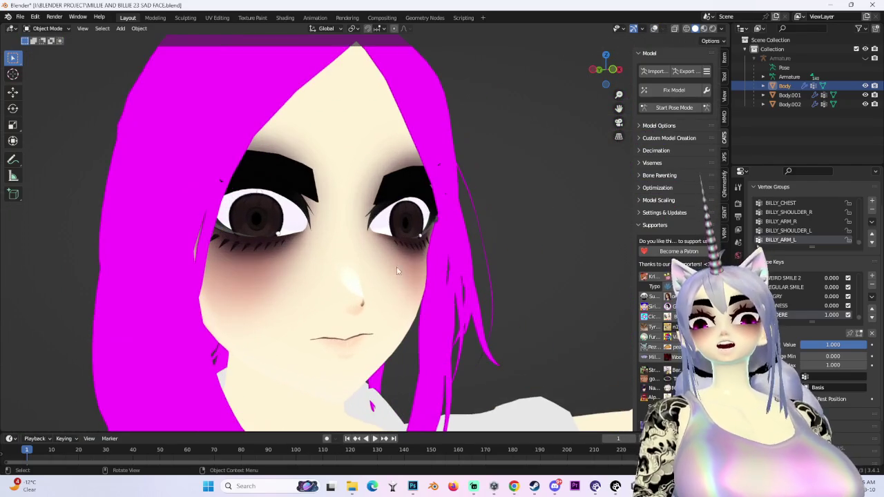
pyautogui.click(616, 70)
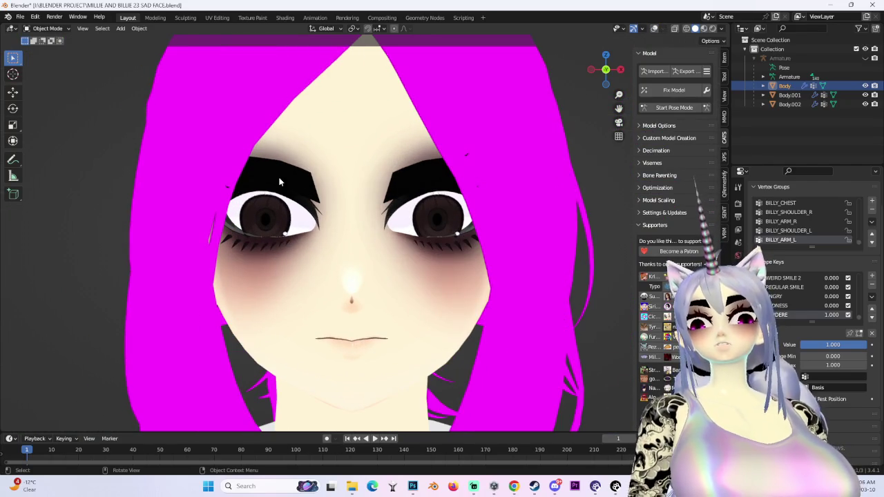
pyautogui.click(47, 28)
pyautogui.click(41, 44)
pyautogui.scroll(2, 315, 167)
pyautogui.click(654, 28)
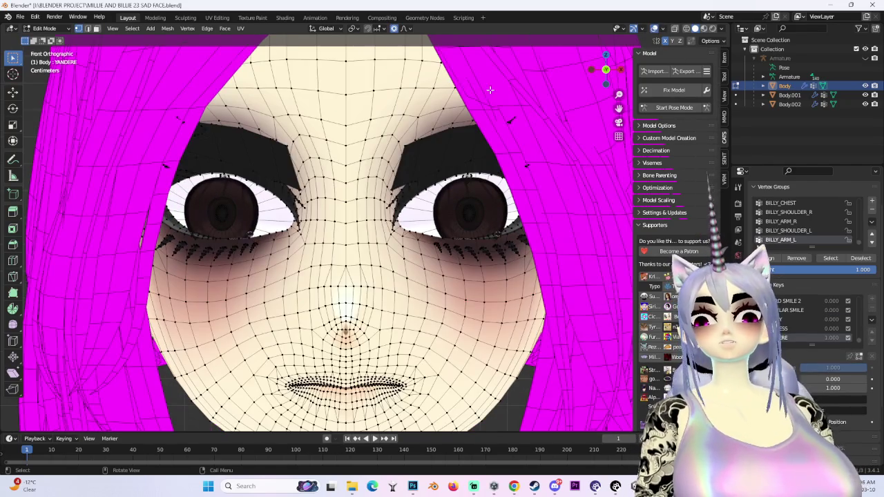
# Step: Select the eyebrow with Ctrl+L and lift it along Z with proportional falloff
pyautogui.moveTo(275, 141)
pyautogui.mouseDown(button='middle')
pyautogui.moveTo(312, 181)
pyautogui.moveTo(387, 151)
pyautogui.mouseUp(button='middle')
pyautogui.hotkey('ctrl', 'l')
pyautogui.click(606, 71)
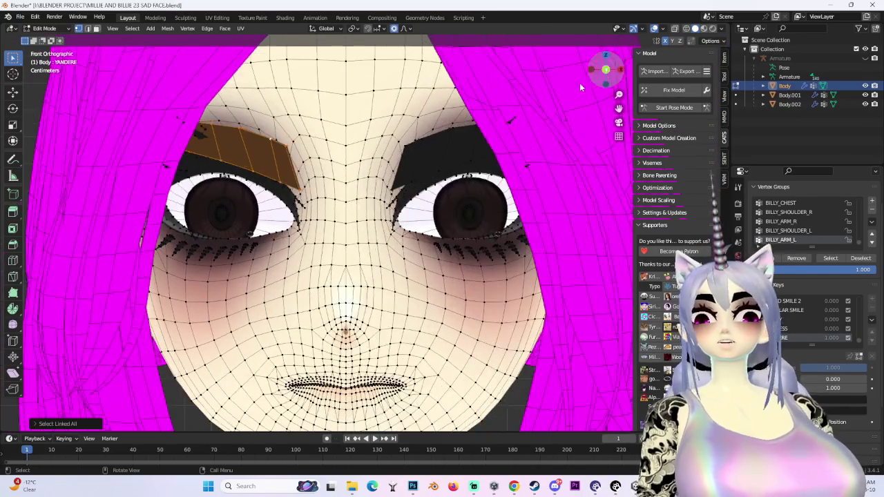
pyautogui.scroll(-2, 252, 170)
pyautogui.press('g')
pyautogui.press('z')
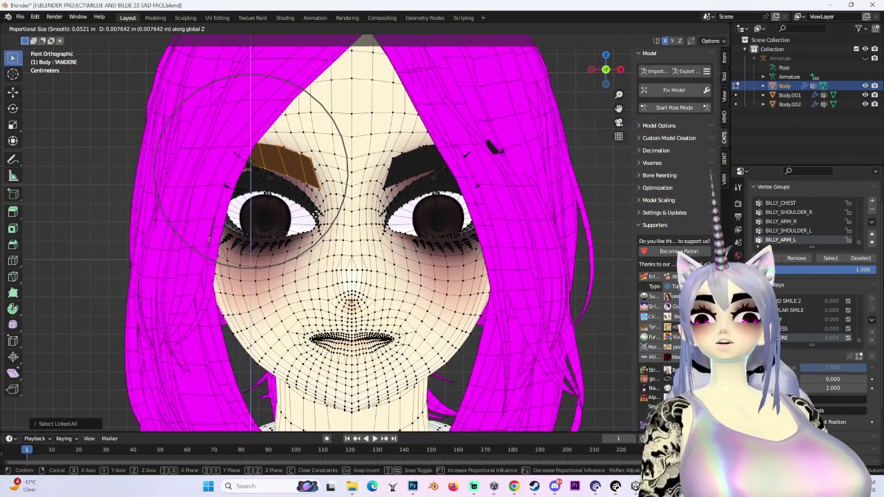
pyautogui.click(250, 169)
# Step: Shift the eyebrow slightly along the Y axis from a side view
pyautogui.moveTo(250, 169)
pyautogui.mouseDown(button='middle')
pyautogui.moveTo(325, 186)
pyautogui.moveTo(367, 230)
pyautogui.mouseUp(button='middle')
pyautogui.press('g')
pyautogui.press('Escape')
pyautogui.press('g')
pyautogui.press('z')
pyautogui.press('y')
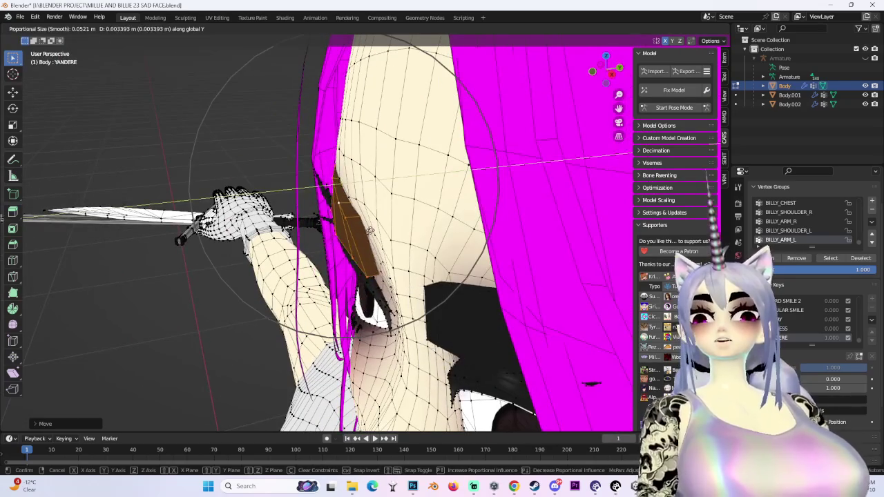
pyautogui.click(370, 229)
pyautogui.moveTo(369, 228)
pyautogui.mouseDown(button='middle')
pyautogui.moveTo(322, 265)
pyautogui.moveTo(415, 228)
pyautogui.mouseUp(button='middle')
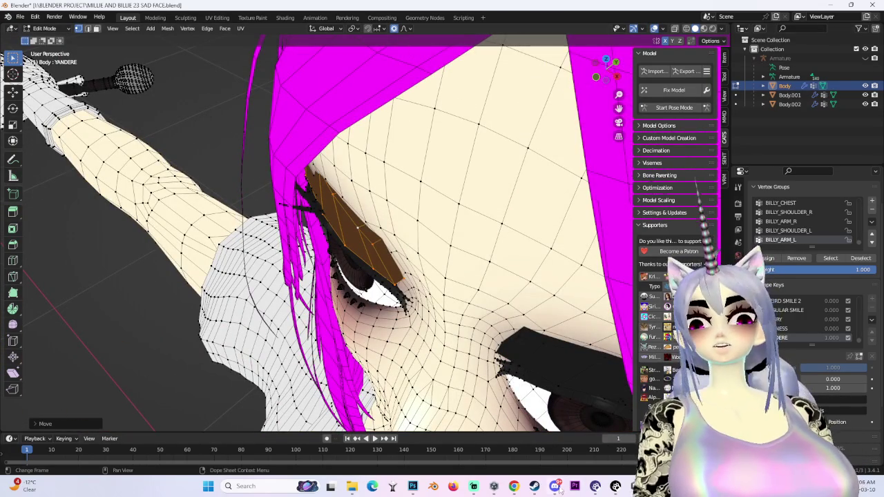
pyautogui.hotkey('alt', 'Tab')
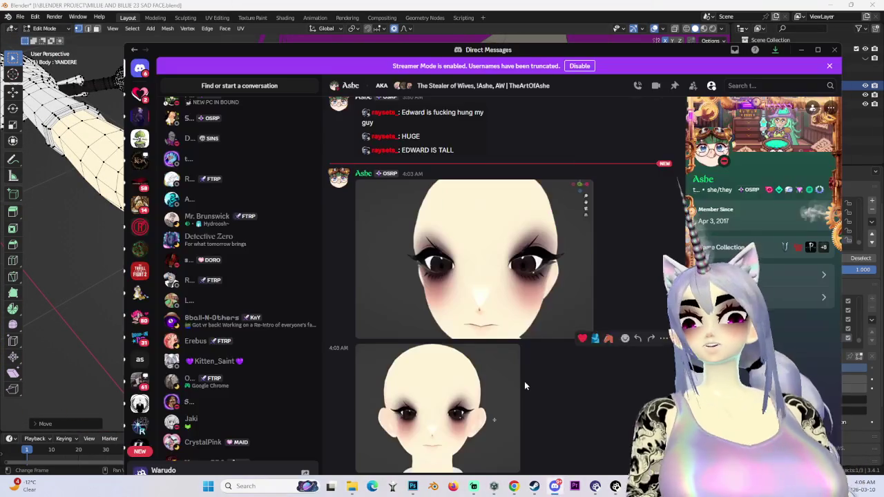
pyautogui.click(483, 401)
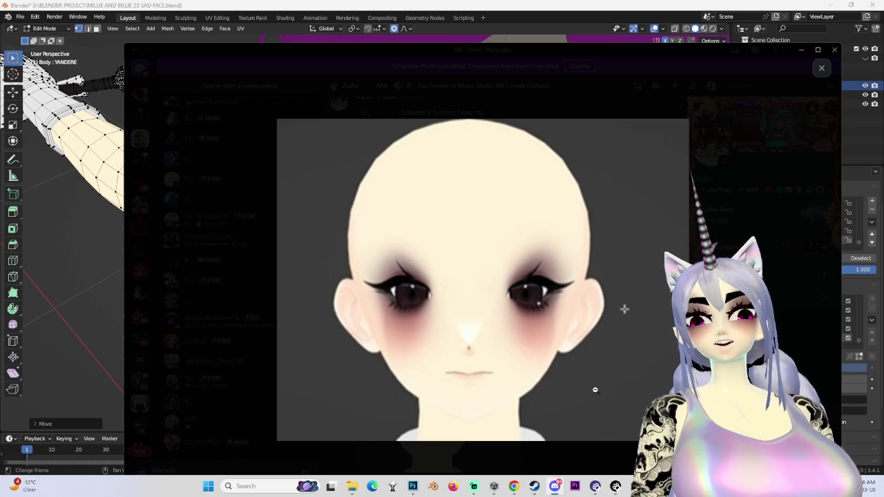
pyautogui.press('Escape')
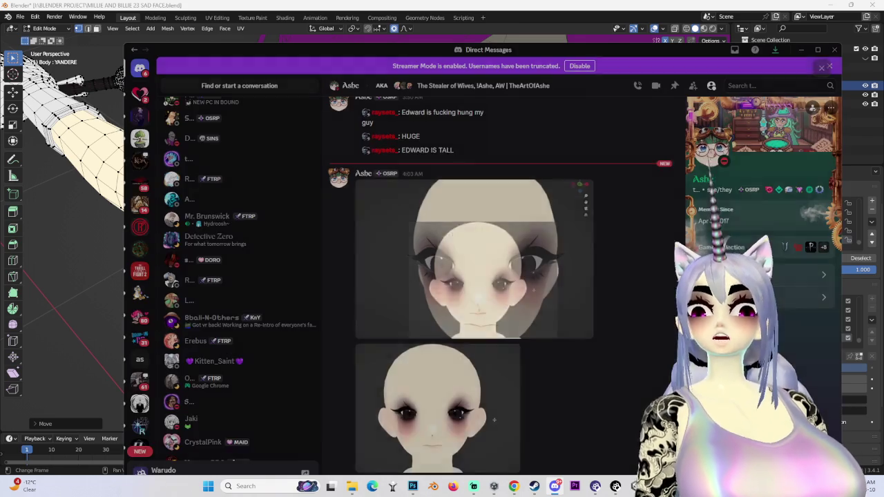
pyautogui.click(513, 314)
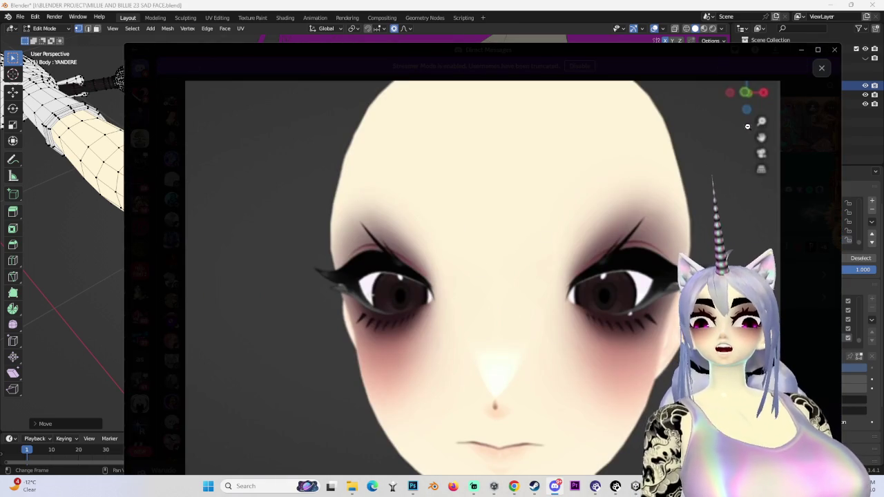
pyautogui.click(815, 70)
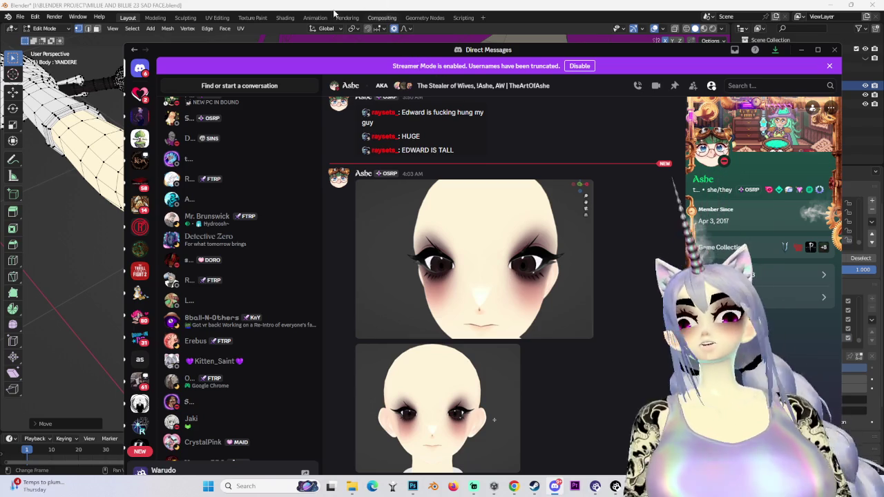
pyautogui.hotkey('alt', 'Tab')
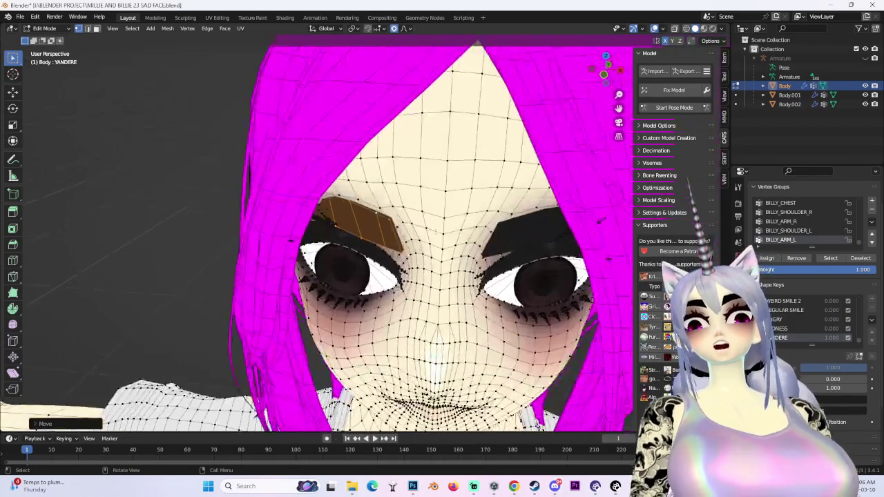
# Step: Hide the magenta hair object Body.001 in the Outliner
pyautogui.moveTo(414, 241); pyautogui.dragTo(524, 228, button='middle')
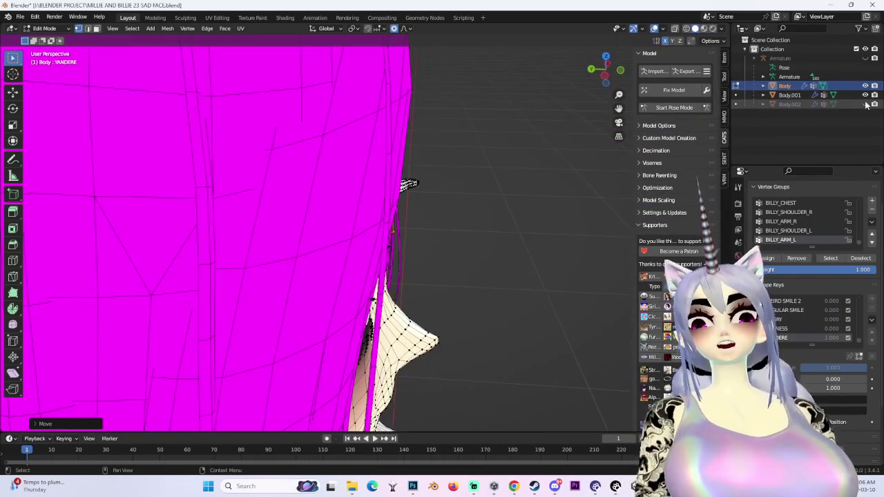
pyautogui.click(865, 95)
pyautogui.scroll(3, 485, 241)
# Step: Move the eyebrow vertex and eyebrow tip with soft proportional falloff
pyautogui.moveTo(485, 241)
pyautogui.mouseDown(button='middle')
pyautogui.moveTo(540, 316)
pyautogui.moveTo(529, 258)
pyautogui.mouseUp(button='middle')
pyautogui.scroll(3, 528, 258)
pyautogui.press('g')
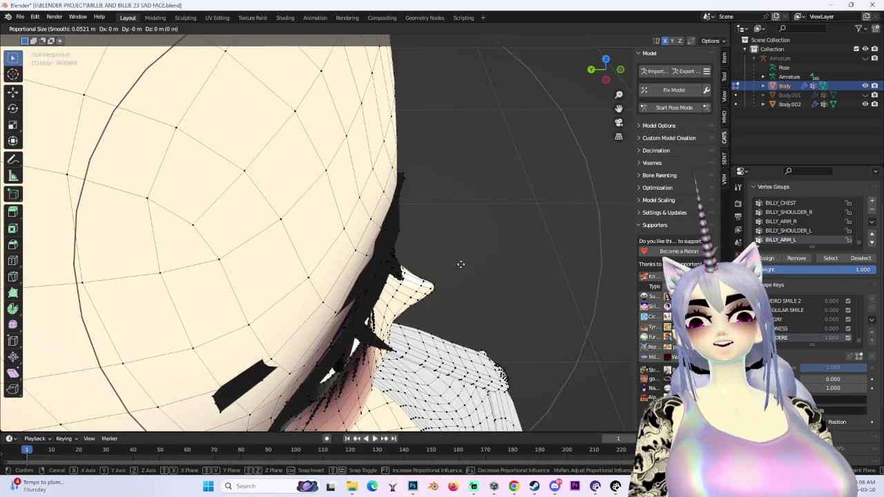
pyautogui.moveTo(469, 266)
pyautogui.mouseDown(button='middle')
pyautogui.moveTo(525, 283)
pyautogui.moveTo(468, 273)
pyautogui.moveTo(479, 262)
pyautogui.moveTo(494, 278)
pyautogui.mouseUp(button='middle')
pyautogui.click(526, 282)
pyautogui.press('s')
pyautogui.press('Escape')
pyautogui.press('g')
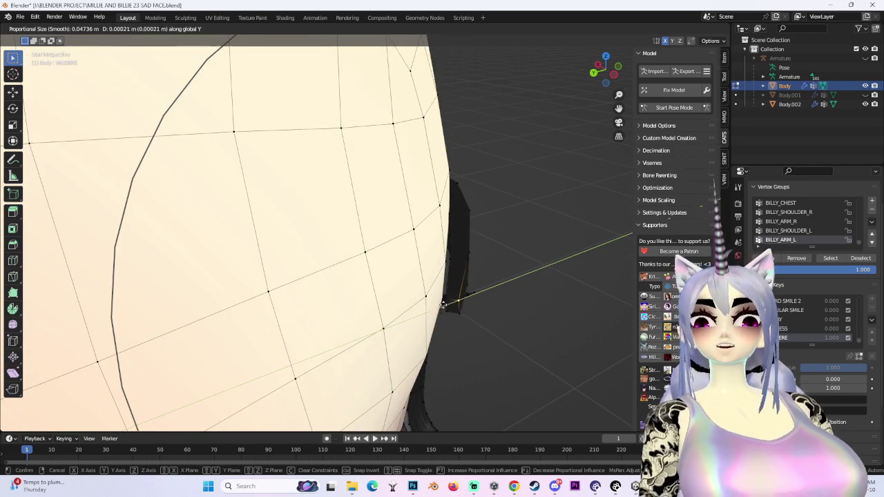
pyautogui.press('Escape')
pyautogui.press('g')
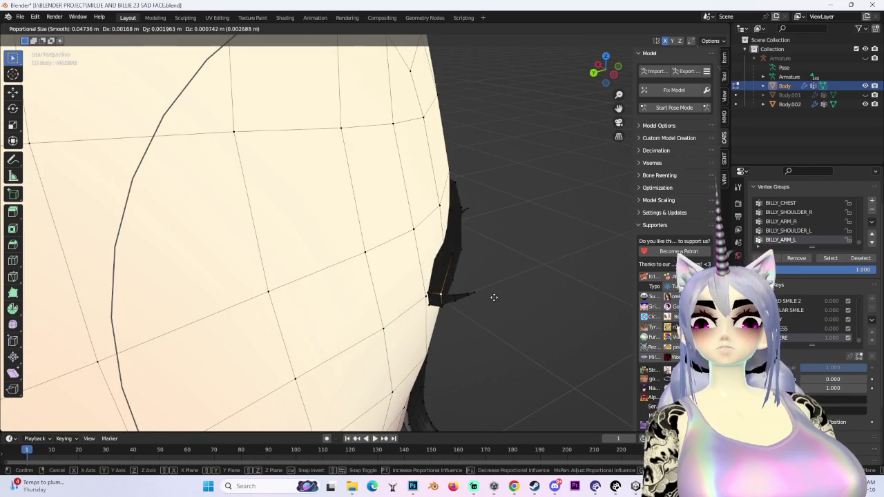
pyautogui.click(490, 297)
# Step: Shift the outer eye corner vertices front-to-back along Y with soft falloff
pyautogui.moveTo(490, 297)
pyautogui.mouseDown(button='middle')
pyautogui.moveTo(440, 289)
pyautogui.moveTo(460, 287)
pyautogui.moveTo(391, 197)
pyautogui.mouseUp(button='middle')
pyautogui.press('g')
pyautogui.press('y')
pyautogui.click(458, 287)
pyautogui.scroll(2, 422, 217)
pyautogui.scroll(2, 416, 237)
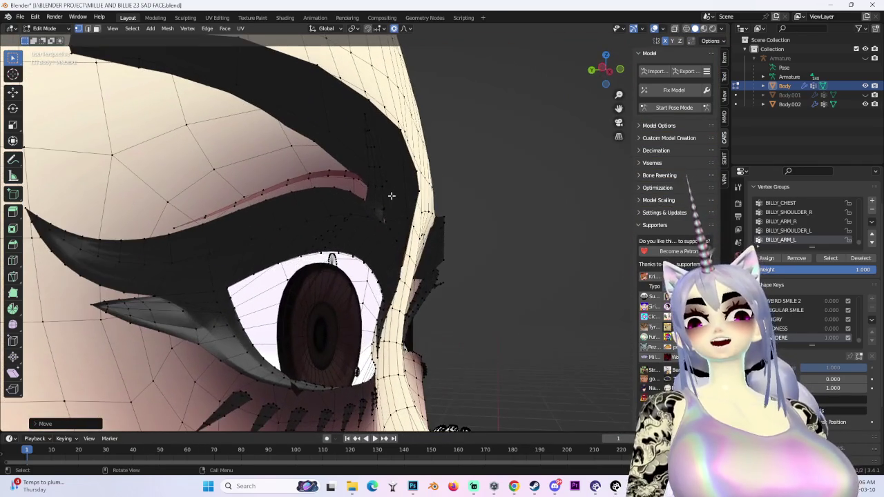
pyautogui.press('g')
pyautogui.press('y')
pyautogui.rightClick(381, 185)
pyautogui.press('g')
pyautogui.press('y')
pyautogui.click(393, 218)
# Step: Return to a straight-on front view of the face
pyautogui.moveTo(393, 218)
pyautogui.mouseDown(button='middle')
pyautogui.moveTo(370, 230)
pyautogui.moveTo(385, 258)
pyautogui.moveTo(442, 207)
pyautogui.mouseUp(button='middle')
pyautogui.scroll(-3, 370, 229)
pyautogui.scroll(-3, 624, 101)
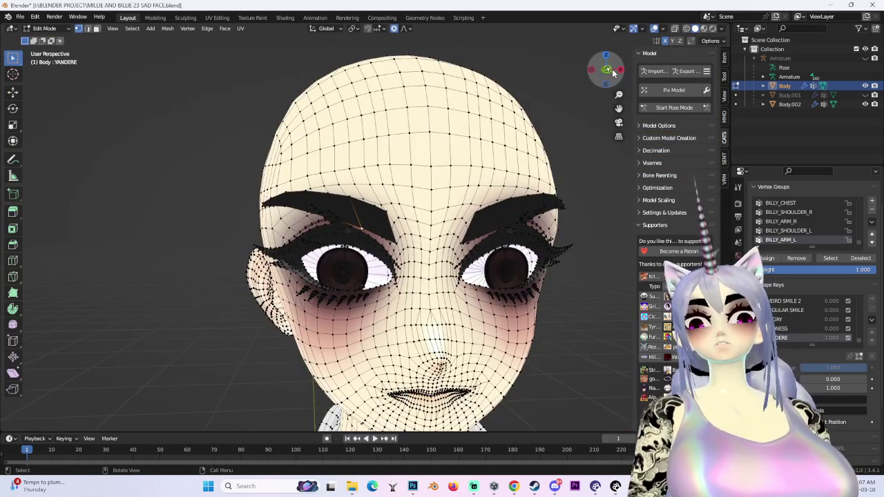
pyautogui.click(614, 72)
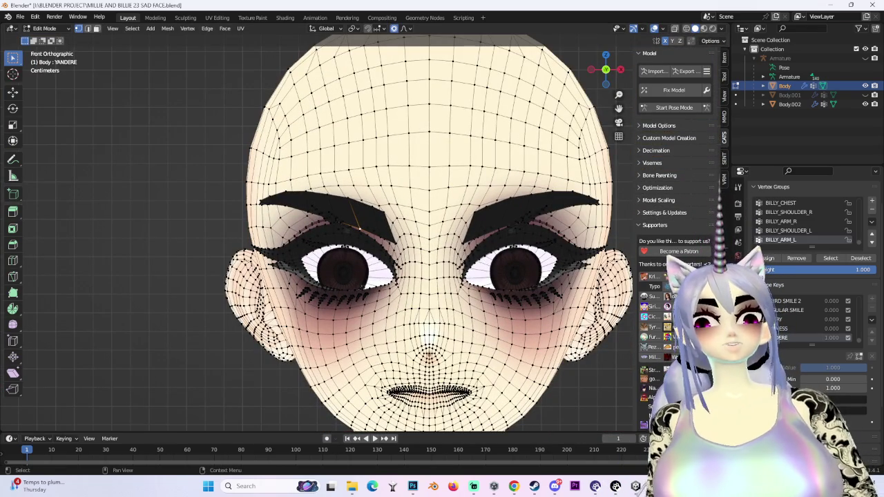
# Step: Switch to Discord and view the shared creature sketch at full size
pyautogui.hotkey('alt', 'Tab')
pyautogui.click(603, 299)
pyautogui.click(559, 269)
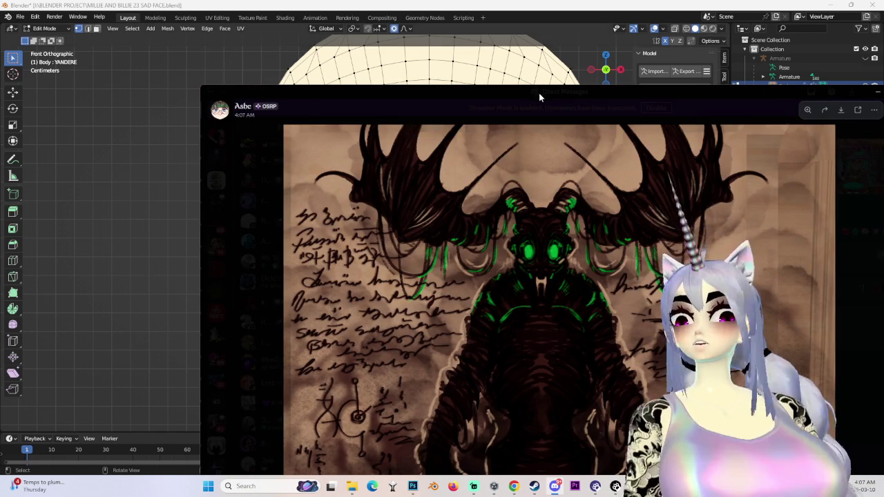
# Step: Move the image viewer and zoom in and out on the dragon artwork
pyautogui.moveTo(537, 90); pyautogui.dragTo(504, 15)
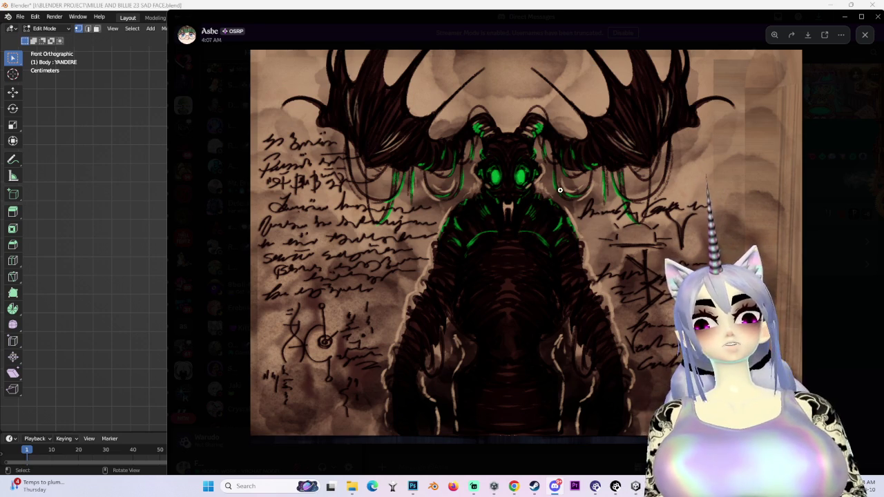
pyautogui.click(512, 188)
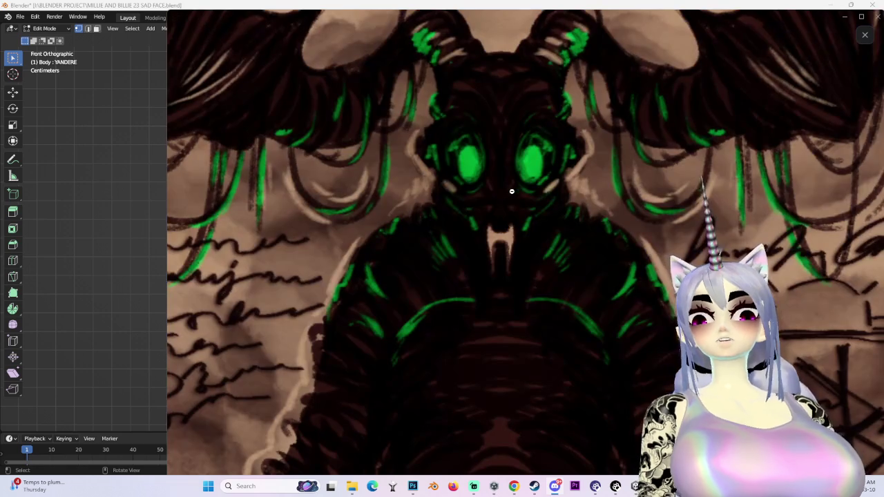
pyautogui.click(501, 208)
pyautogui.click(504, 221)
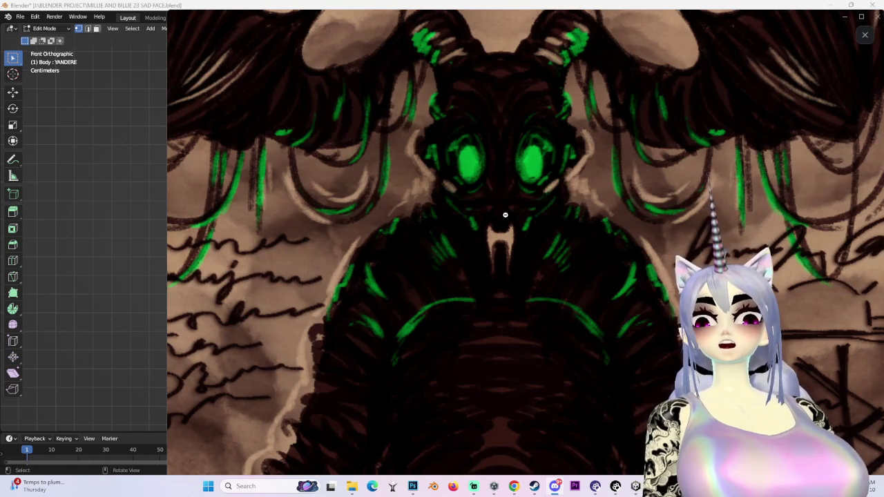
pyautogui.click(503, 218)
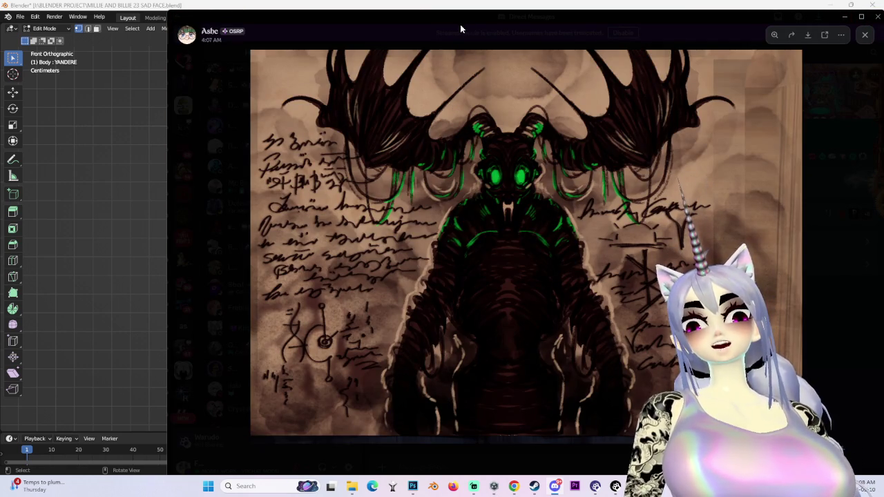
pyautogui.click(422, 60)
pyautogui.click(477, 250)
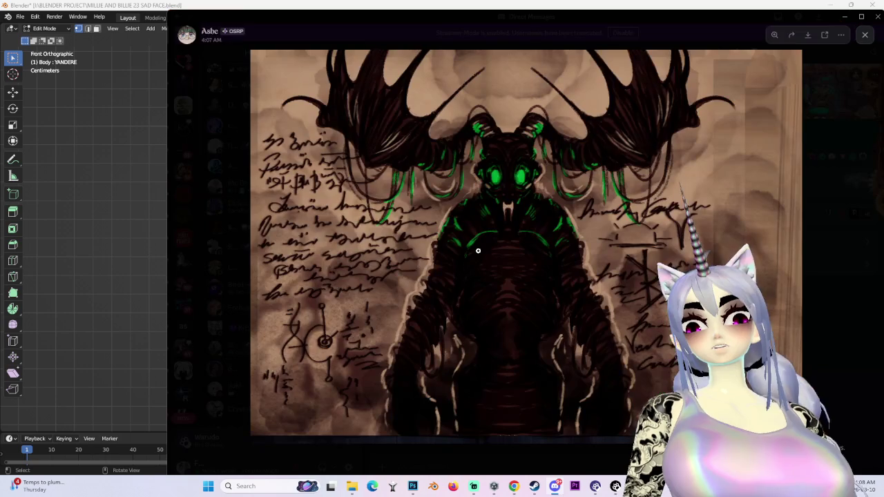
# Step: Close the image, reopen it full size and zoom on the dragon's face
pyautogui.click(863, 36)
pyautogui.click(504, 332)
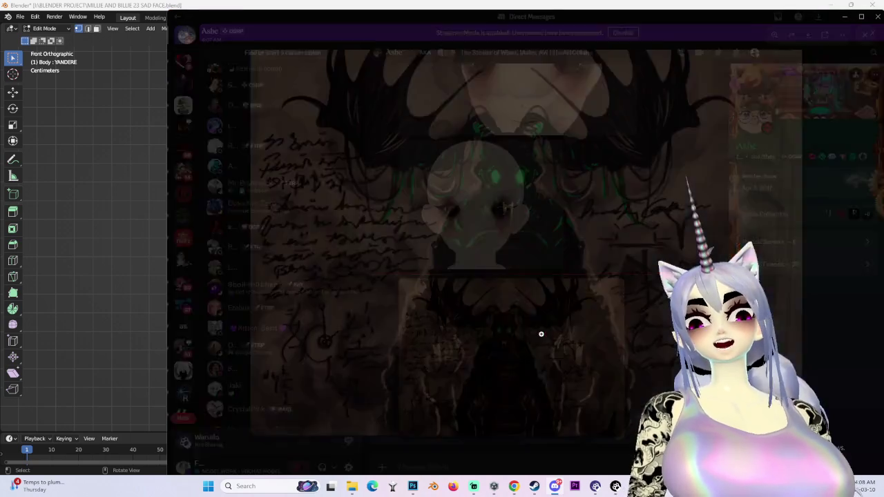
pyautogui.click(494, 182)
pyautogui.click(494, 182)
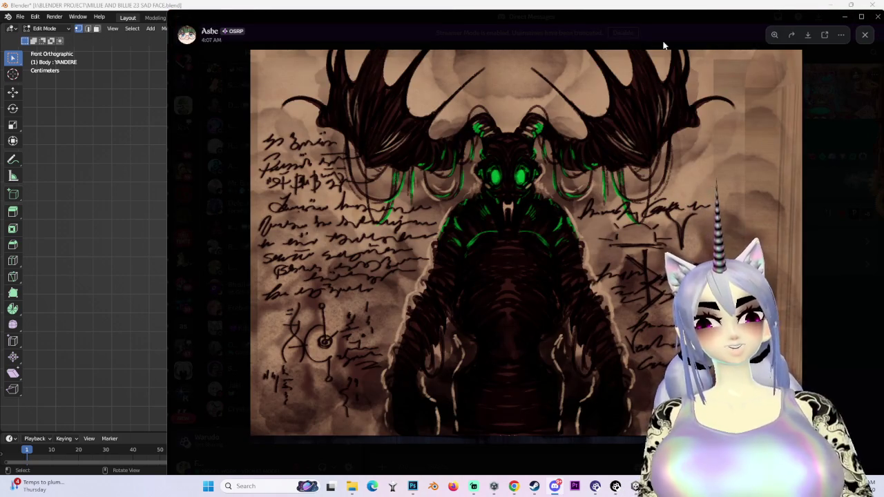
# Step: Start a screen snip, abandon it in Blender, then bring Discord's messages back
pyautogui.press('super+shift+s')
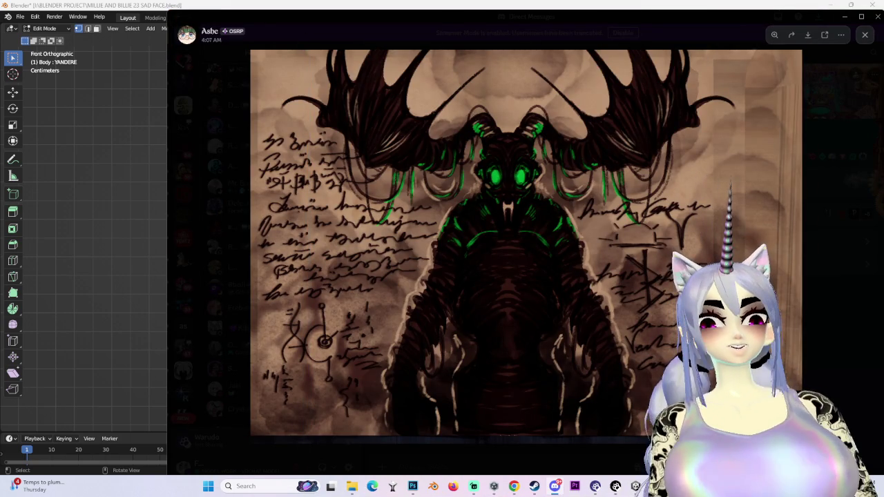
pyautogui.hotkey('alt', 'Tab')
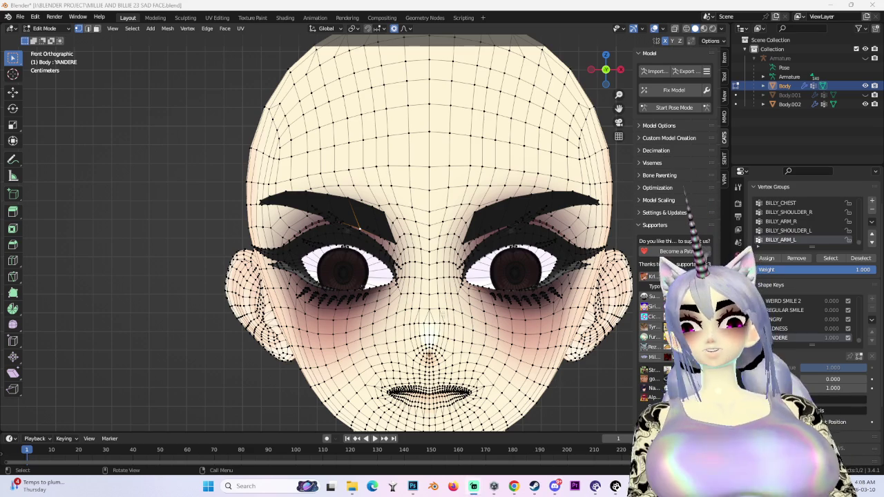
pyautogui.scroll(-2, 584, 301)
pyautogui.scroll(1, 583, 302)
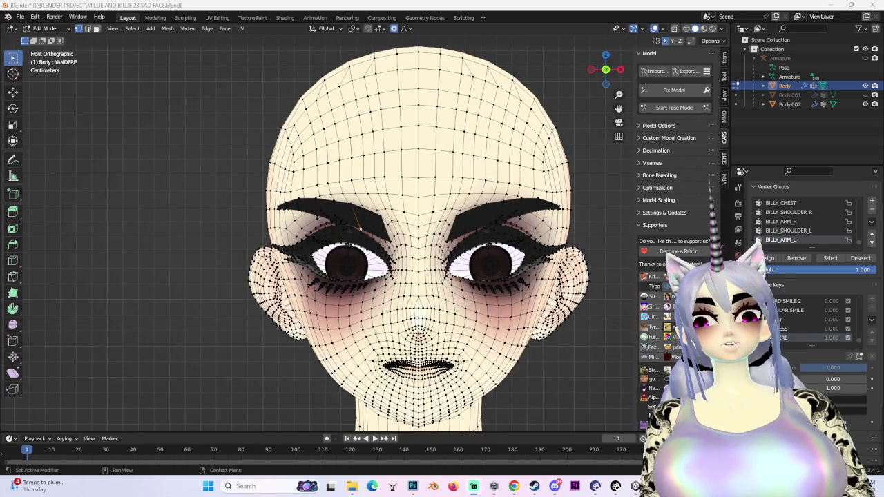
pyautogui.click(554, 486)
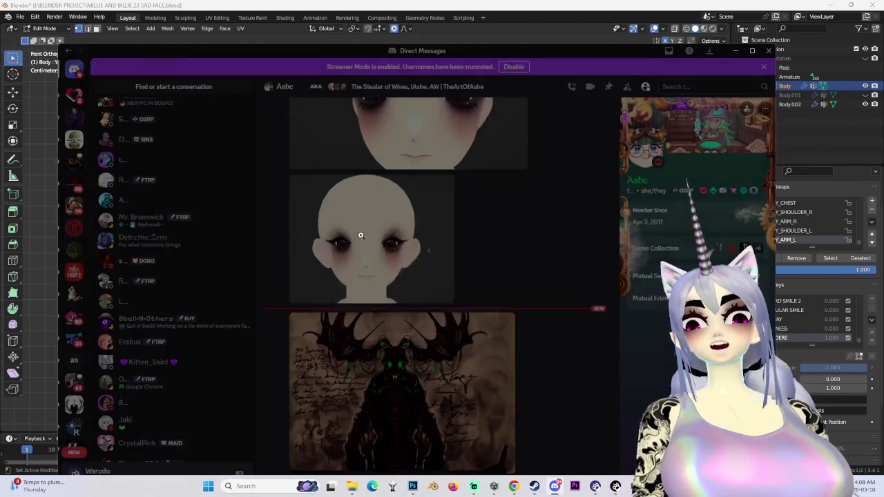
pyautogui.click(480, 267)
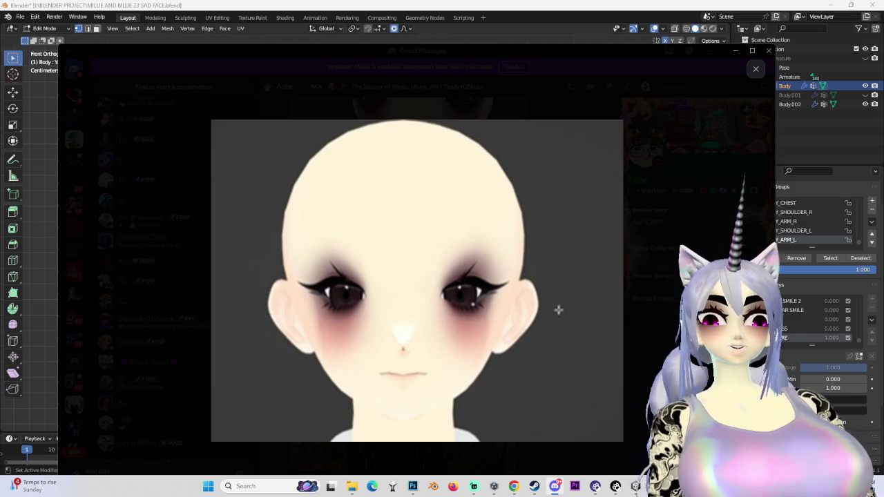
pyautogui.click(755, 68)
pyautogui.hotkey('alt', 'Tab')
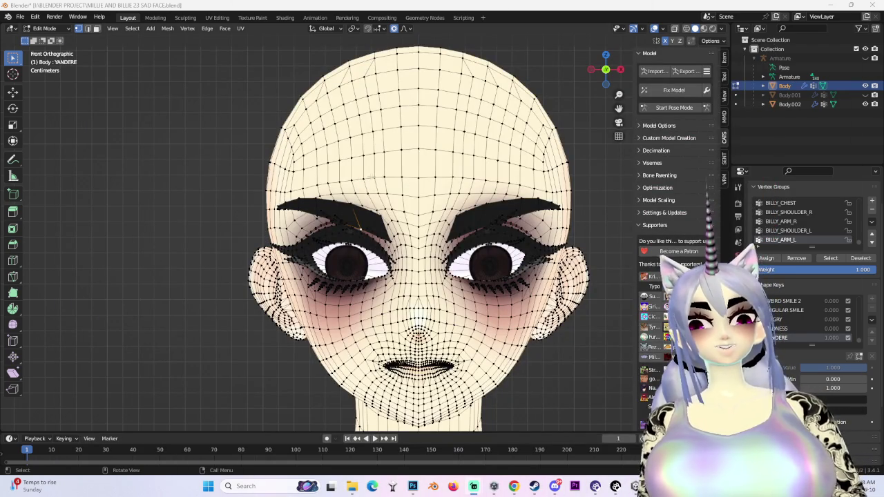
# Step: Hide the overlays and softly tweak the vertices under the left eye
pyautogui.click(654, 29)
pyautogui.scroll(3, 395, 223)
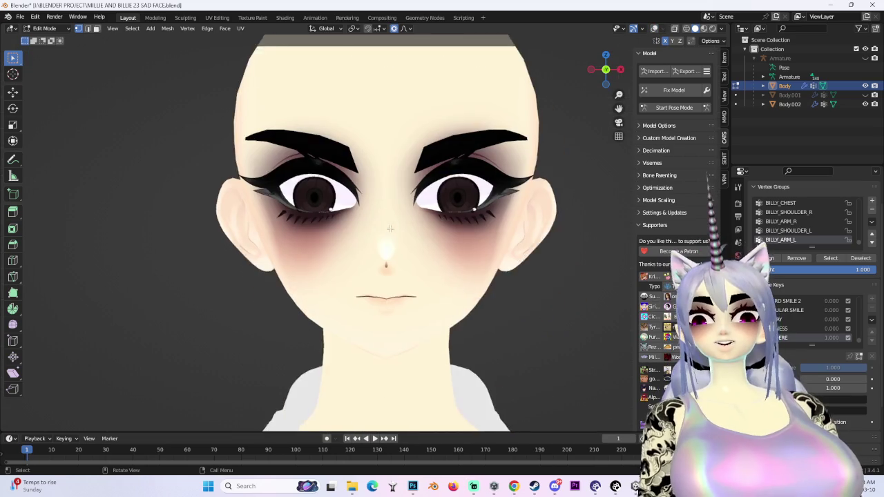
pyautogui.scroll(-2, 394, 223)
pyautogui.scroll(2, 394, 223)
pyautogui.scroll(1, 394, 223)
pyautogui.press('g')
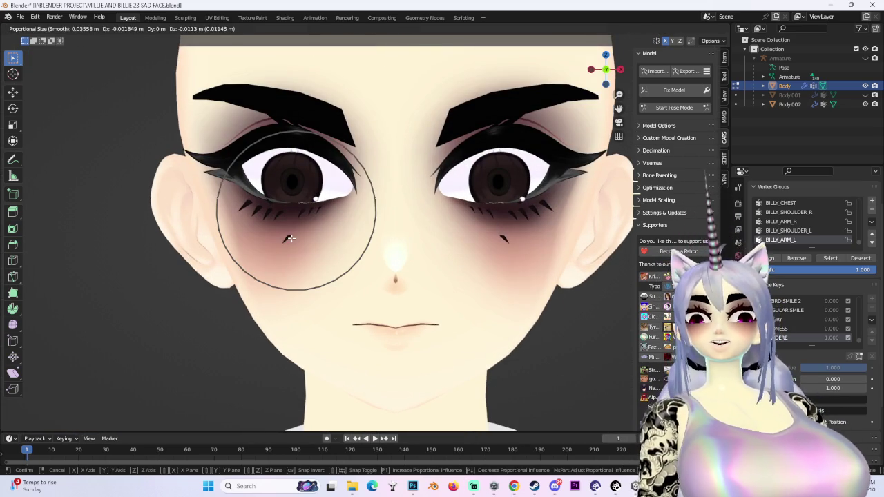
pyautogui.click(291, 232)
pyautogui.moveTo(291, 232); pyautogui.dragTo(509, 232, button='middle')
# Step: Rename the YANDERE shape key to 'YANDERE EYES' and return the head to Object Mode
pyautogui.press('KP_1')
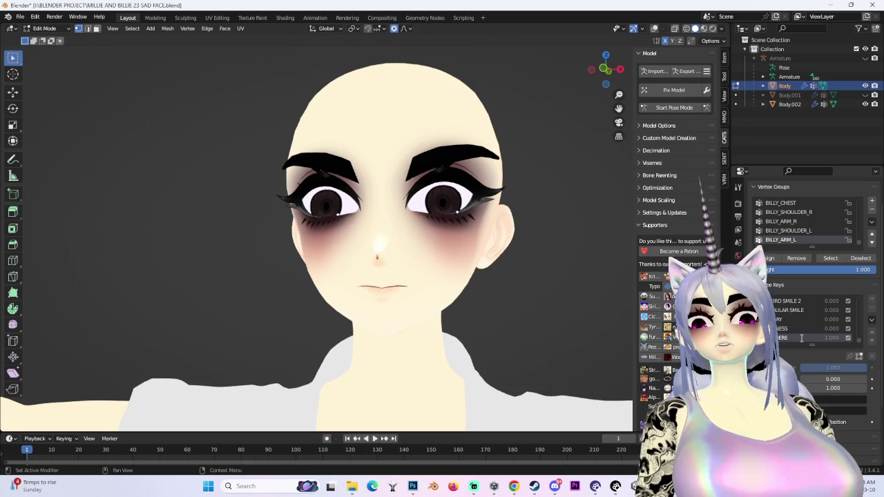
pyautogui.write('eyes')
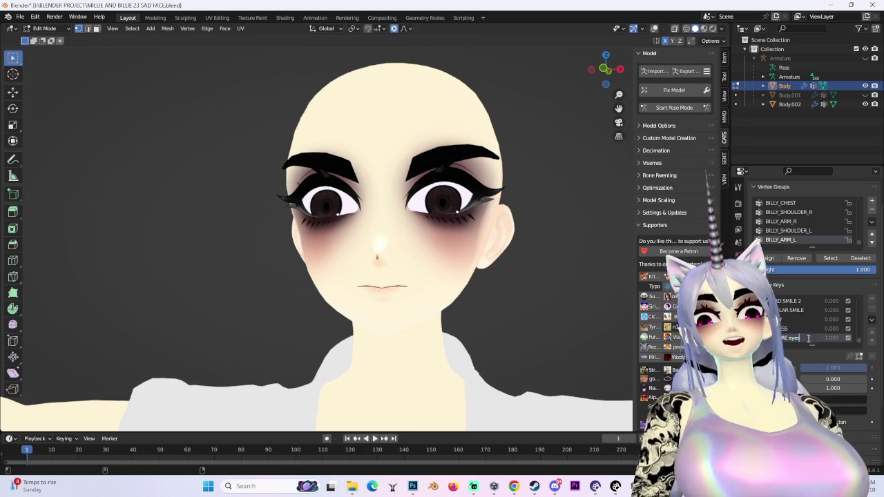
pyautogui.write('EYES')
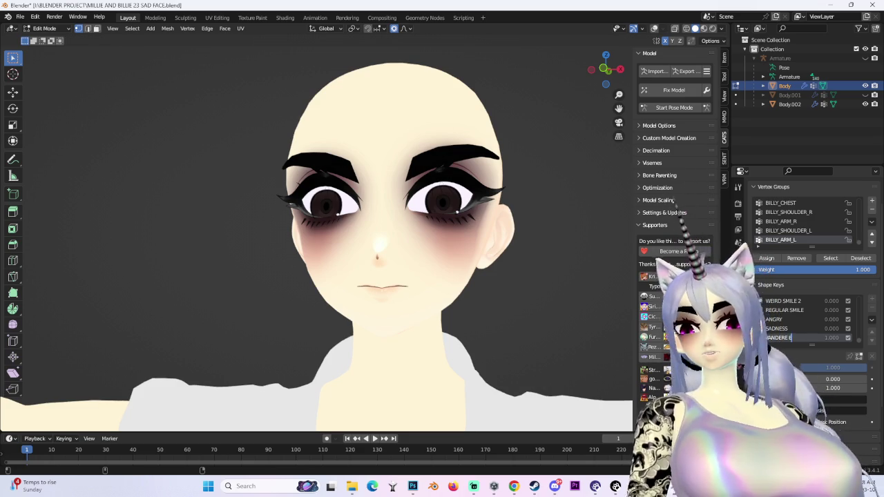
pyautogui.press('Return')
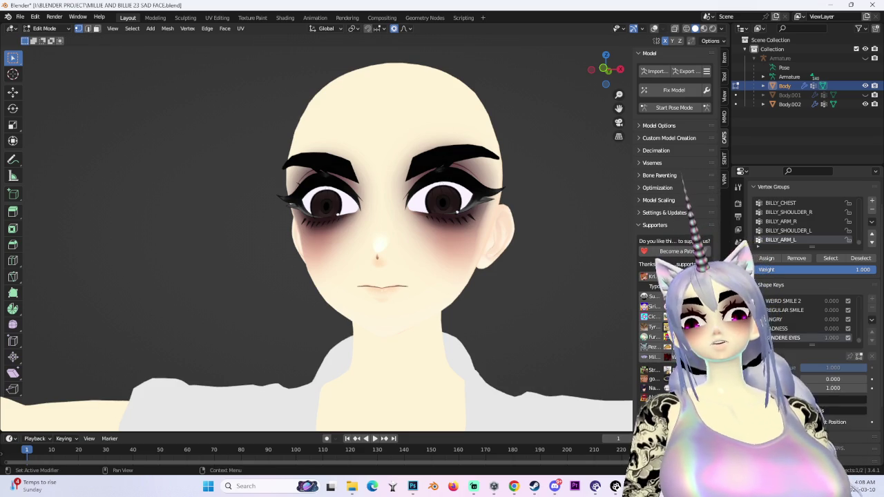
pyautogui.click(44, 28)
pyautogui.click(41, 32)
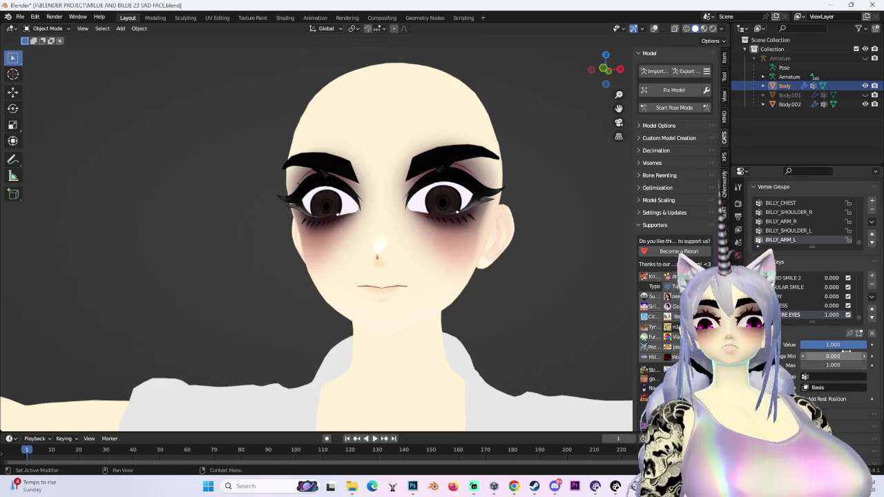
# Step: Add a new shape key to the Body head mesh
pyautogui.click(871, 296)
pyautogui.click(845, 308)
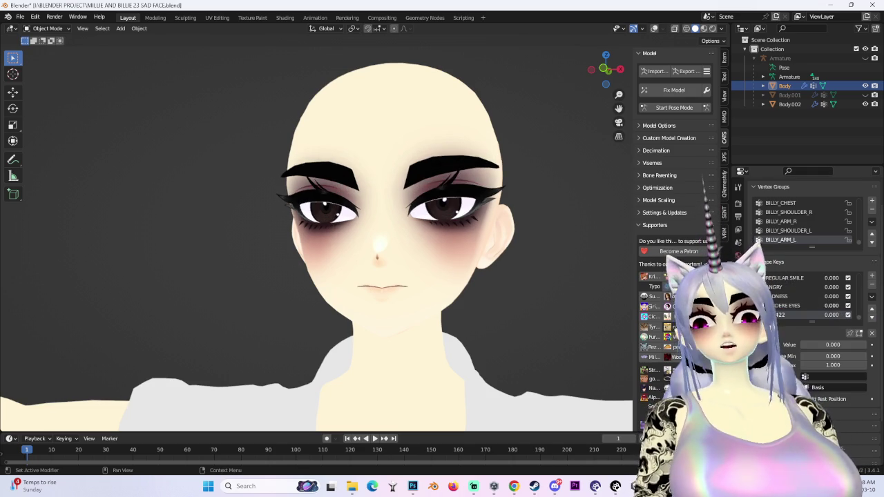
pyautogui.moveTo(438, 238); pyautogui.dragTo(690, 48, button='middle')
pyautogui.click(600, 69)
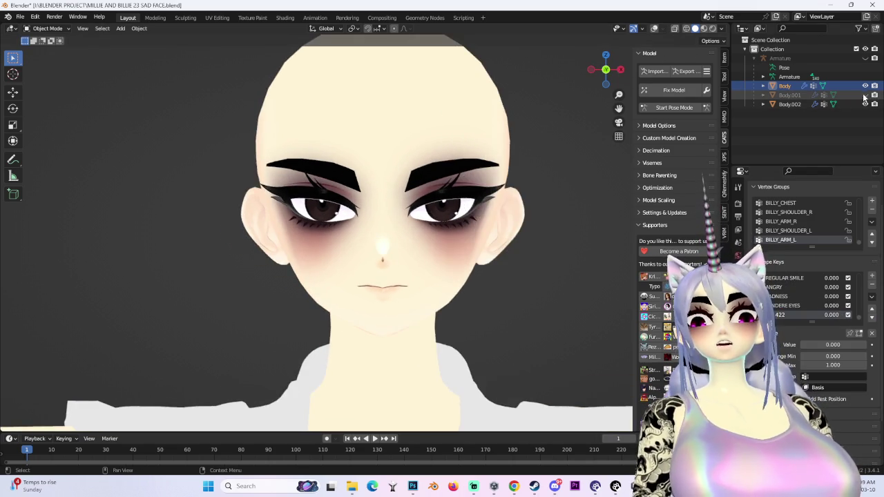
# Step: Show and select the hair Body.001, hide it again, and reselect Body
pyautogui.click(864, 94)
pyautogui.scroll(3, 439, 202)
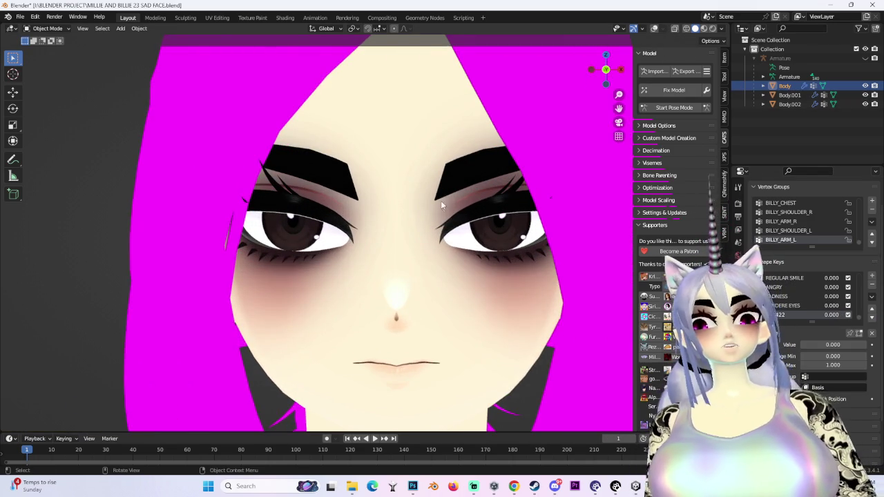
pyautogui.click(789, 95)
pyautogui.click(865, 95)
pyautogui.scroll(-1, 828, 297)
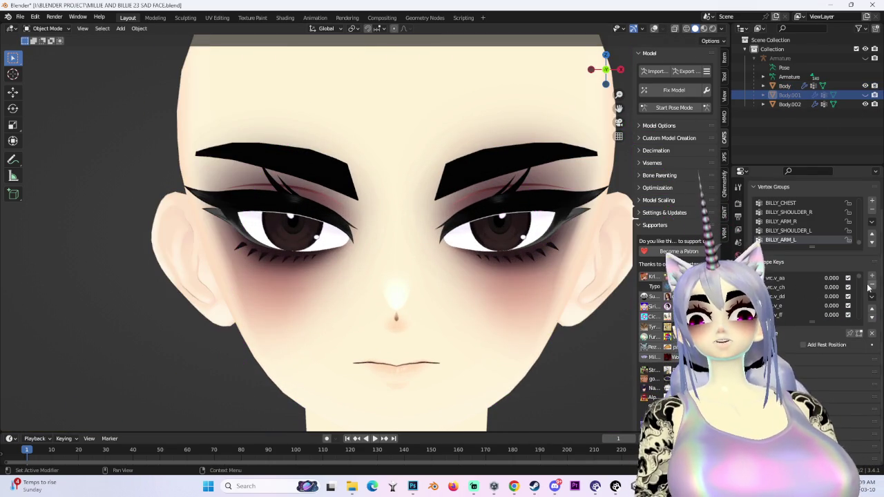
pyautogui.click(467, 172)
# Step: Make the new Key 422 shape key active on Body at value 1.000
pyautogui.click(835, 304)
pyautogui.scroll(-1, 452, 251)
pyautogui.moveTo(451, 250); pyautogui.dragTo(395, 317, button='middle')
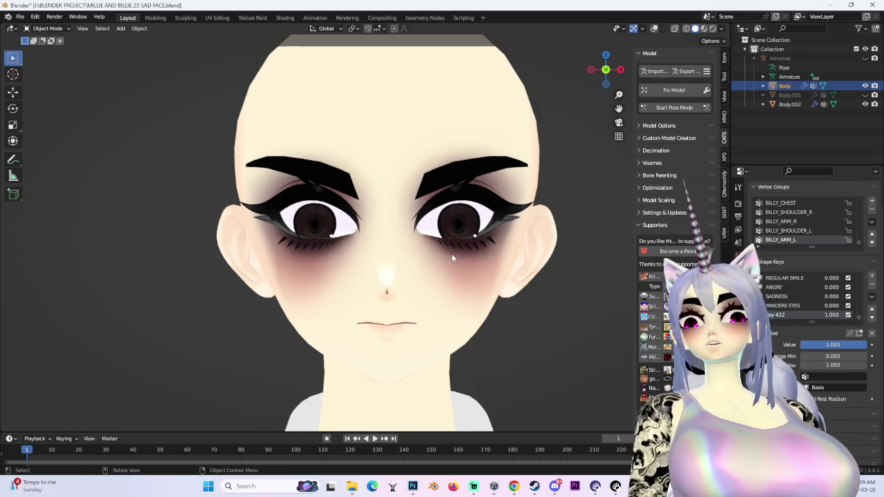
pyautogui.click(405, 29)
pyautogui.click(44, 28)
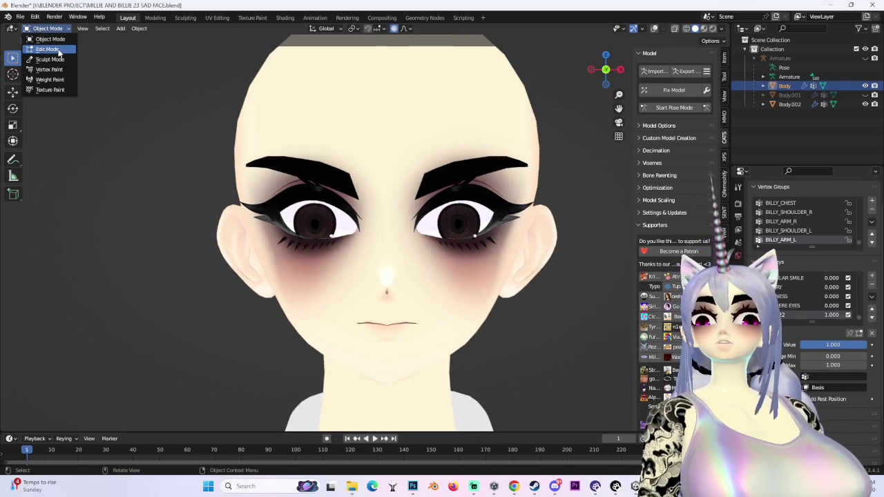
# Step: Switch Body to Edit Mode, turn the wireframe overlays back on, and check the proportional falloff type
pyautogui.click(42, 32)
pyautogui.click(405, 29)
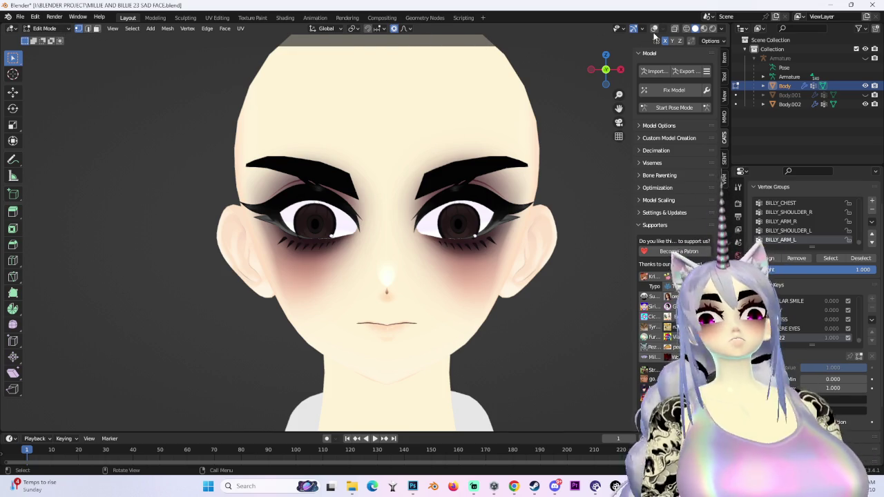
pyautogui.click(654, 28)
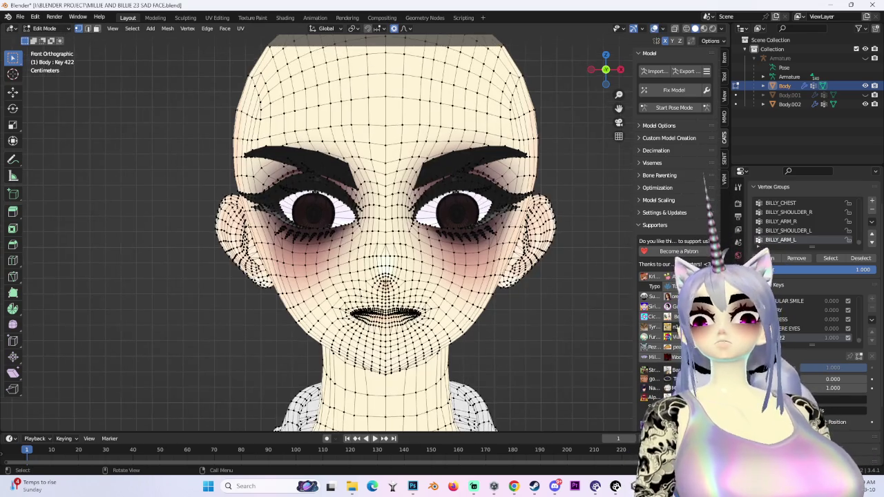
pyautogui.scroll(3, 364, 198)
pyautogui.click(404, 29)
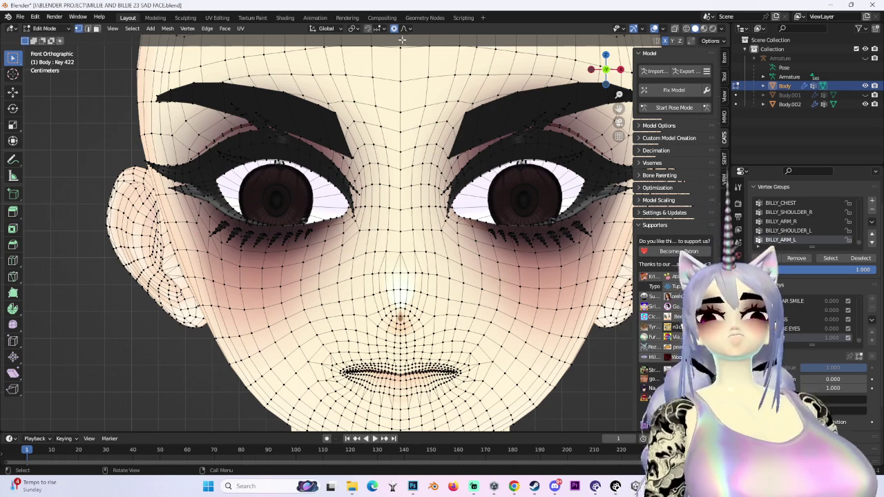
# Step: Test soft moves of the mouth and cheek, cancelling both so the mouth stays put
pyautogui.scroll(-3, 344, 331)
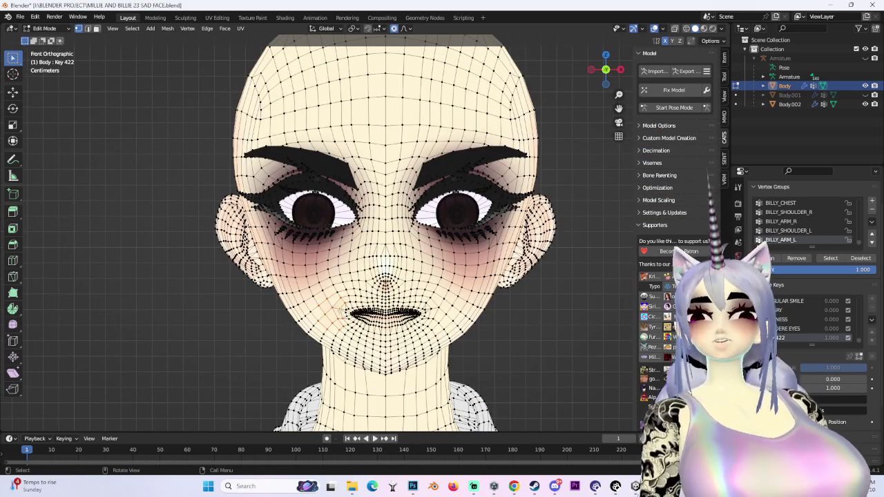
pyautogui.press('g')
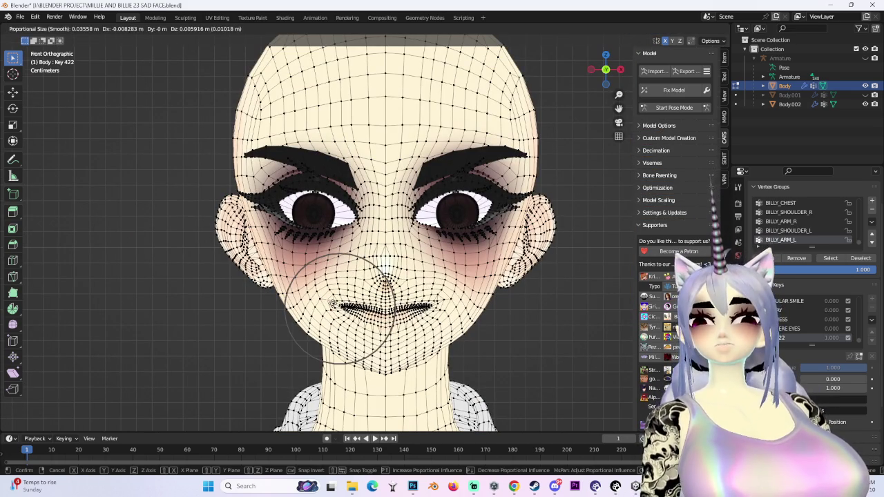
pyautogui.scroll(-1, 330, 303)
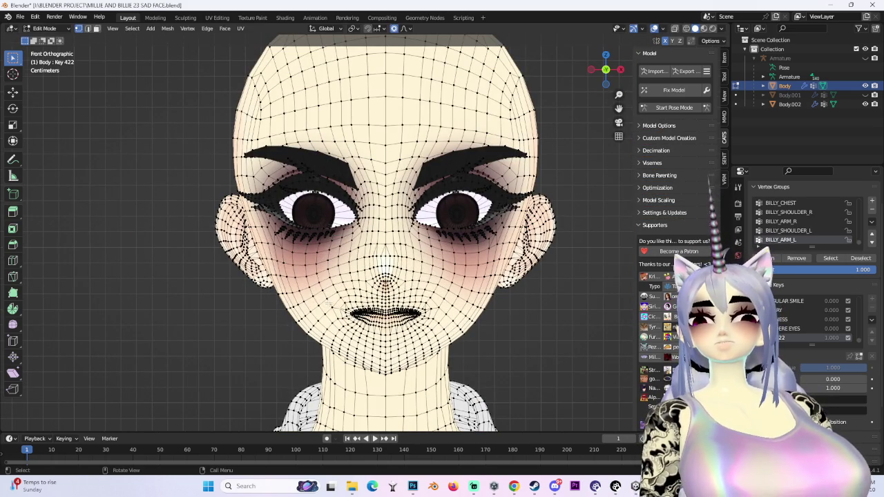
pyautogui.rightClick(326, 303)
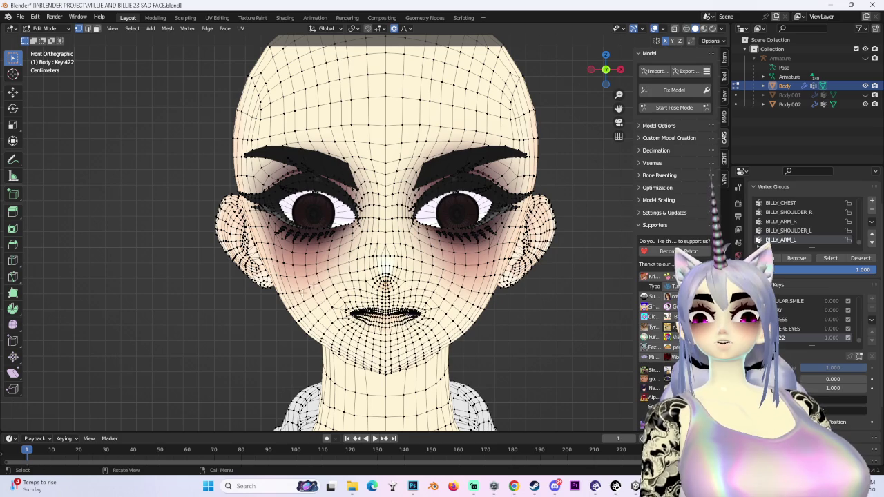
pyautogui.press('g')
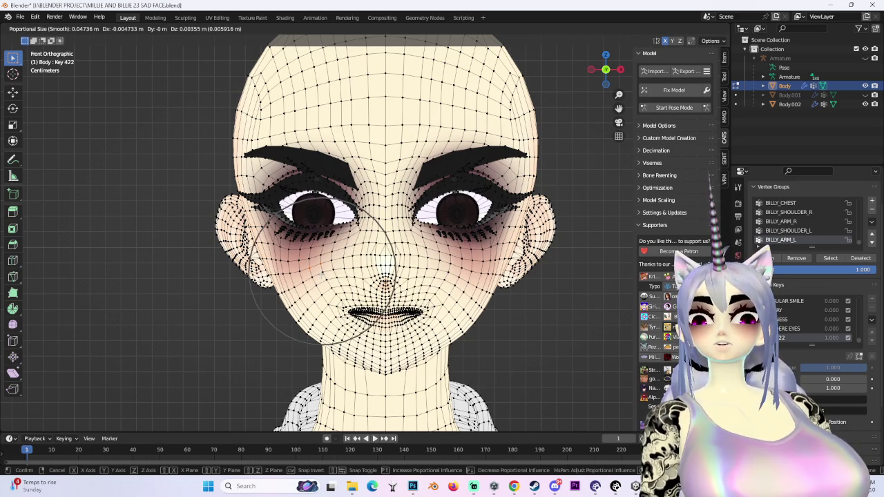
pyautogui.rightClick(321, 275)
pyautogui.click(407, 28)
pyautogui.press('b')
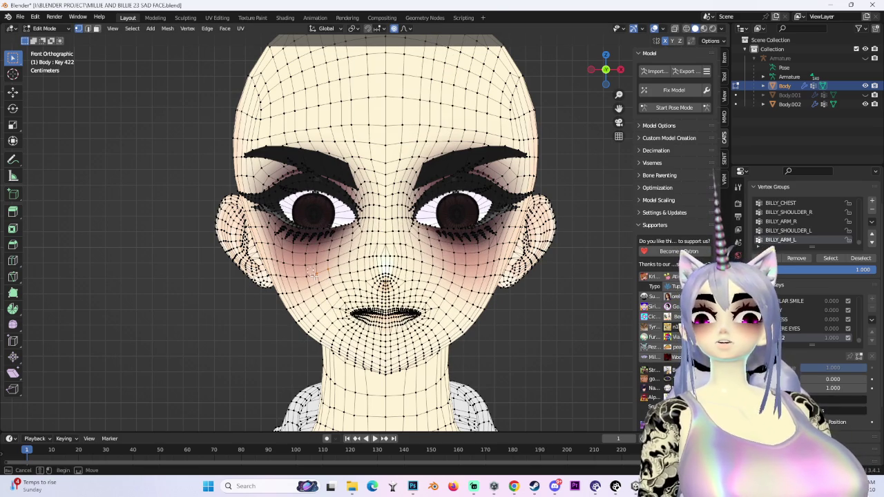
pyautogui.press('Escape')
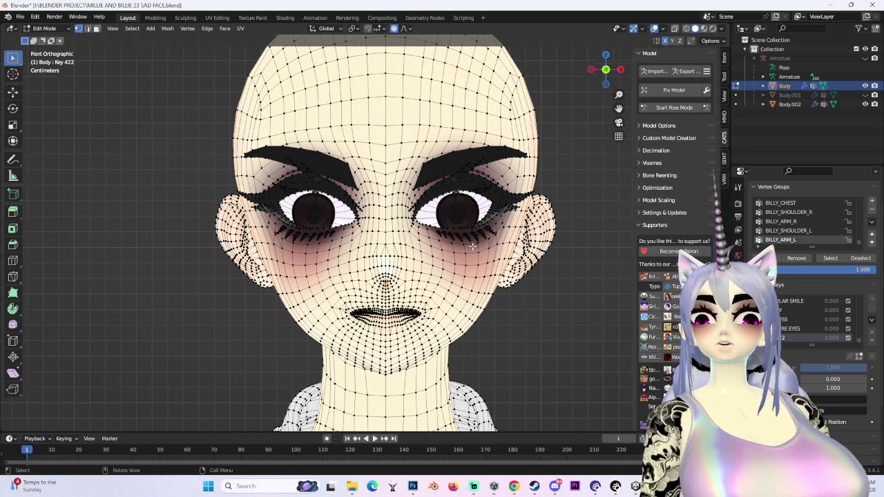
# Step: Zoom in on the face and turn off overlays for a shaded view
pyautogui.scroll(4, 449, 250)
pyautogui.moveTo(450, 250)
pyautogui.mouseDown(button='middle')
pyautogui.moveTo(456, 258)
pyautogui.moveTo(373, 230)
pyautogui.moveTo(385, 239)
pyautogui.mouseUp(button='middle')
pyautogui.click(653, 28)
pyautogui.scroll(-4, 450, 254)
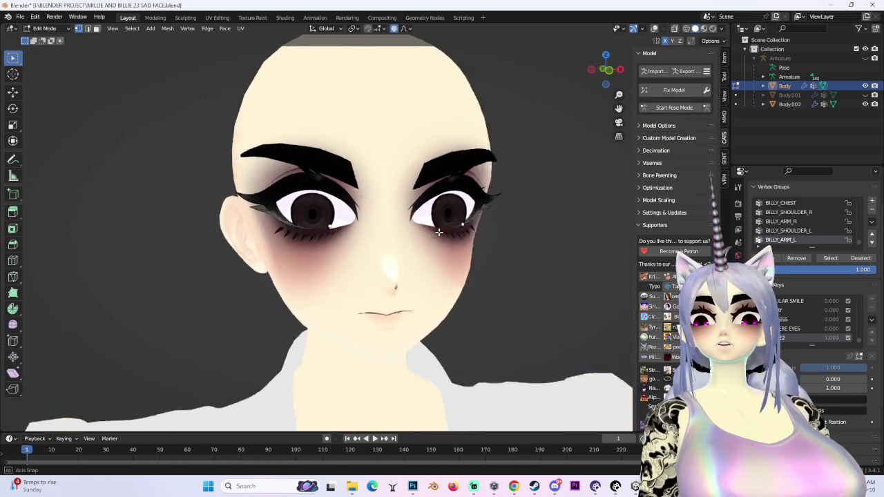
# Step: Raise the cheek vertices vertically along Z with proportional falloff
pyautogui.press('g')
pyautogui.scroll(-2, 293, 263)
pyautogui.click(293, 263)
pyautogui.moveTo(294, 263)
pyautogui.mouseDown(button='middle')
pyautogui.moveTo(420, 233)
pyautogui.moveTo(509, 241)
pyautogui.moveTo(438, 333)
pyautogui.moveTo(386, 303)
pyautogui.mouseUp(button='middle')
pyautogui.press('g')
pyautogui.press('z')
pyautogui.click(412, 230)
# Step: Retry the vertical cheek lift until the raised cheek sits right
pyautogui.scroll(2, 438, 334)
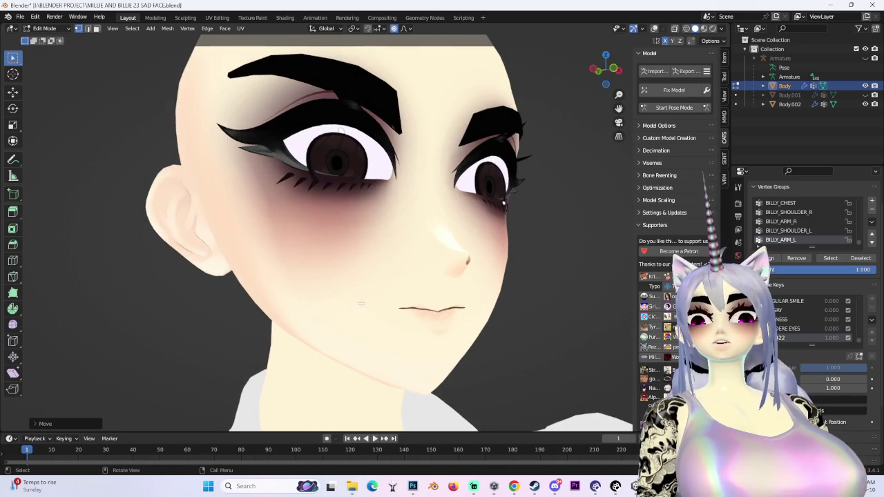
pyautogui.press('g')
pyautogui.press('z')
pyautogui.rightClick(369, 317)
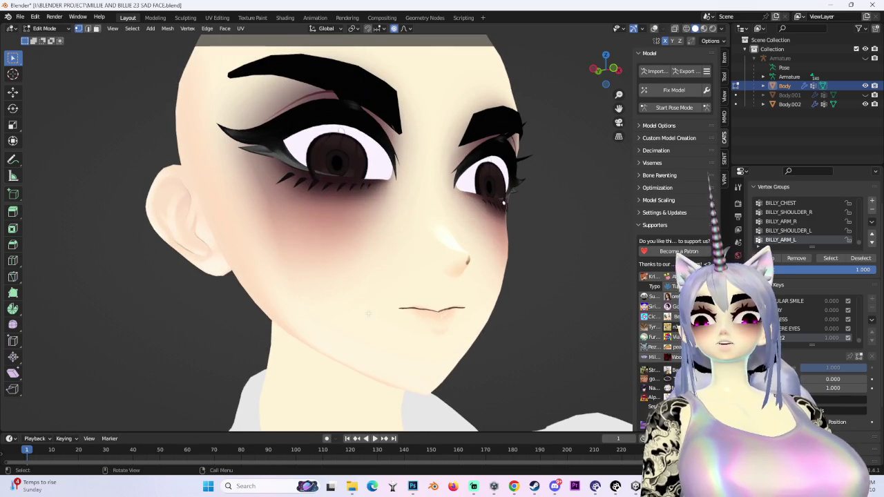
pyautogui.press('g')
pyautogui.press('z')
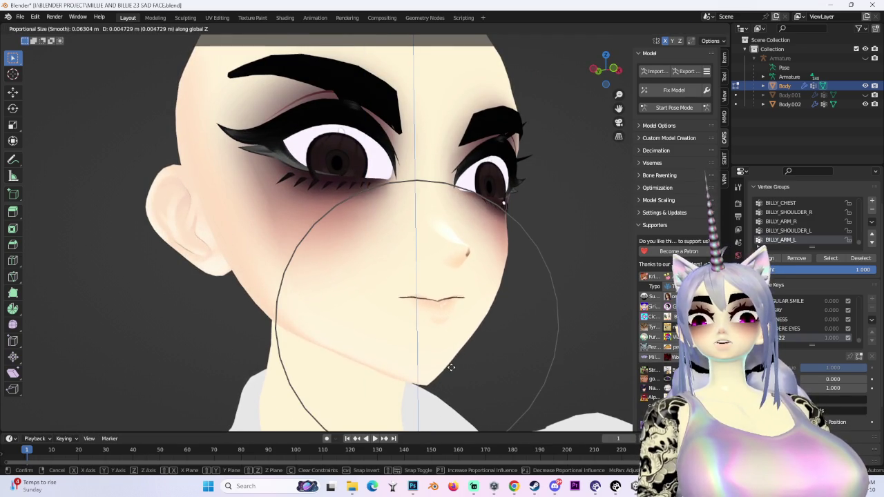
pyautogui.rightClick(449, 371)
pyautogui.press('g')
pyautogui.press('z')
pyautogui.scroll(-3, 416, 297)
pyautogui.click(419, 295)
pyautogui.moveTo(419, 296)
pyautogui.mouseDown(button='middle')
pyautogui.moveTo(470, 297)
pyautogui.moveTo(376, 40)
pyautogui.mouseUp(button='middle')
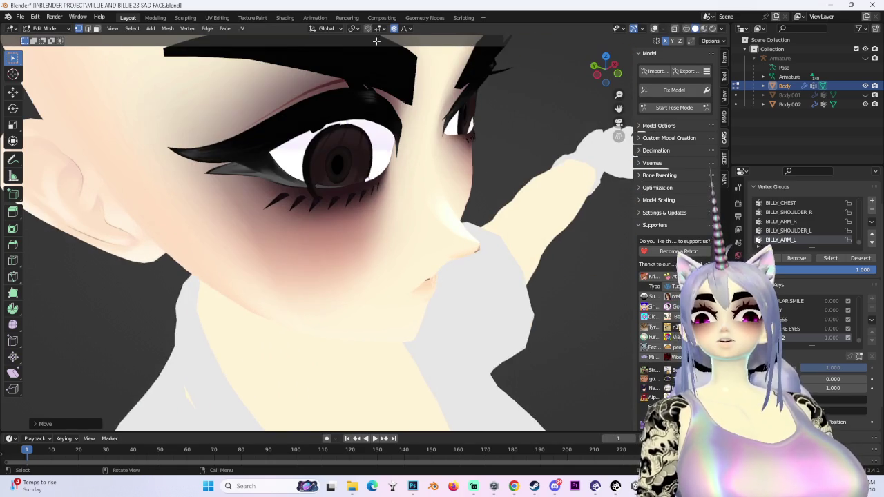
# Step: Switch proportional falloff to Smooth and move the cheek under the eye
pyautogui.click(409, 29)
pyautogui.click(376, 73)
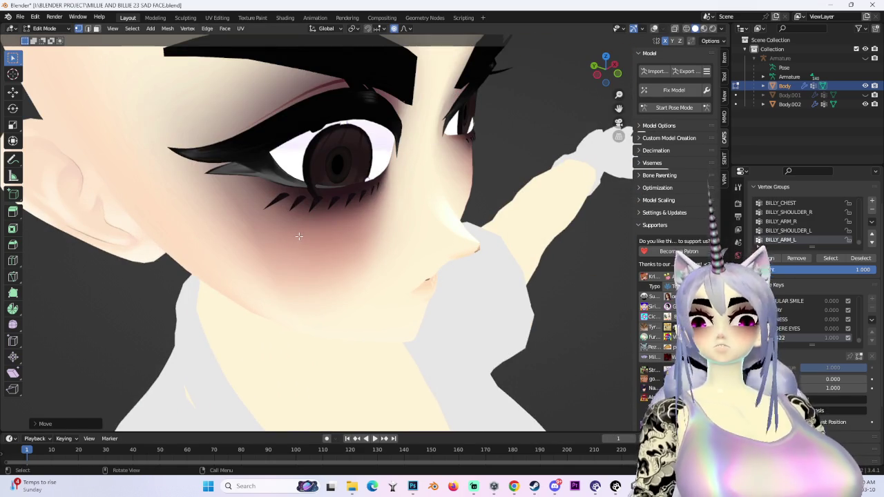
pyautogui.press('g')
pyautogui.scroll(3, 298, 236)
pyautogui.scroll(2, 298, 236)
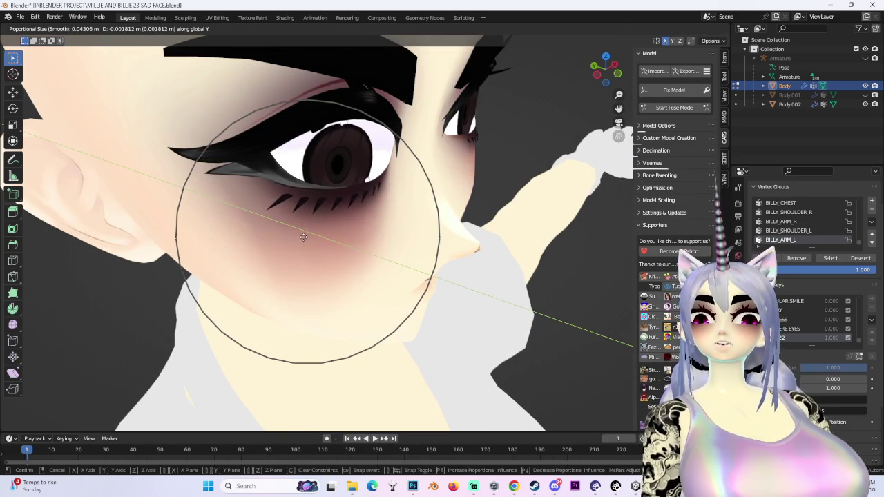
pyautogui.click(304, 236)
pyautogui.moveTo(304, 236); pyautogui.dragTo(329, 146, button='middle')
pyautogui.scroll(3, 330, 146)
pyautogui.scroll(2, 335, 227)
pyautogui.moveTo(310, 237)
pyautogui.mouseDown(button='middle')
pyautogui.moveTo(315, 247)
pyautogui.moveTo(345, 240)
pyautogui.moveTo(363, 210)
pyautogui.moveTo(421, 275)
pyautogui.moveTo(398, 267)
pyautogui.moveTo(493, 233)
pyautogui.moveTo(532, 311)
pyautogui.moveTo(437, 293)
pyautogui.mouseUp(button='middle')
pyautogui.scroll(-3, 344, 239)
pyautogui.scroll(-3, 361, 236)
# Step: Lift the cheek once more with the smooth falloff
pyautogui.press('g')
pyautogui.scroll(2, 335, 280)
pyautogui.press('z')
pyautogui.press('Escape')
pyautogui.press('g')
pyautogui.scroll(-2, 390, 248)
pyautogui.scroll(-3, 388, 250)
pyautogui.click(389, 251)
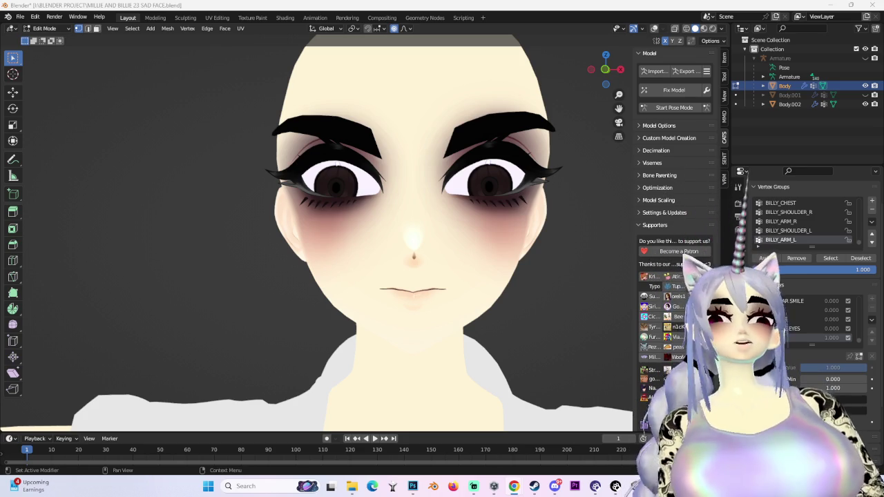
# Step: Try pulling the lips wide with proportional editing, then cancel, leaving the mouth neutral
pyautogui.moveTo(387, 269)
pyautogui.mouseDown(button='middle')
pyautogui.moveTo(469, 262)
pyautogui.moveTo(421, 267)
pyautogui.mouseUp(button='middle')
pyautogui.click(404, 28)
pyautogui.press('g')
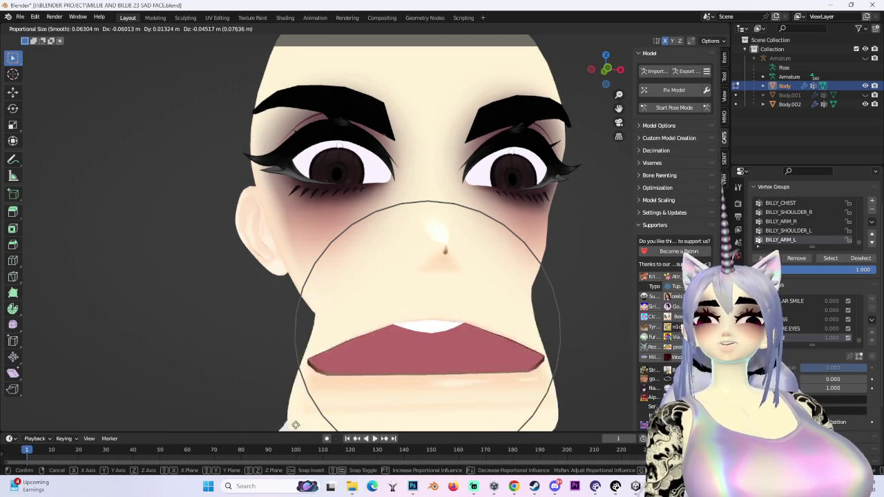
pyautogui.rightClick(391, 347)
# Step: Orbit to a close frontal view of the face and abandon the trial grabs that opened the mouth
pyautogui.moveTo(425, 384); pyautogui.dragTo(415, 355, button='middle')
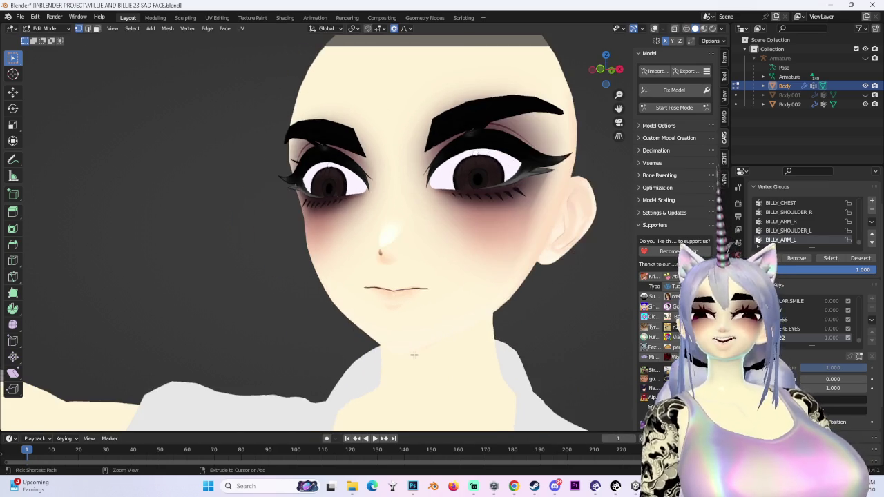
pyautogui.moveTo(598, 67); pyautogui.dragTo(417, 299)
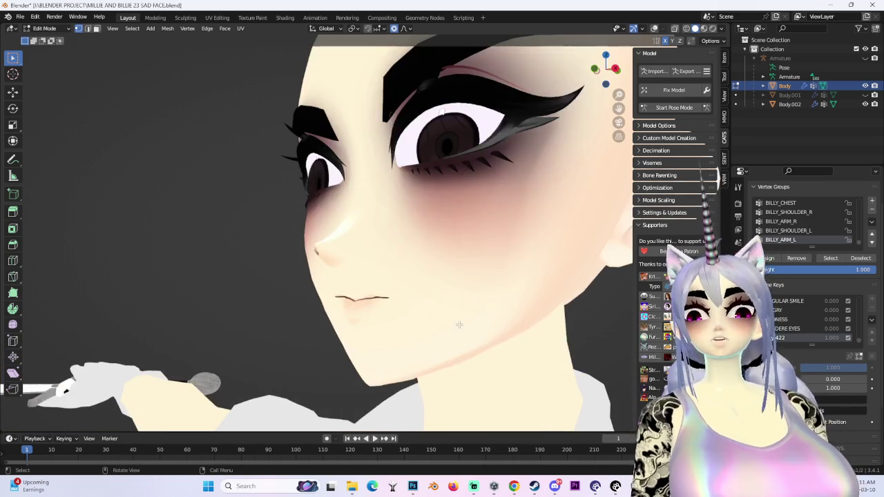
pyautogui.press('g')
pyautogui.rightClick(431, 313)
pyautogui.moveTo(430, 313)
pyautogui.mouseDown(button='middle')
pyautogui.moveTo(487, 333)
pyautogui.moveTo(428, 331)
pyautogui.mouseUp(button='middle')
pyautogui.press('g')
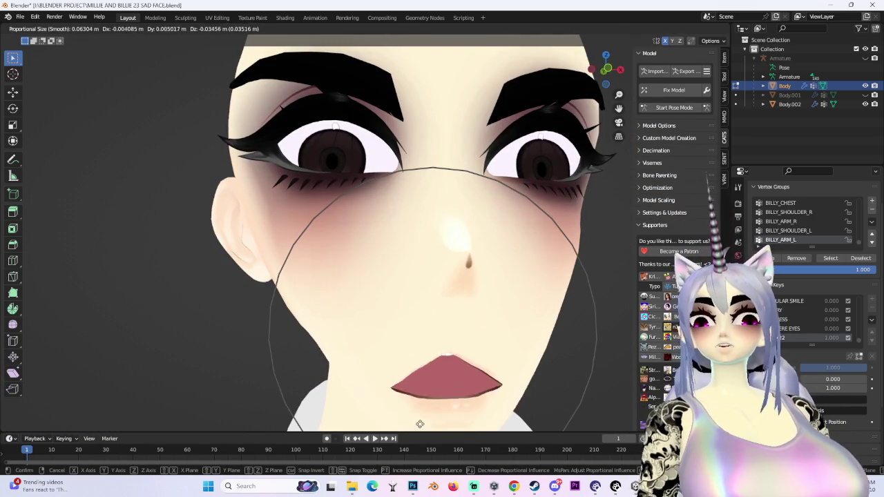
pyautogui.rightClick(430, 338)
pyautogui.press('g')
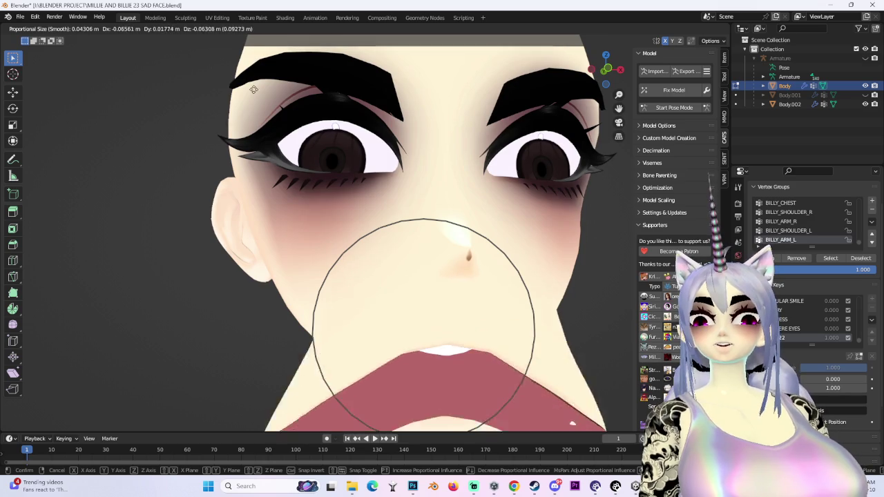
pyautogui.press('Escape')
# Step: Raise the left mouth corner and cheek with a proportional grab, then discard the later trial grabs
pyautogui.press('g')
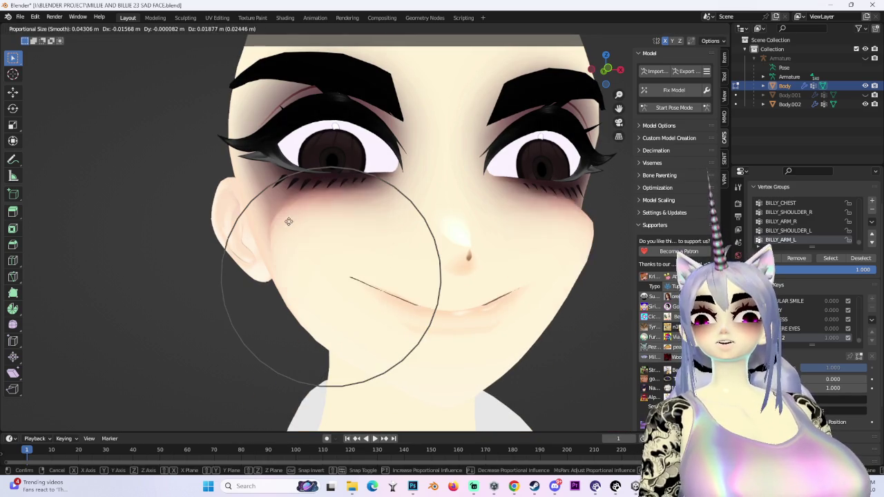
pyautogui.click(288, 218)
pyautogui.press('g')
pyautogui.press('Escape')
pyautogui.press('g')
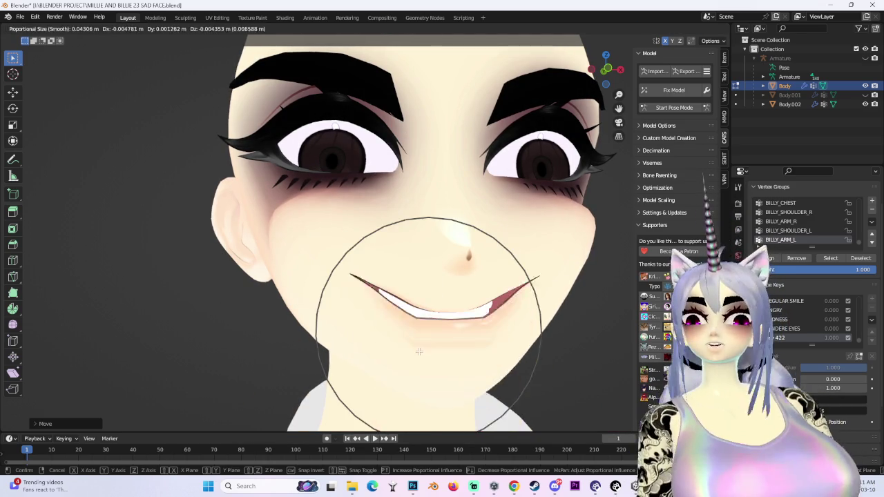
pyautogui.press('Escape')
pyautogui.scroll(-3, 419, 343)
pyautogui.press('g')
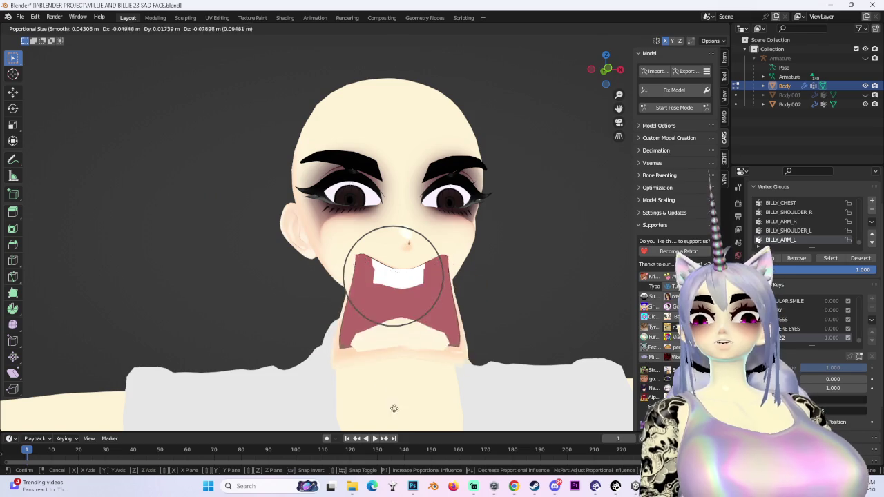
pyautogui.press('Escape')
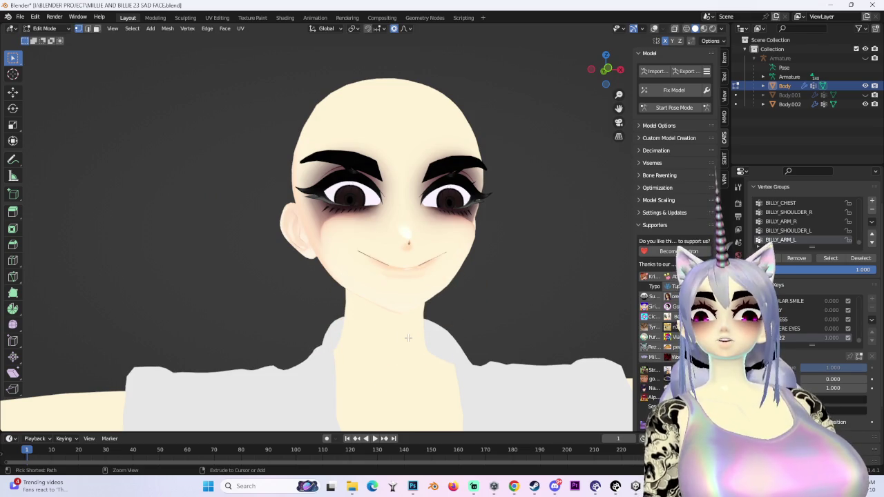
pyautogui.scroll(2, 408, 337)
# Step: From a three-quarter view, reshape the mouth into a closed line with a proportional grab
pyautogui.moveTo(408, 336); pyautogui.dragTo(386, 310, button='middle')
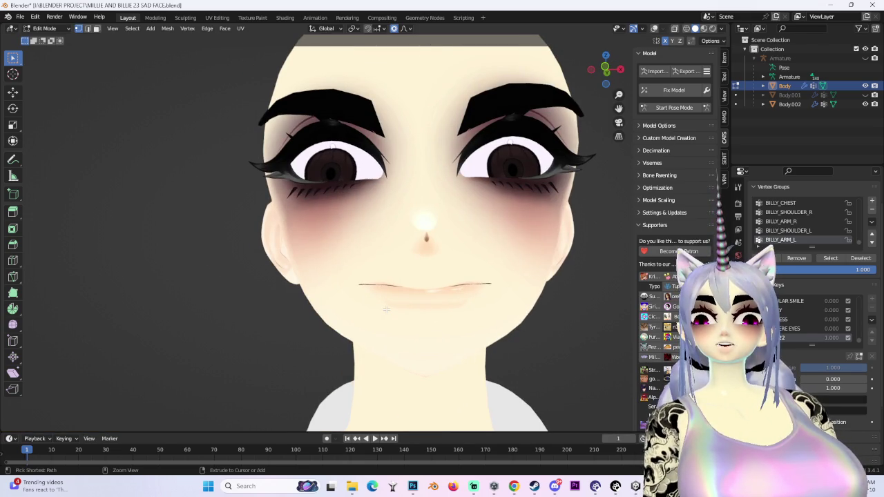
pyautogui.moveTo(386, 310); pyautogui.dragTo(415, 338, button='middle')
pyautogui.press('g')
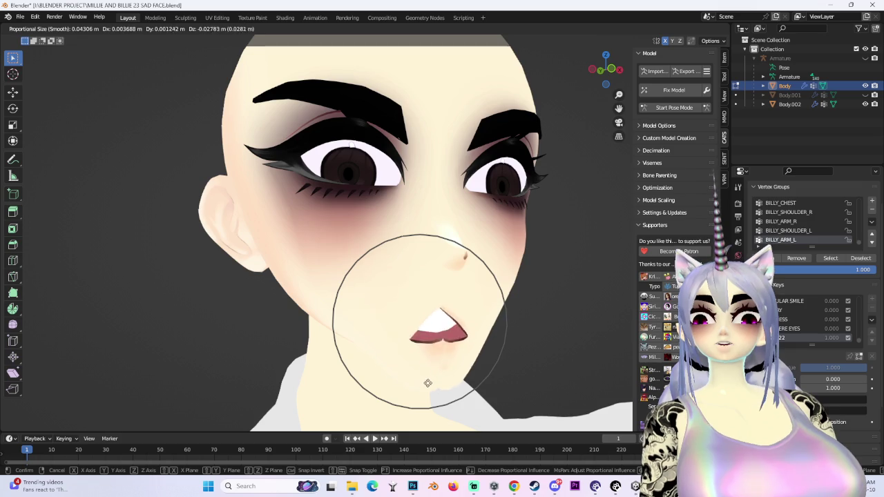
pyautogui.press('Escape')
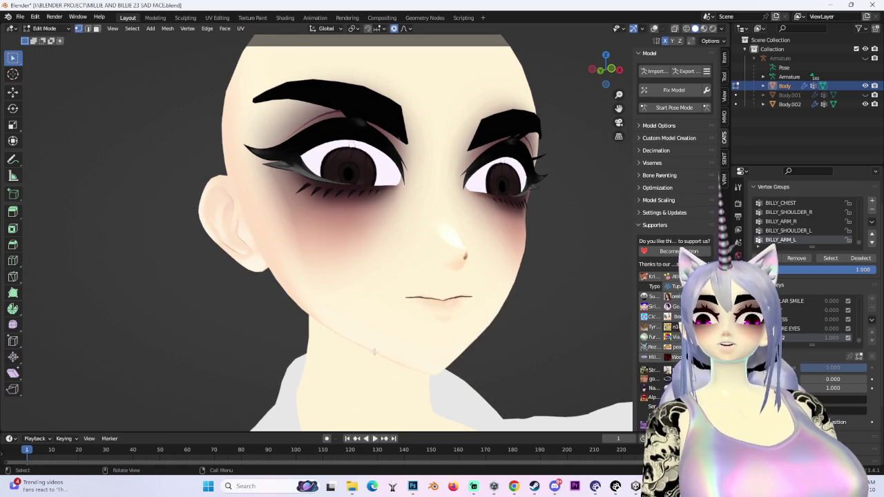
pyautogui.press('g')
pyautogui.click(423, 316)
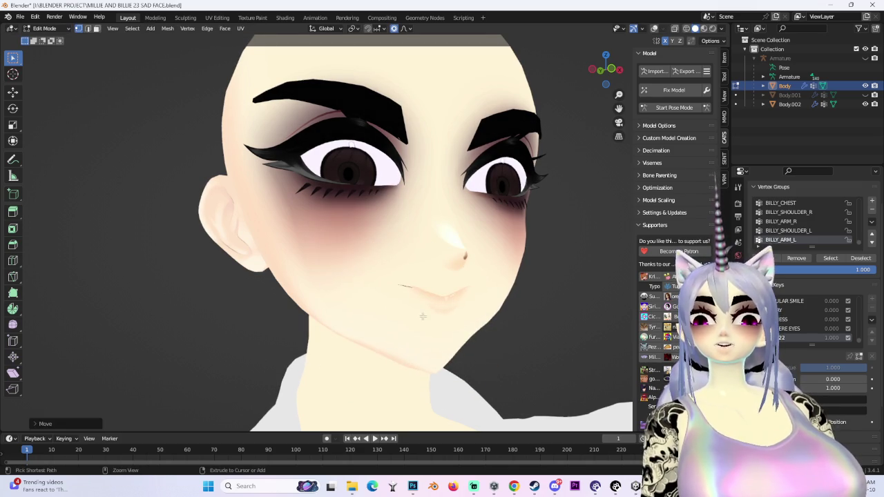
pyautogui.press('g')
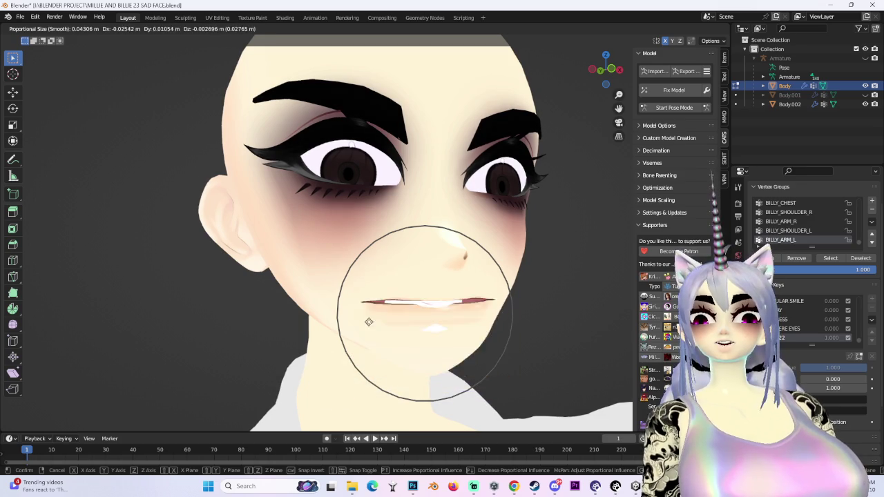
pyautogui.press('Escape')
# Step: From a side view of the head, try further proportional grabs on the mouth and cancel them
pyautogui.moveTo(359, 276)
pyautogui.mouseDown(button='middle')
pyautogui.moveTo(433, 271)
pyautogui.moveTo(428, 276)
pyautogui.moveTo(438, 266)
pyautogui.mouseUp(button='middle')
pyautogui.press('g')
pyautogui.press('Escape')
pyautogui.scroll(4, 428, 276)
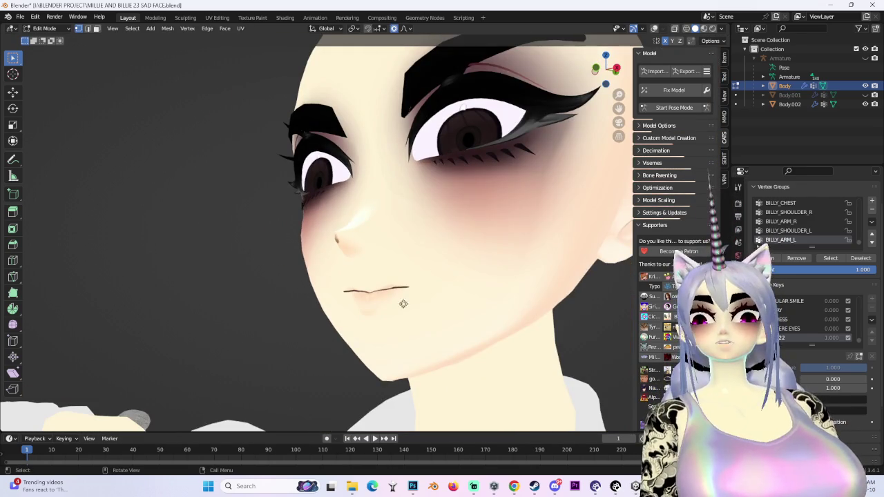
pyautogui.press('g')
pyautogui.press('Escape')
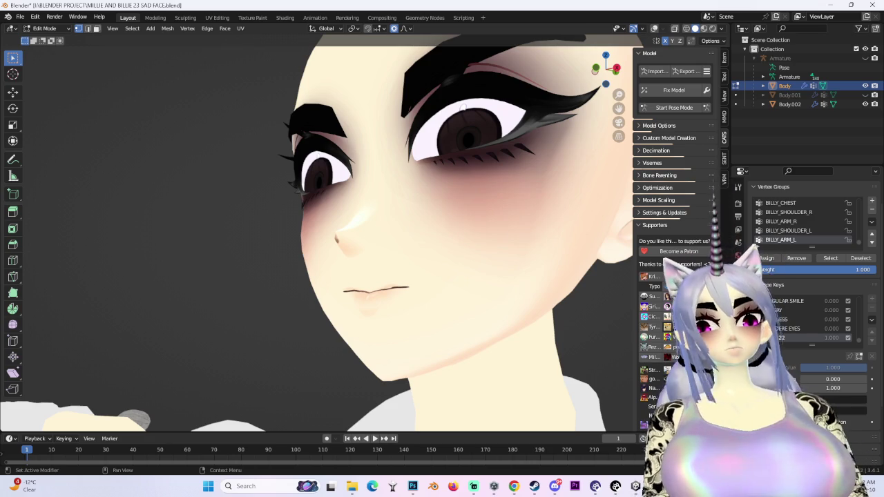
# Step: In front view with a larger soft falloff, move the mouth vertices, then undo that move
pyautogui.click(596, 69)
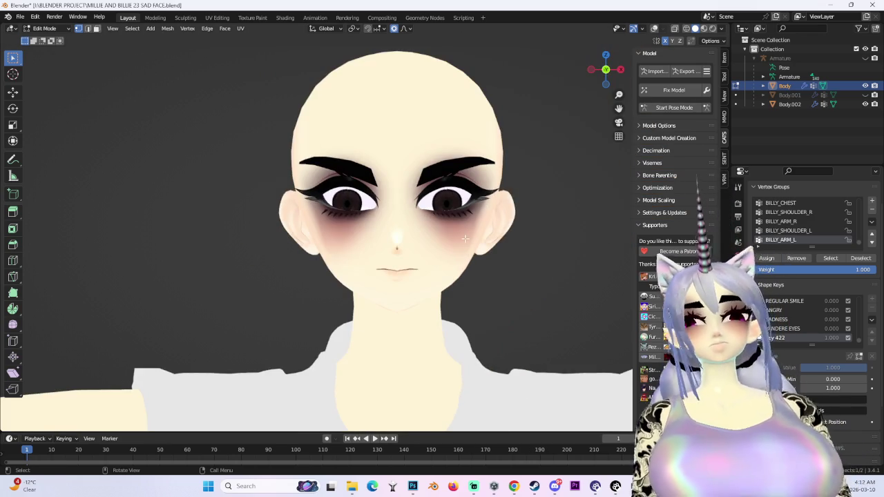
pyautogui.scroll(2, 560, 260)
pyautogui.scroll(2, 560, 260)
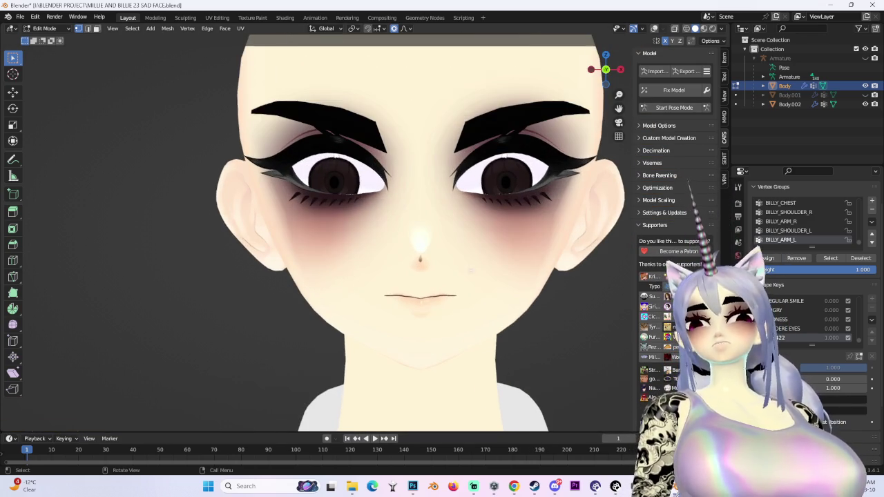
pyautogui.scroll(2, 362, 290)
pyautogui.press('g')
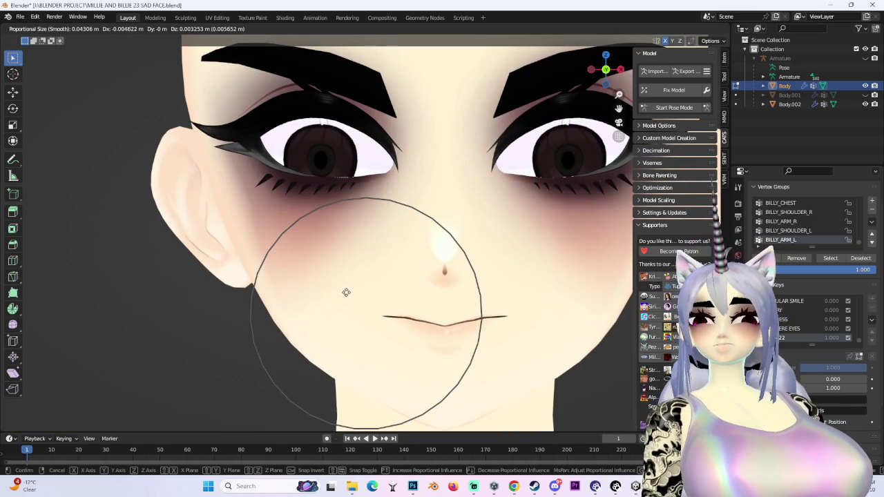
pyautogui.click(346, 292)
pyautogui.hotkey('ctrl', 'z')
# Step: Bend the mouth line into a slight downturned curve with several proportional moves
pyautogui.press('g')
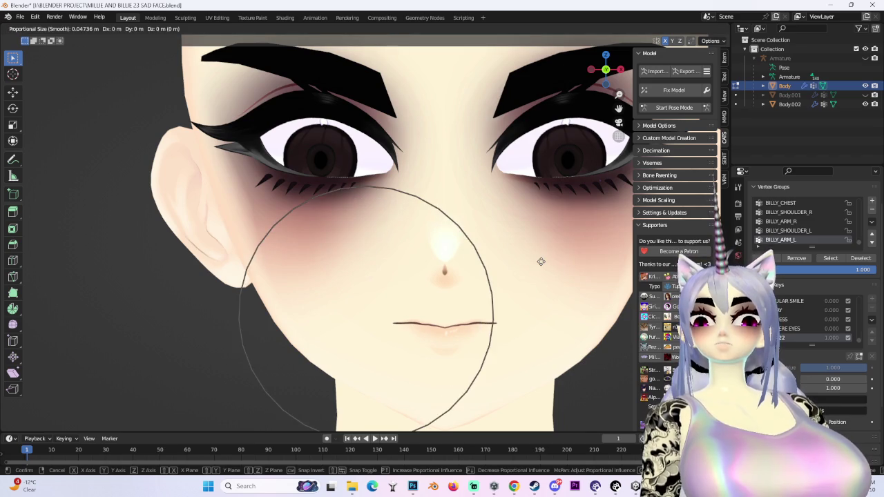
pyautogui.scroll(-1, 532, 257)
pyautogui.click(526, 257)
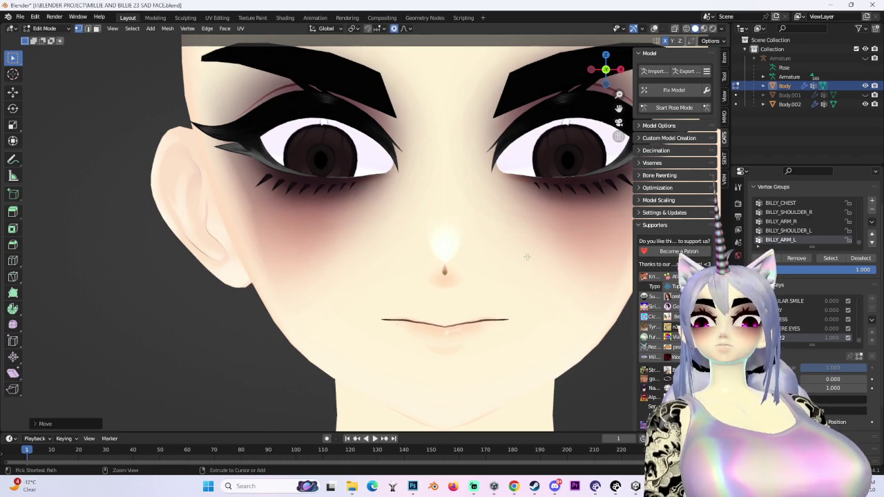
pyautogui.press('g')
pyautogui.click(332, 284)
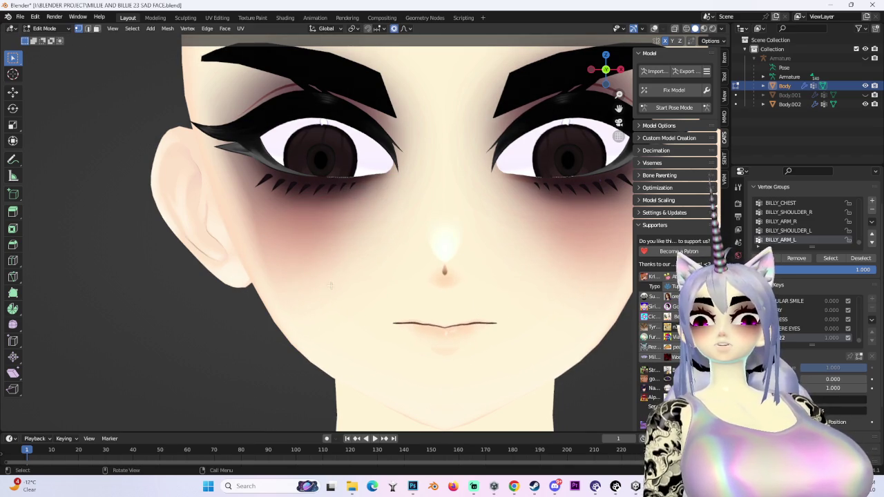
pyautogui.press('g')
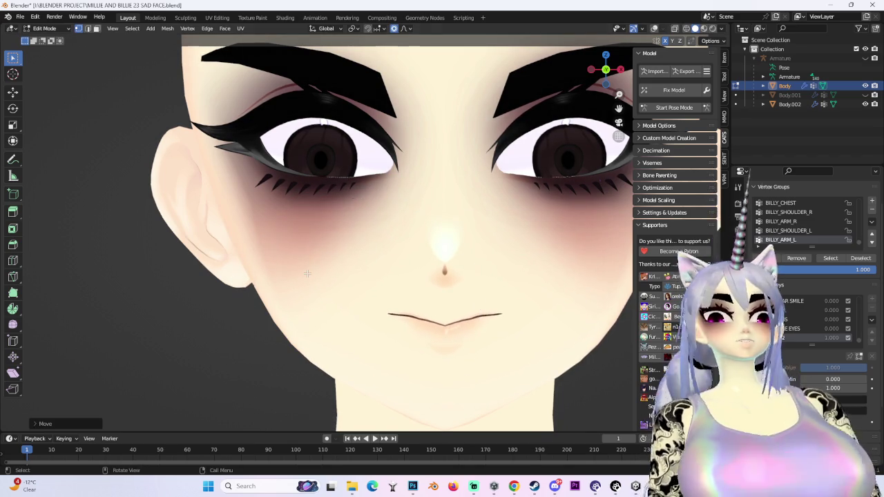
pyautogui.click(307, 274)
pyautogui.moveTo(307, 275); pyautogui.dragTo(424, 287, button='middle')
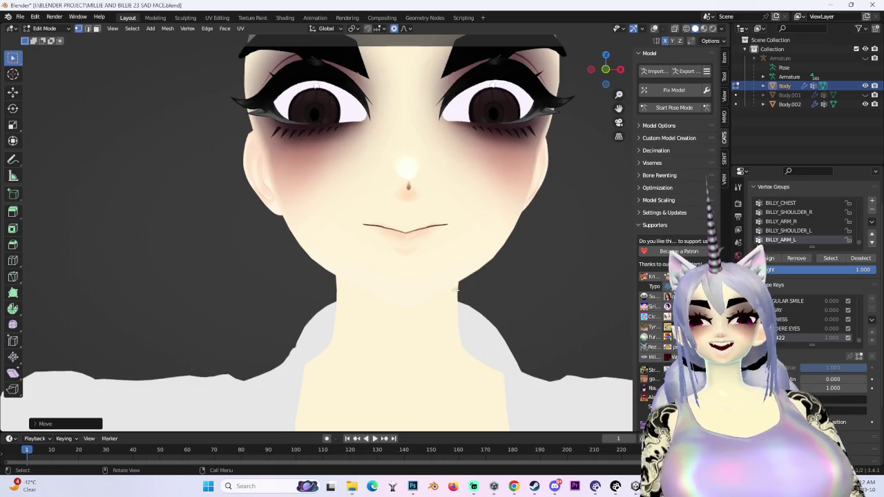
pyautogui.press('g')
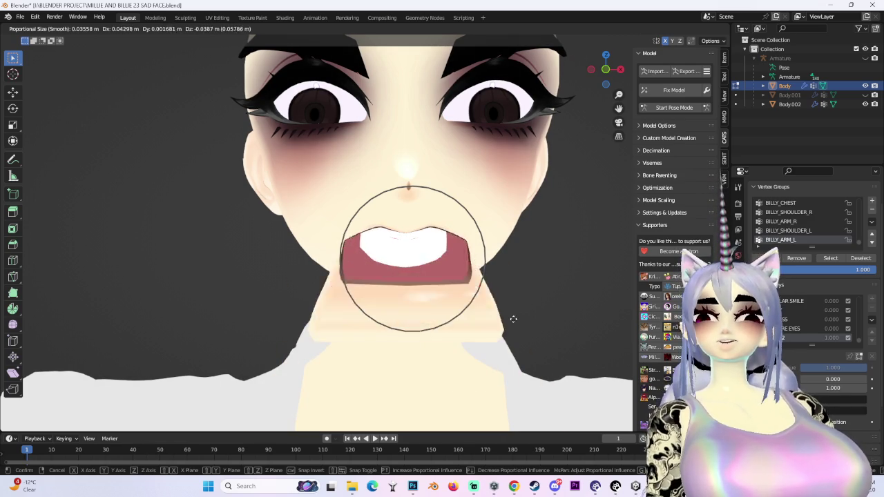
# Step: Try opening the mouth with proportional moves and undo each mouth and neck deformation
pyautogui.click(490, 259)
pyautogui.scroll(-3, 497, 261)
pyautogui.press('g')
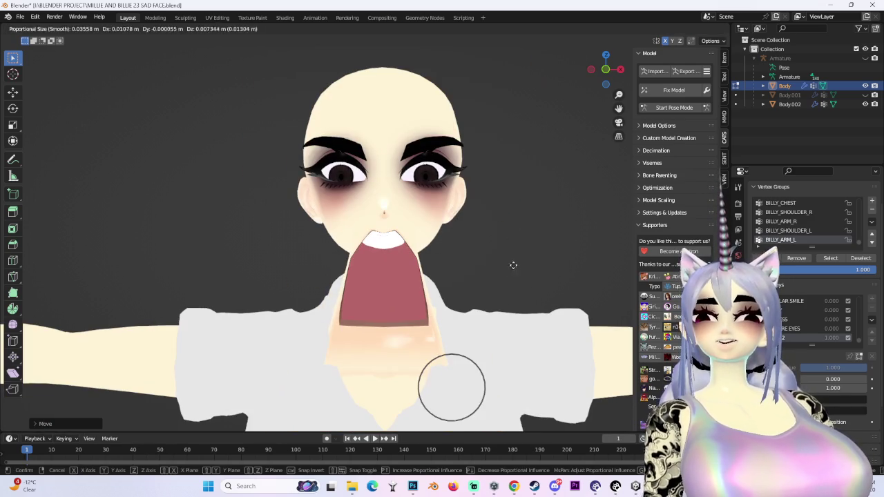
pyautogui.click(535, 291)
pyautogui.hotkey('ctrl', 'z')
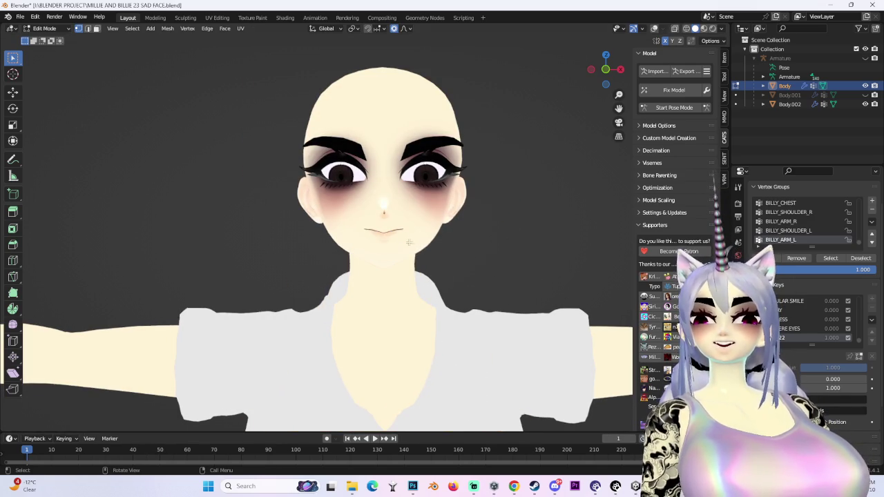
pyautogui.press('g')
pyautogui.click(393, 238)
pyautogui.hotkey('ctrl', 'z')
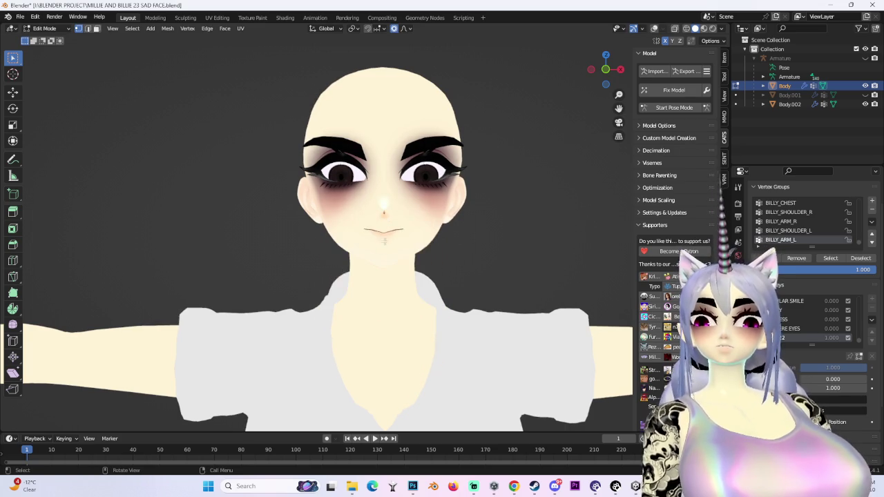
# Step: Make one more small adjustment to the closed mouth
pyautogui.press('g')
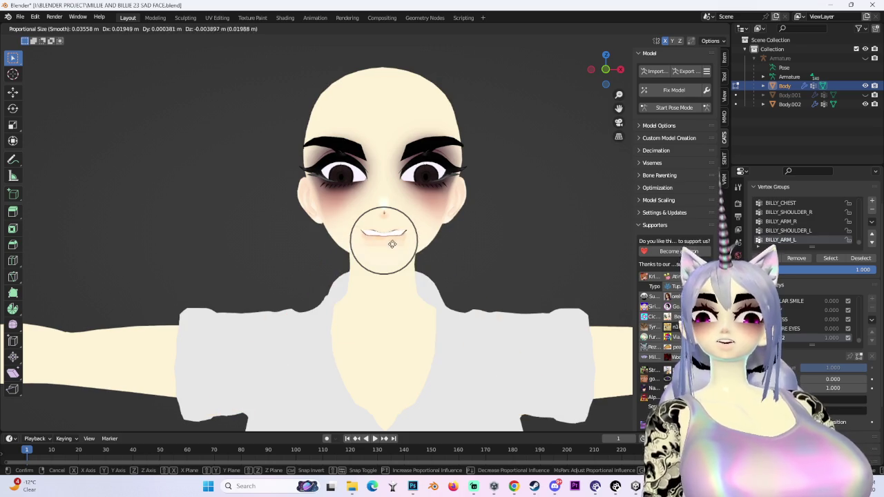
pyautogui.click(409, 234)
pyautogui.scroll(3, 387, 207)
pyautogui.scroll(-2, 386, 207)
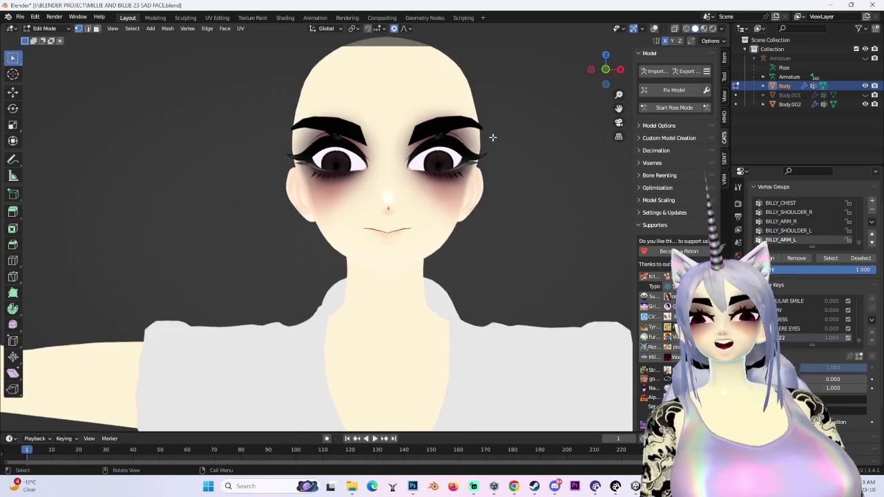
# Step: Snap to Front Orthographic view and turn on overlays to show the mesh wireframe
pyautogui.moveTo(606, 71); pyautogui.dragTo(608, 77)
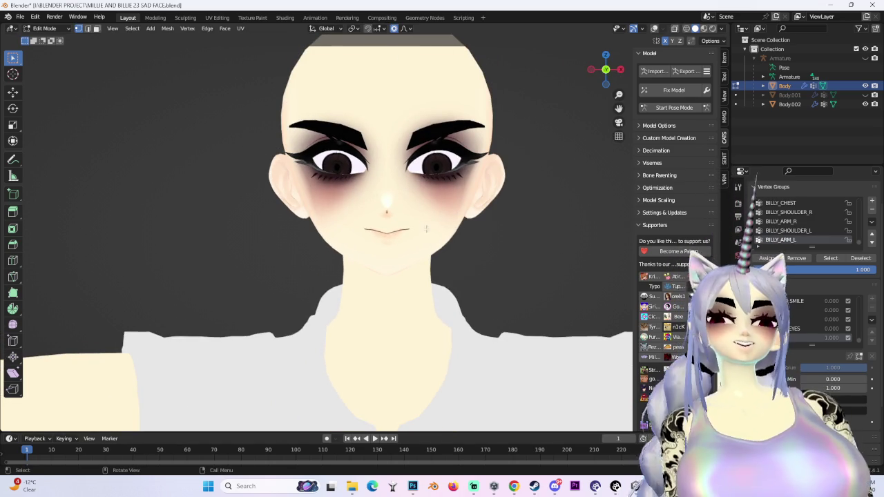
pyautogui.scroll(4, 461, 214)
pyautogui.press('KP_1')
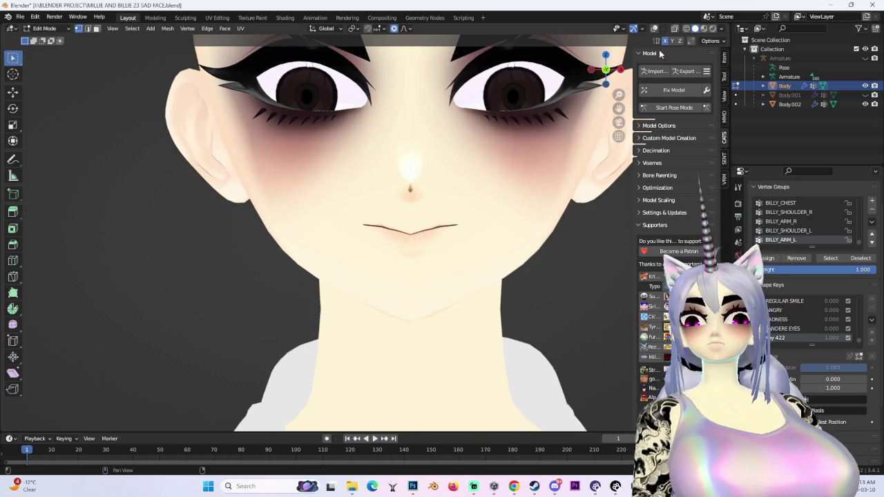
pyautogui.click(654, 28)
pyautogui.scroll(-2, 387, 235)
pyautogui.scroll(1, 387, 235)
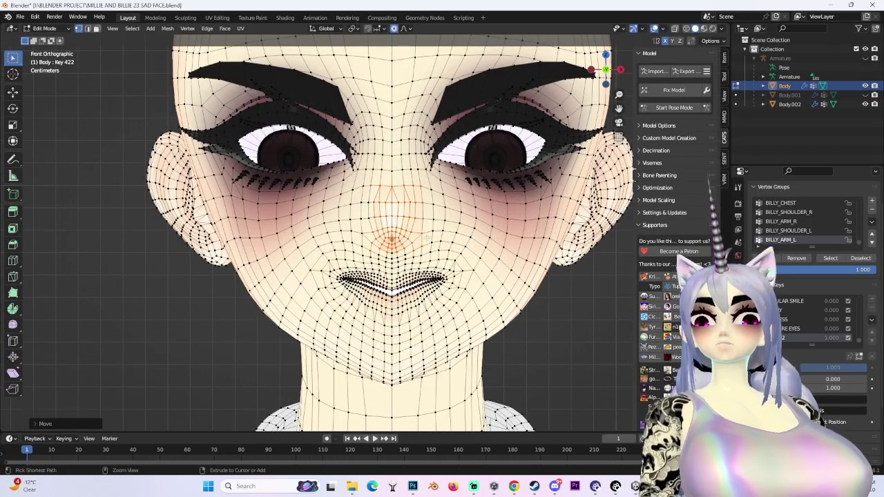
pyautogui.click(392, 238)
pyautogui.press('g')
pyautogui.press('z')
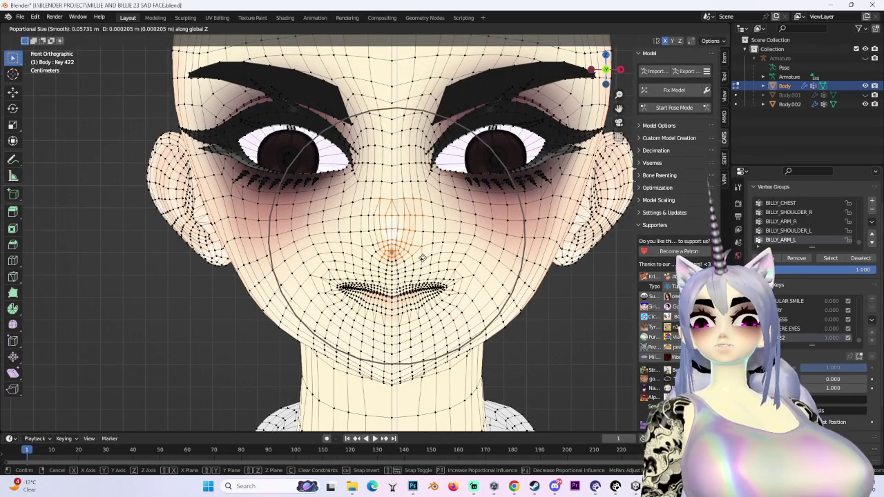
pyautogui.scroll(-4, 424, 256)
pyautogui.click(428, 257)
pyautogui.click(408, 28)
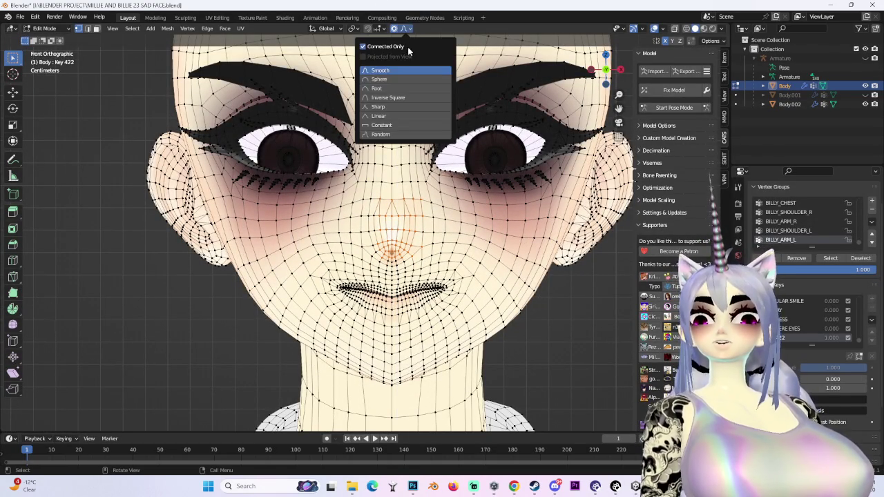
pyautogui.press('g')
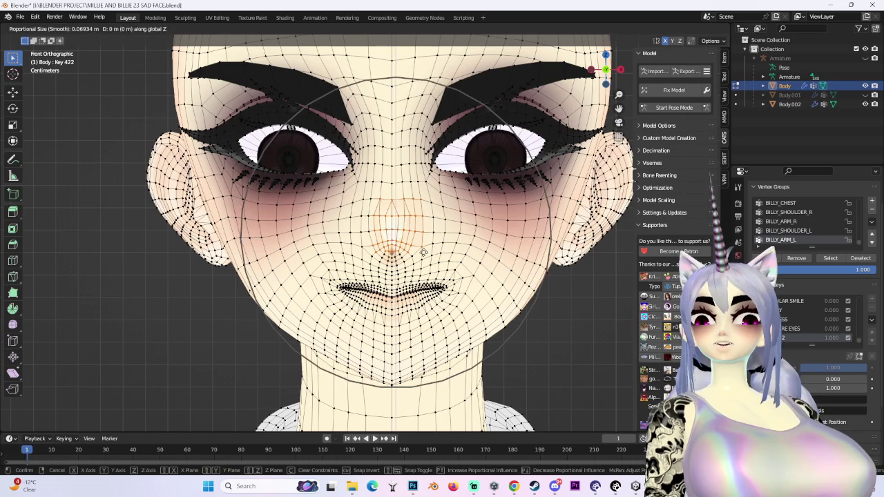
pyautogui.click(423, 243)
pyautogui.scroll(-2, 423, 243)
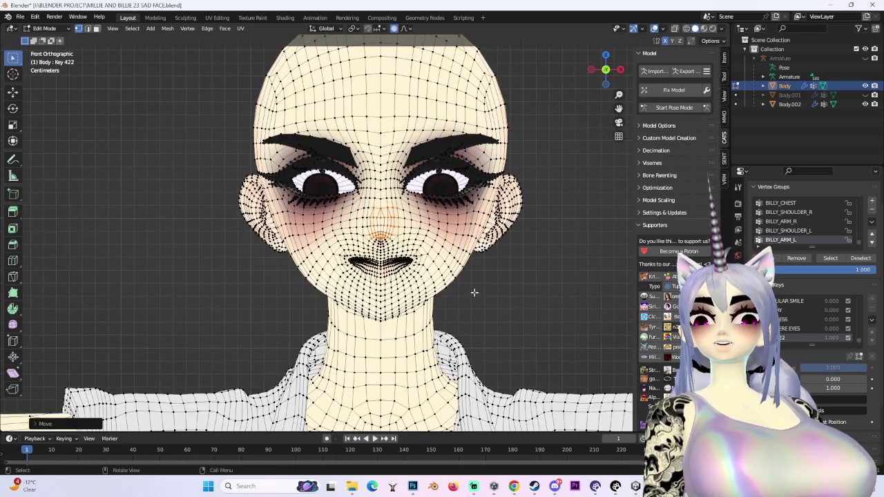
pyautogui.scroll(1, 466, 293)
pyautogui.scroll(2, 459, 305)
pyautogui.moveTo(459, 306); pyautogui.dragTo(483, 296, button='middle')
pyautogui.scroll(2, 483, 296)
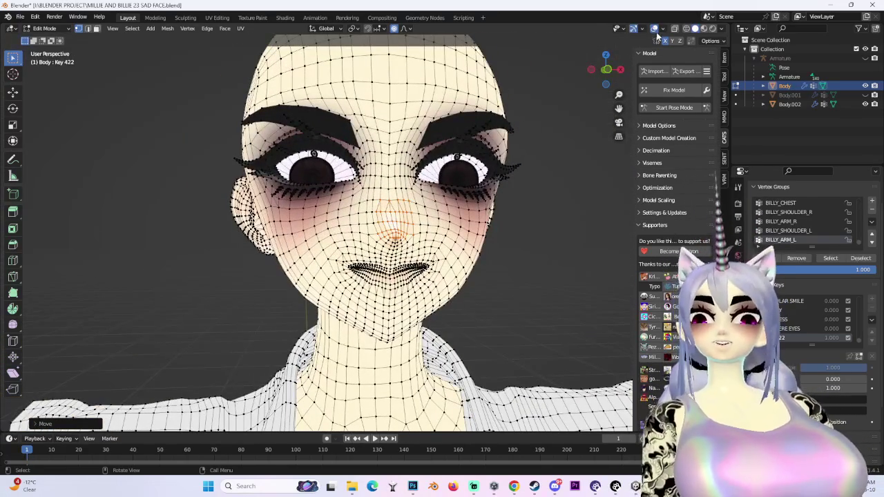
pyautogui.click(407, 28)
pyautogui.click(387, 53)
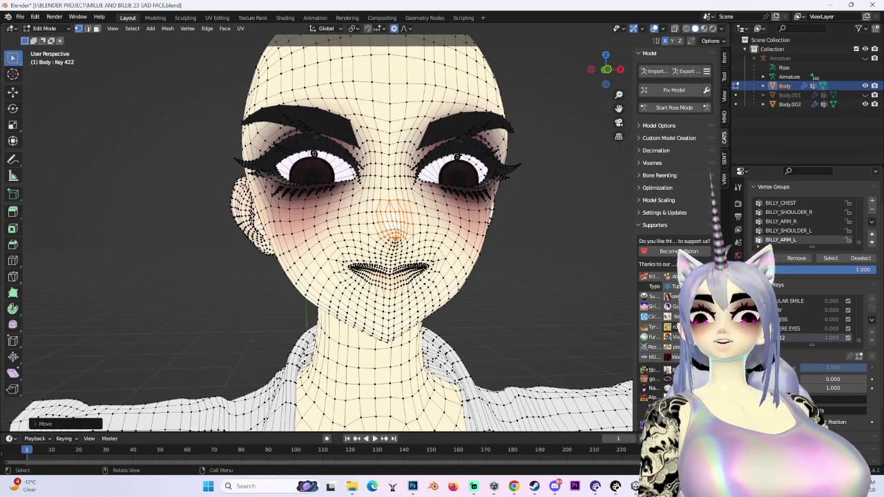
pyautogui.press('g')
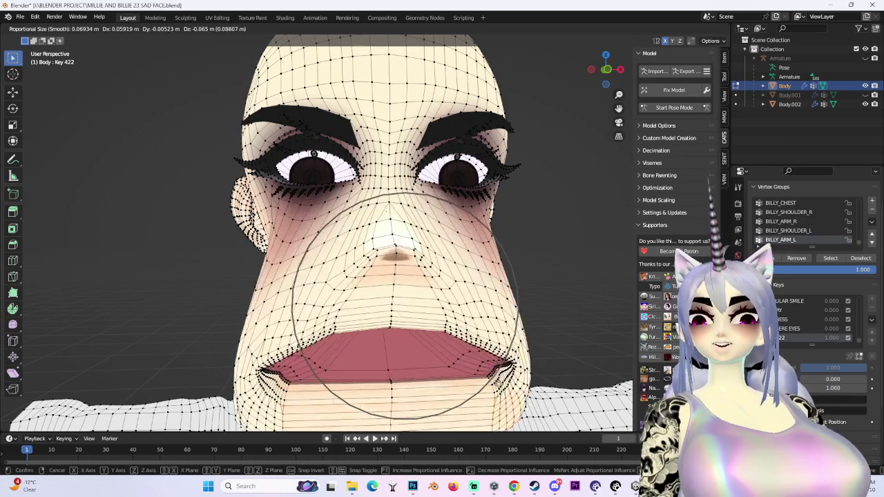
pyautogui.scroll(3, 644, 200)
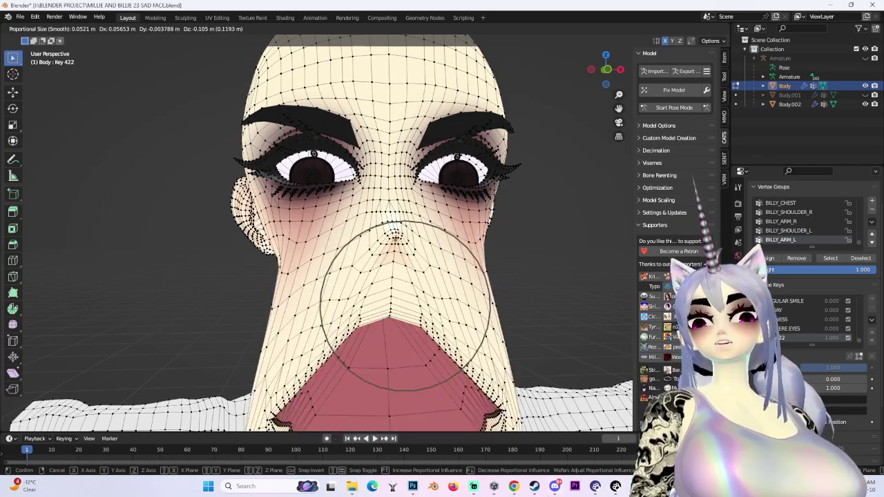
pyautogui.click(482, 275)
pyautogui.hotkey('ctrl', 'z')
pyautogui.moveTo(482, 274); pyautogui.dragTo(445, 322, button='middle')
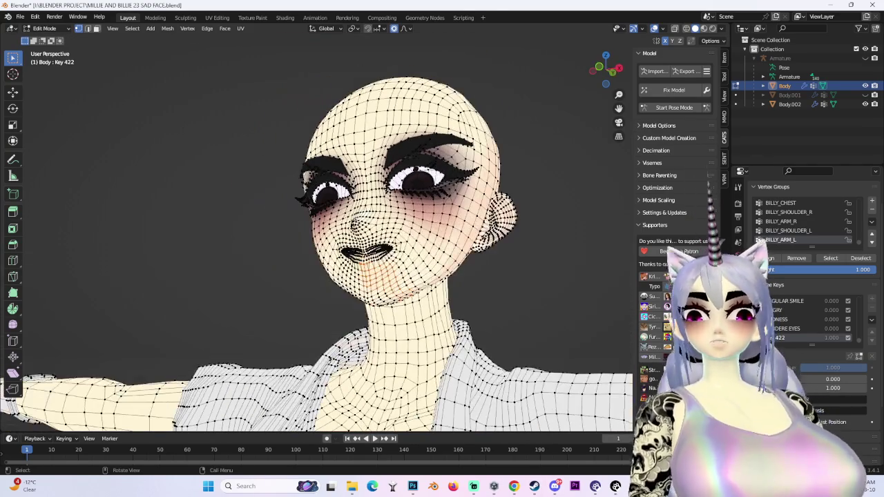
# Step: Cancel the pending mouth grab and snap back to Front Orthographic view
pyautogui.press('g')
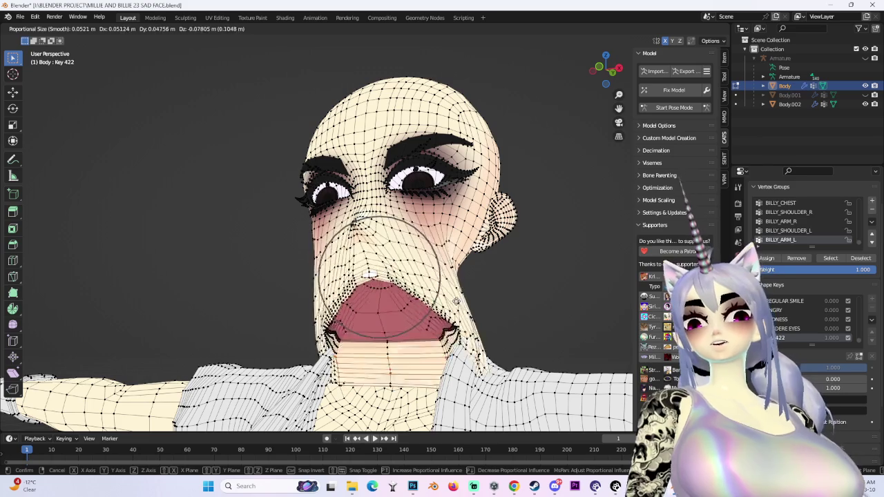
pyautogui.press('Escape')
pyautogui.moveTo(458, 296); pyautogui.dragTo(536, 296, button='middle')
pyautogui.click(605, 69)
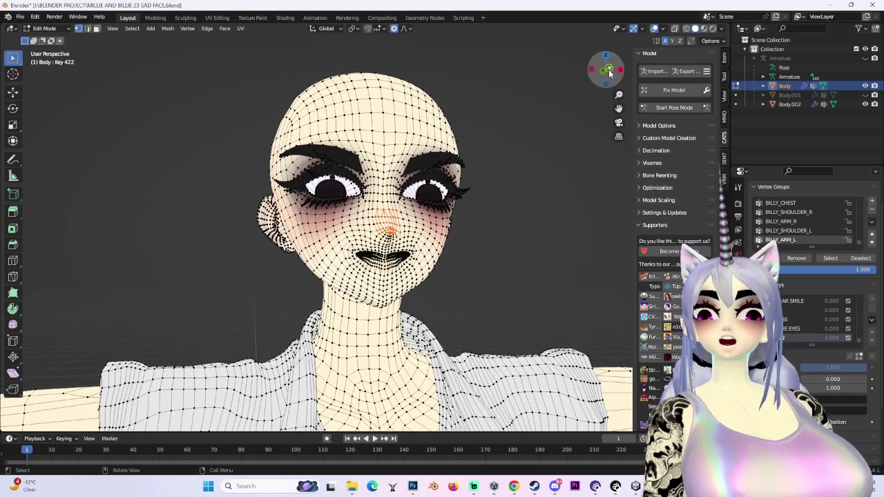
# Step: Unhide the Body.002 hair object in the Outliner so the pink hair shows again
pyautogui.scroll(5, 495, 222)
pyautogui.scroll(3, 495, 222)
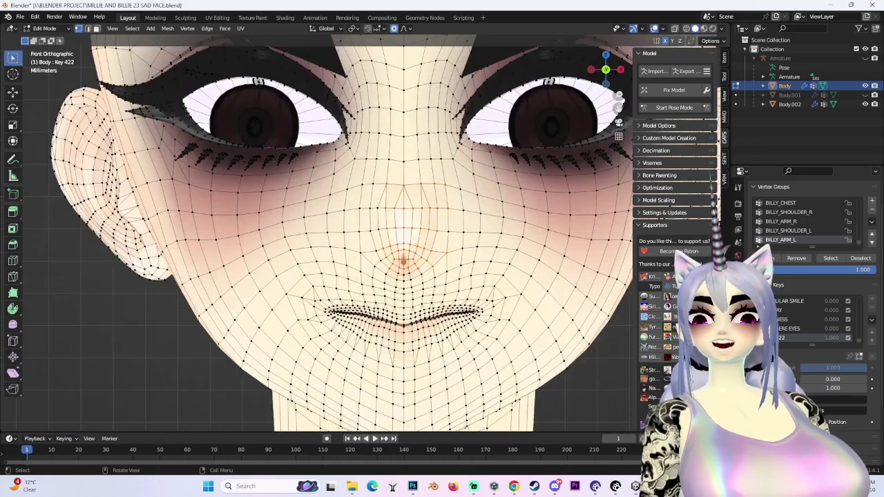
pyautogui.scroll(-2, 495, 222)
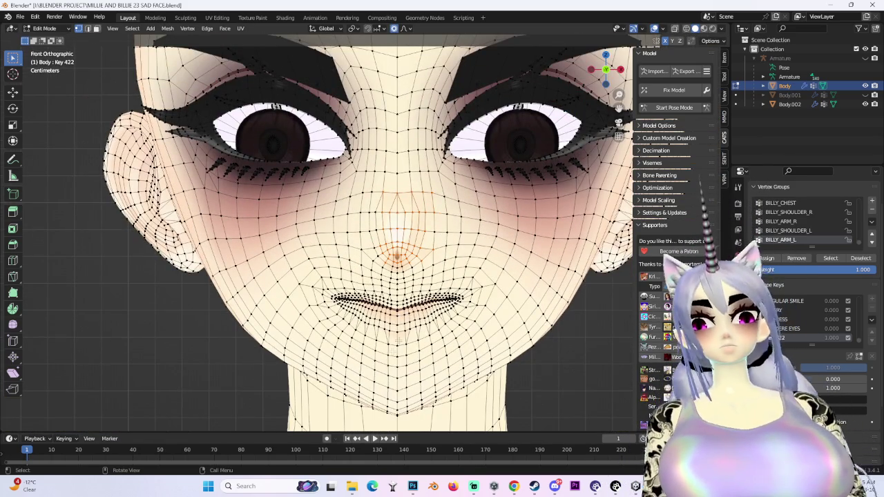
pyautogui.scroll(-2, 495, 222)
pyautogui.click(866, 103)
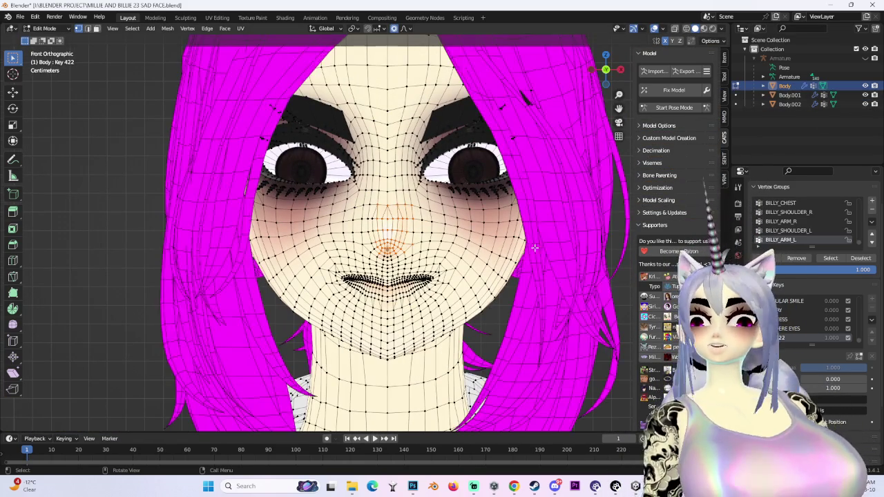
# Step: Hide overlays and lift the mouth into a first smile shape, undoing an accidental opening
pyautogui.hotkey('shift', 'alt', 'z')
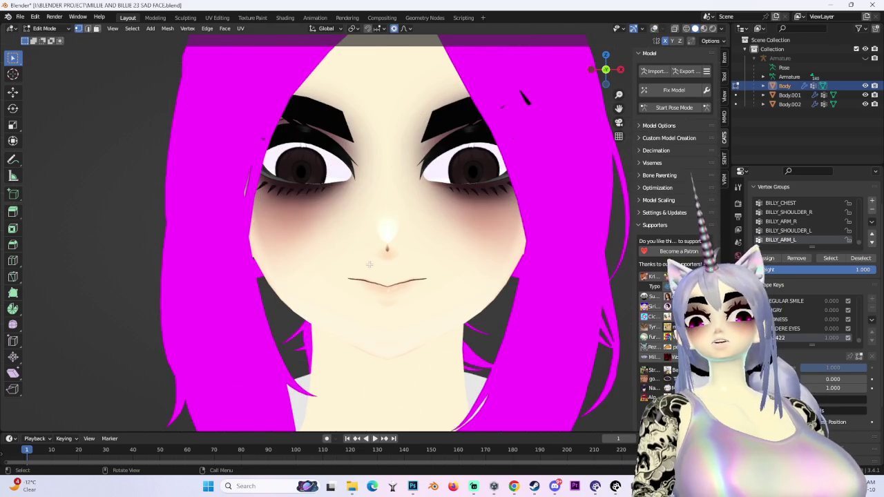
pyautogui.press('g')
pyautogui.click(310, 259)
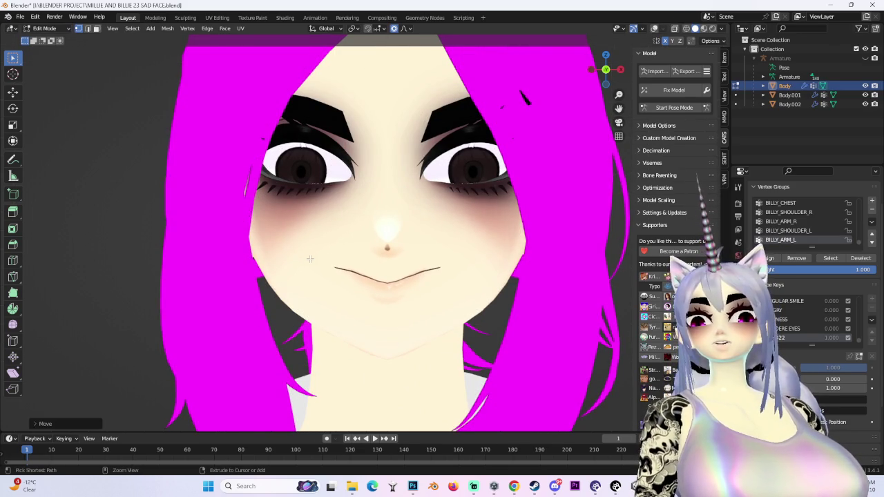
pyautogui.press('g')
pyautogui.scroll(2, 311, 256)
pyautogui.rightClick(310, 254)
pyautogui.press('g')
pyautogui.click(414, 292)
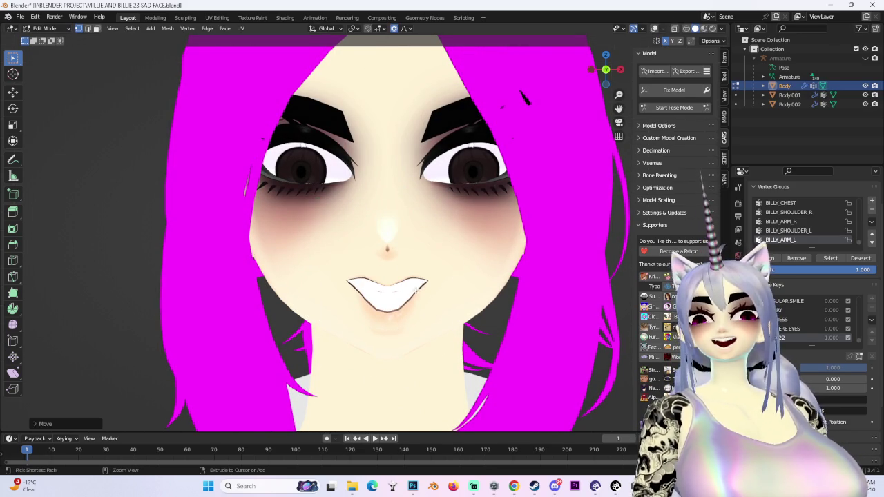
pyautogui.hotkey('ctrl', 'z')
pyautogui.scroll(2, 414, 292)
# Step: Shift the lips with Z-constrained proportional moves, cancelling a lip-widening attempt
pyautogui.press('g')
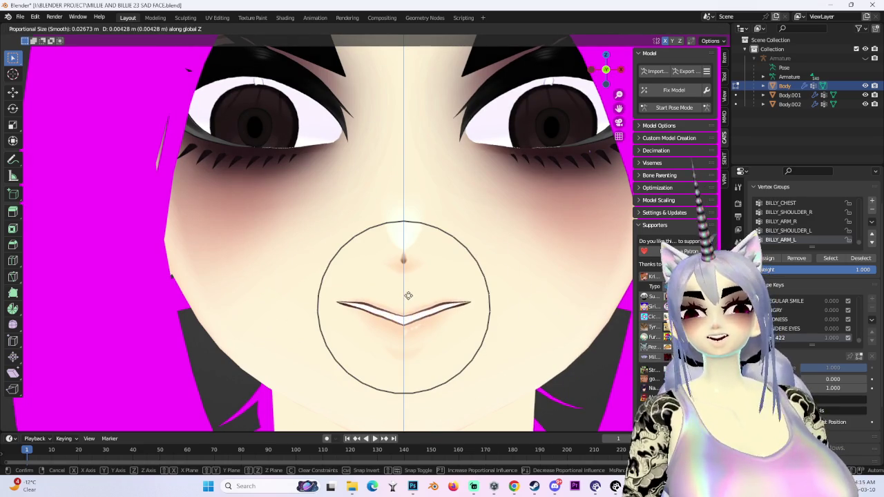
pyautogui.rightClick(404, 304)
pyautogui.press('g')
pyautogui.press('z')
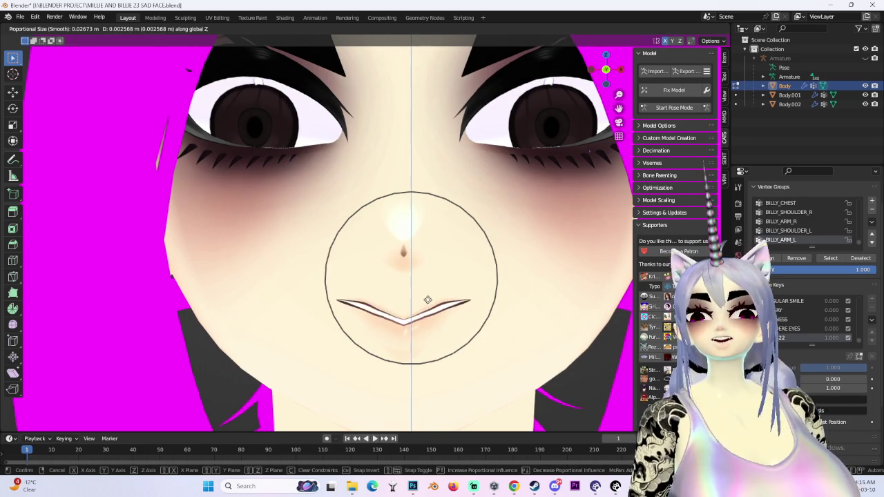
pyautogui.click(429, 298)
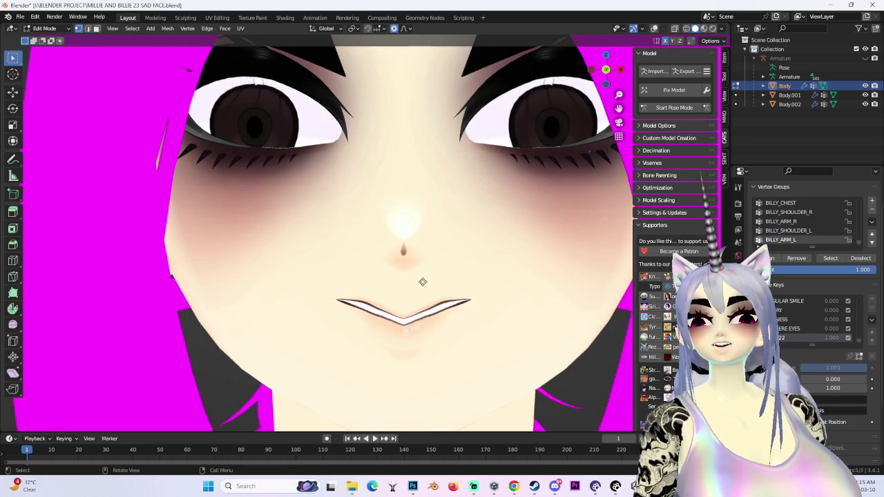
pyautogui.press('g')
pyautogui.press('z')
pyautogui.click(404, 312)
pyautogui.press('g')
pyautogui.rightClick(391, 355)
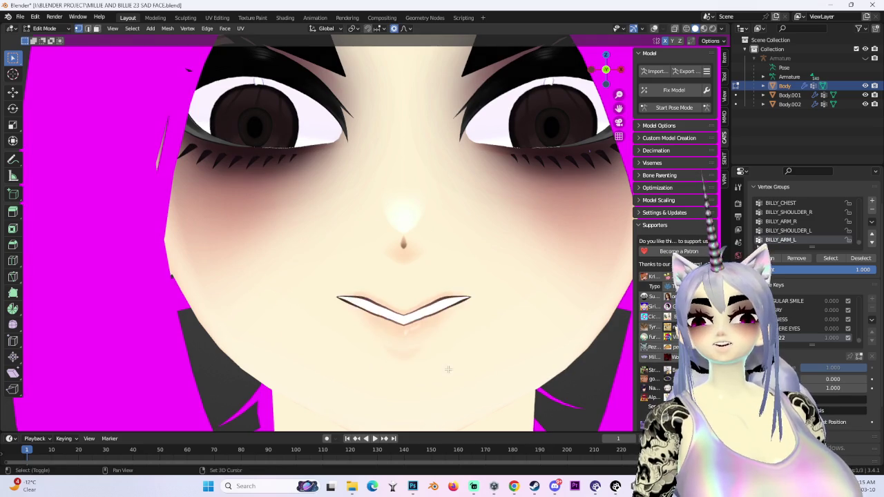
pyautogui.scroll(2, 391, 355)
pyautogui.scroll(-2, 359, 295)
# Step: Refine the mouth with a smaller-falloff move and a vertical lip reshape into a shallow V
pyautogui.press('g')
pyautogui.scroll(-2, 366, 303)
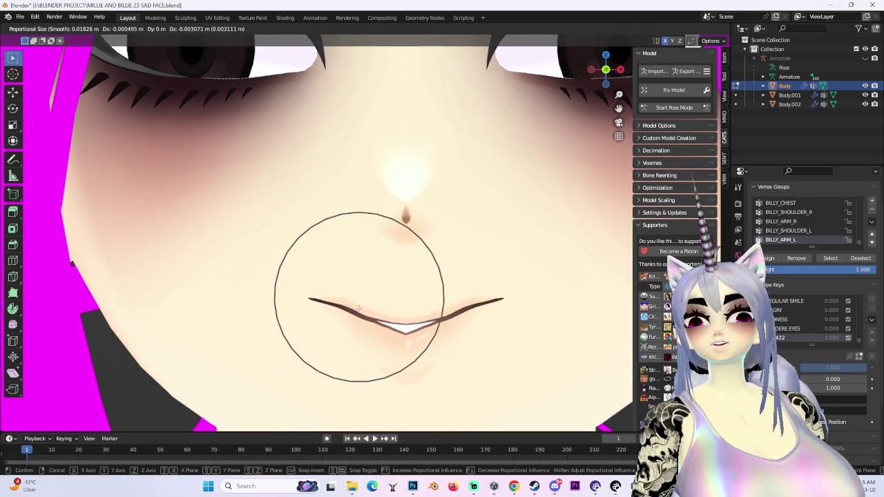
pyautogui.click(369, 308)
pyautogui.scroll(-3, 370, 308)
pyautogui.scroll(3, 443, 288)
pyautogui.scroll(4, 394, 282)
pyautogui.press('g')
pyautogui.press('z')
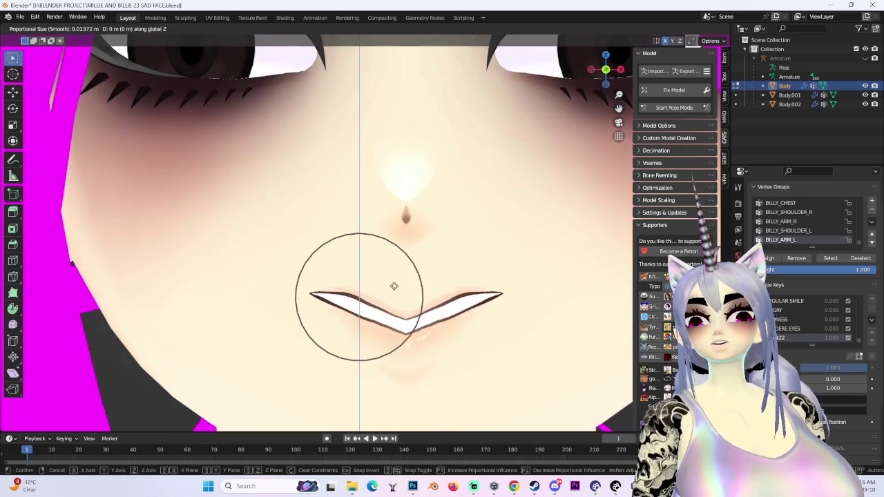
pyautogui.click(396, 292)
pyautogui.scroll(-4, 396, 292)
pyautogui.scroll(2, 396, 292)
pyautogui.moveTo(397, 292); pyautogui.dragTo(400, 292, button='middle')
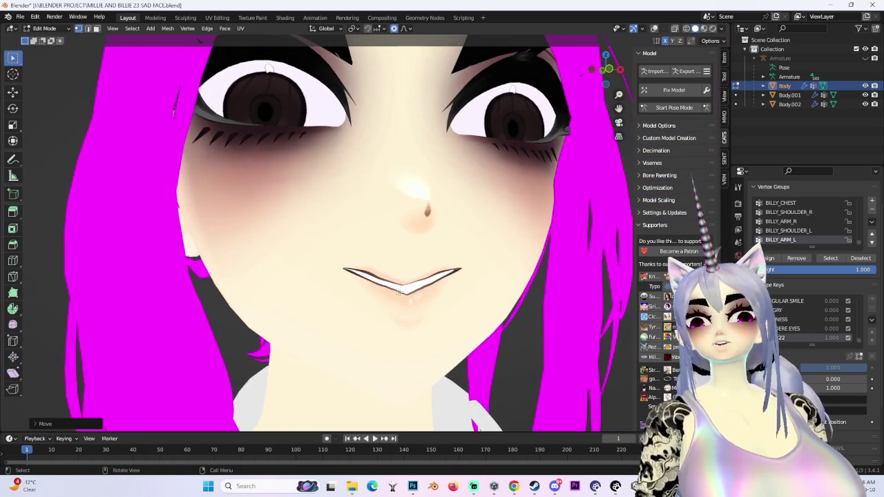
# Step: Try further vertical and free mouth moves, cancel them all, and close in on the mouth
pyautogui.press('g')
pyautogui.press('z')
pyautogui.scroll(-3, 415, 304)
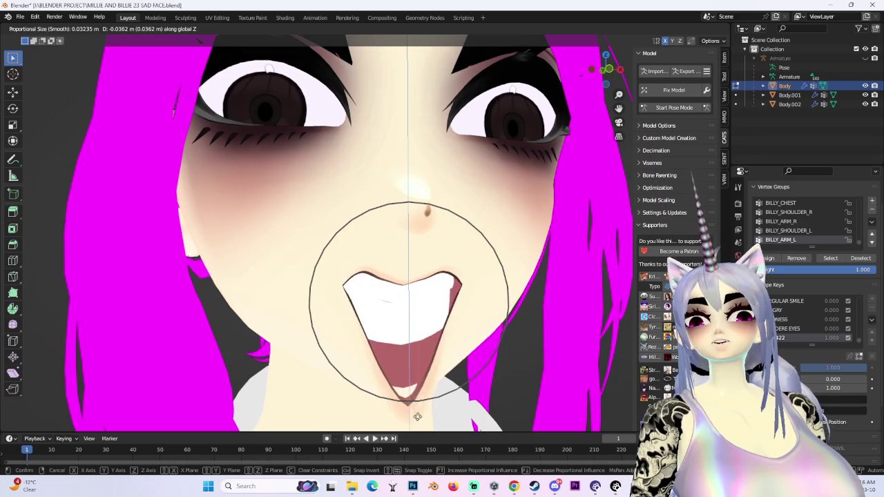
pyautogui.rightClick(437, 301)
pyautogui.press('g')
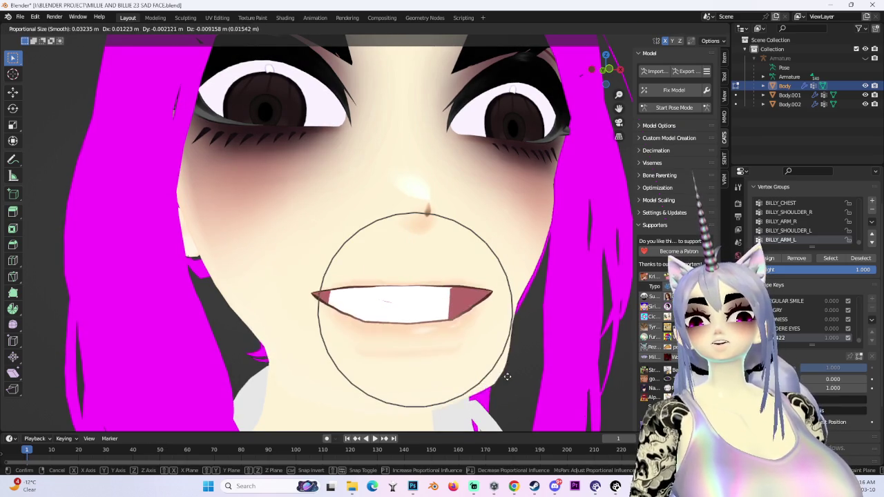
pyautogui.rightClick(468, 340)
pyautogui.press('g')
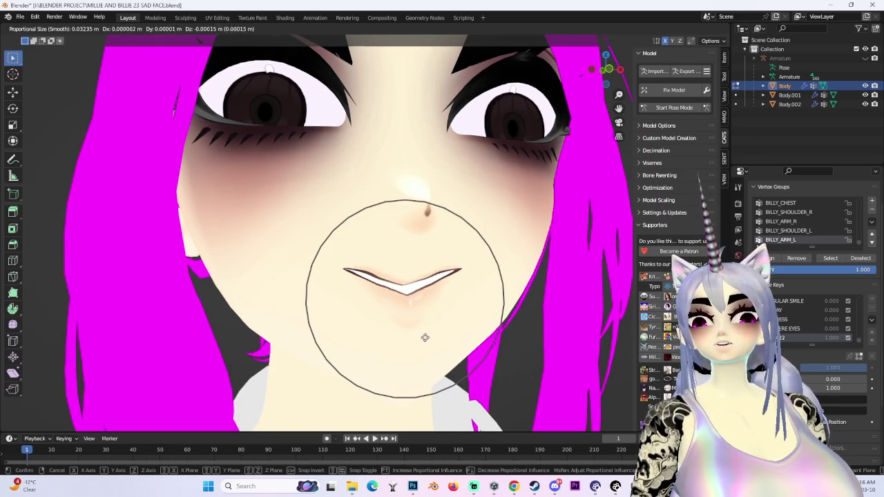
pyautogui.rightClick(426, 367)
pyautogui.moveTo(426, 366); pyautogui.dragTo(452, 322, button='middle')
pyautogui.scroll(3, 452, 322)
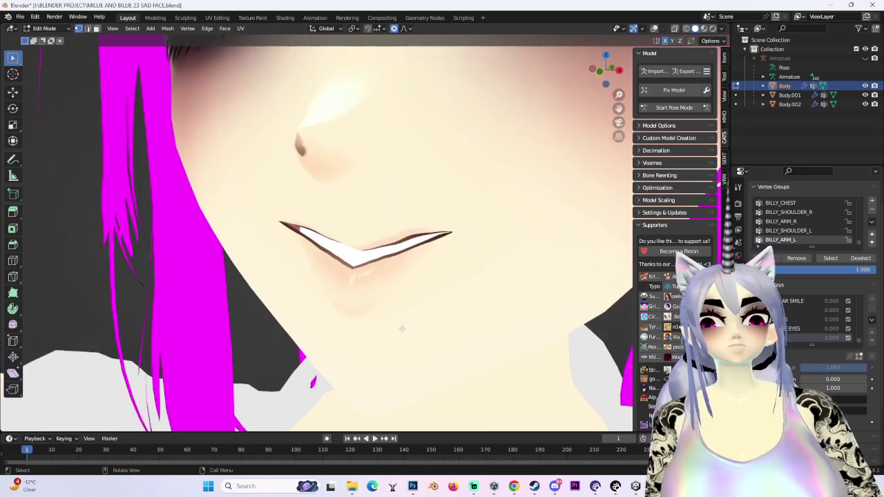
pyautogui.scroll(-5, 324, 311)
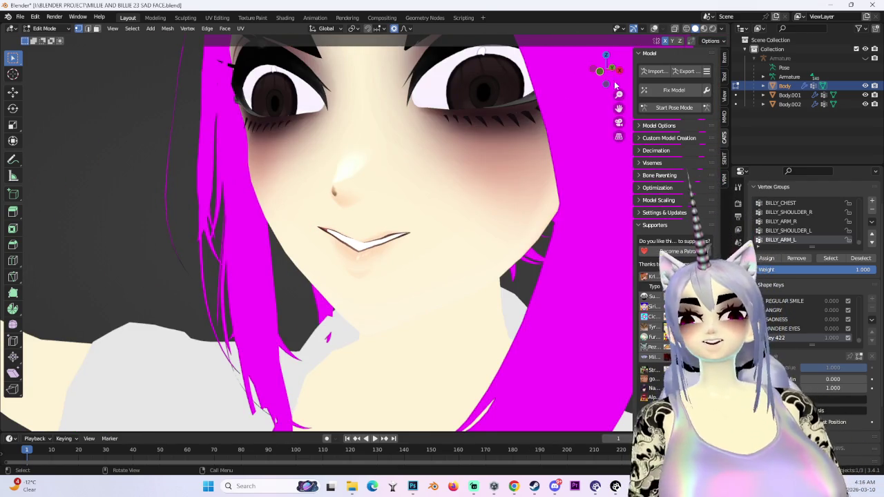
# Step: Snap to front view, paint a selection around the mouth, and show the mesh wireframe overlay
pyautogui.click(599, 69)
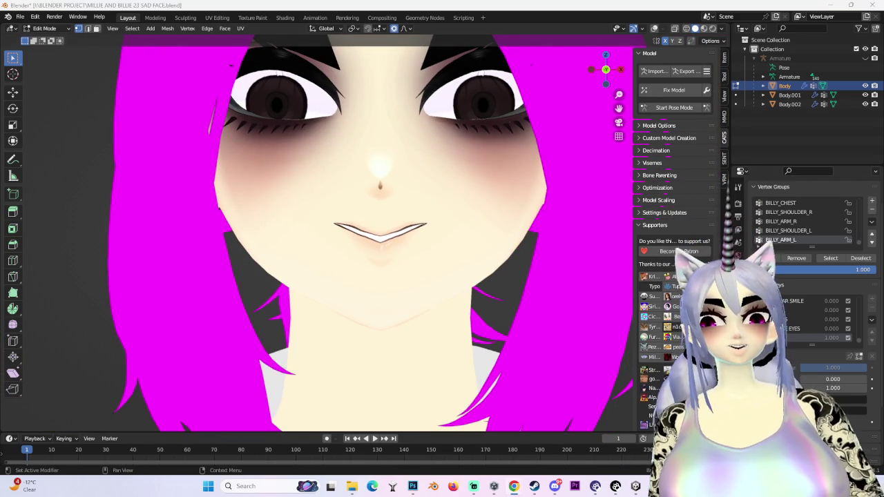
pyautogui.scroll(-1, 359, 276)
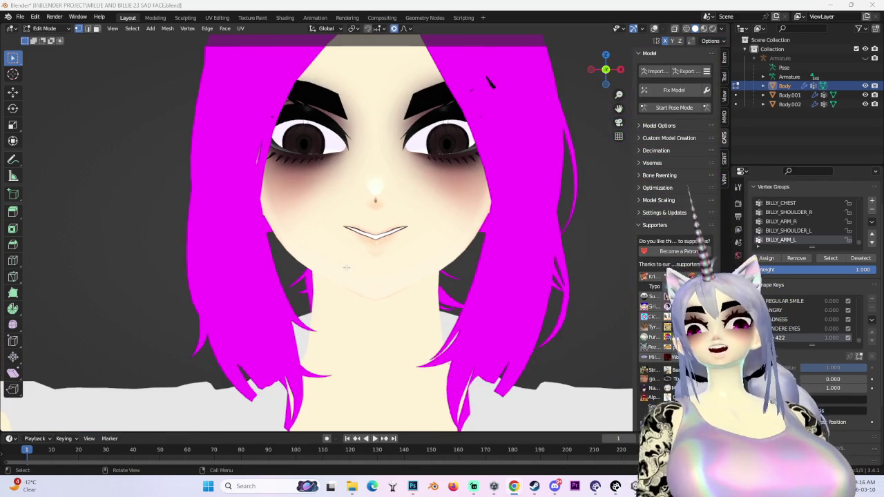
pyautogui.scroll(1, 343, 248)
pyautogui.scroll(2, 343, 247)
pyautogui.press('c')
pyautogui.press('Escape')
pyautogui.scroll(-1, 343, 248)
pyautogui.scroll(-1, 396, 146)
pyautogui.click(654, 29)
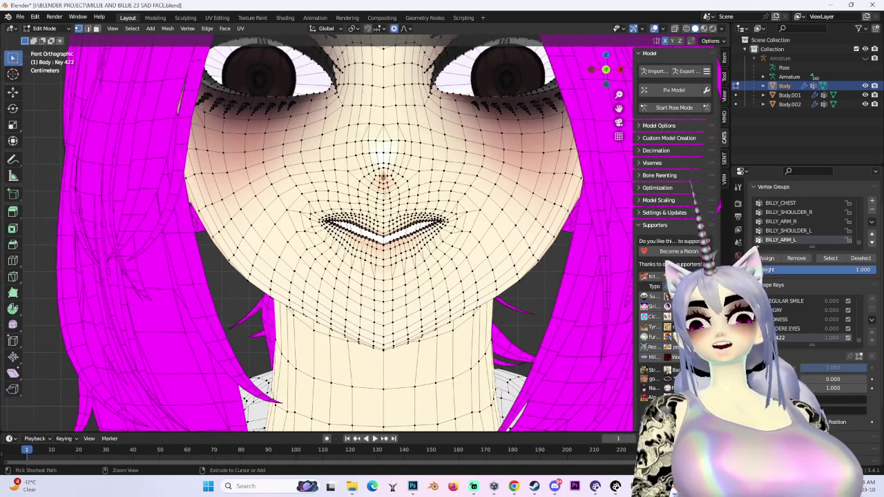
# Step: Undo the last mouth change and frame the face from the front with the wireframe hidden
pyautogui.hotkey('ctrl', 'z')
pyautogui.hotkey('ctrl', 'z')
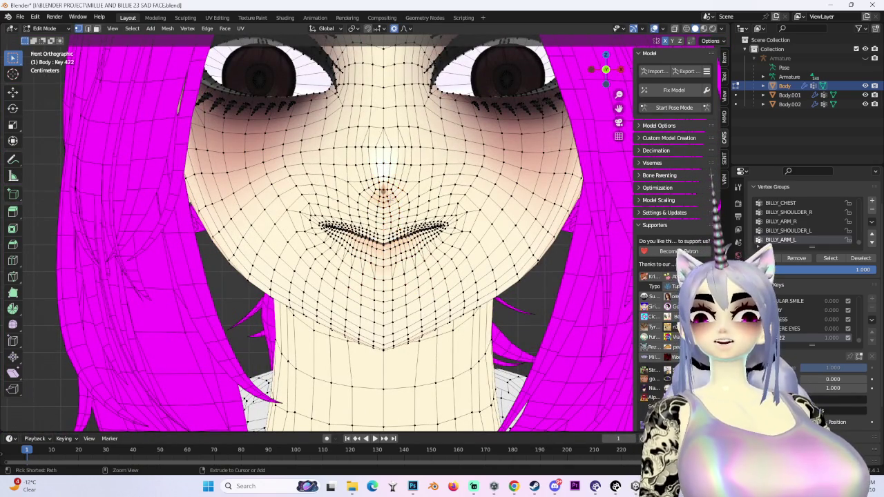
pyautogui.scroll(-3, 391, 210)
pyautogui.scroll(3, 391, 210)
pyautogui.moveTo(390, 236)
pyautogui.mouseDown(button='middle')
pyautogui.moveTo(460, 230)
pyautogui.moveTo(578, 86)
pyautogui.mouseUp(button='middle')
pyautogui.click(607, 72)
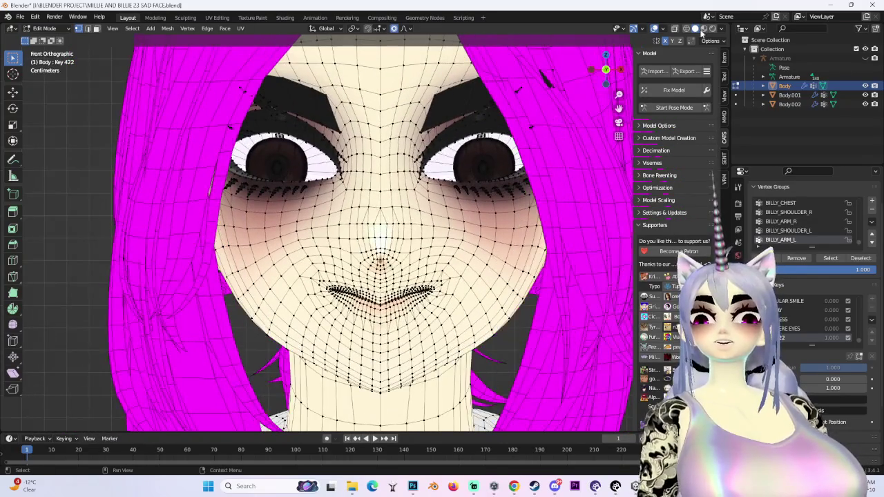
pyautogui.hotkey('shift', 'alt', 'z')
pyautogui.moveTo(463, 228); pyautogui.dragTo(473, 221, button='middle')
pyautogui.scroll(2, 473, 222)
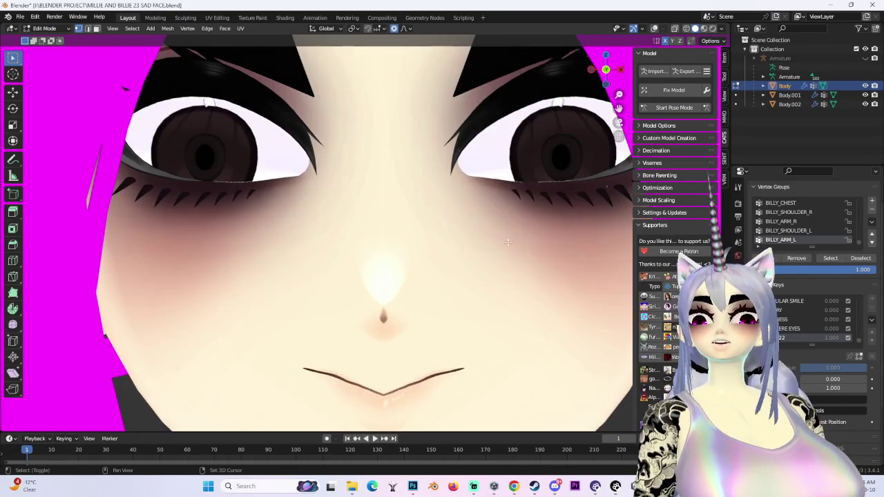
pyautogui.scroll(1, 472, 222)
pyautogui.scroll(-4, 415, 263)
pyautogui.scroll(4, 322, 289)
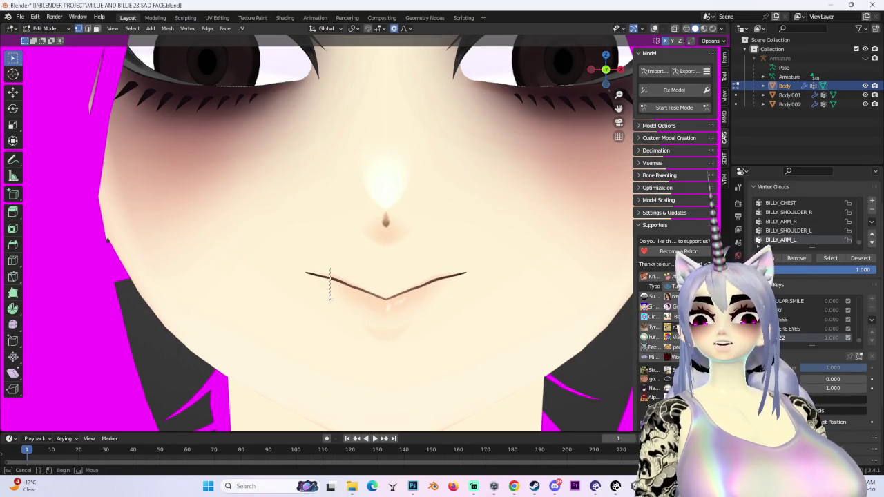
# Step: From a side angle, select the vertices around the mouth and nudge them into shape
pyautogui.moveTo(329, 283); pyautogui.dragTo(330, 309)
pyautogui.scroll(-5, 339, 304)
pyautogui.moveTo(341, 304); pyautogui.dragTo(332, 230, button='middle')
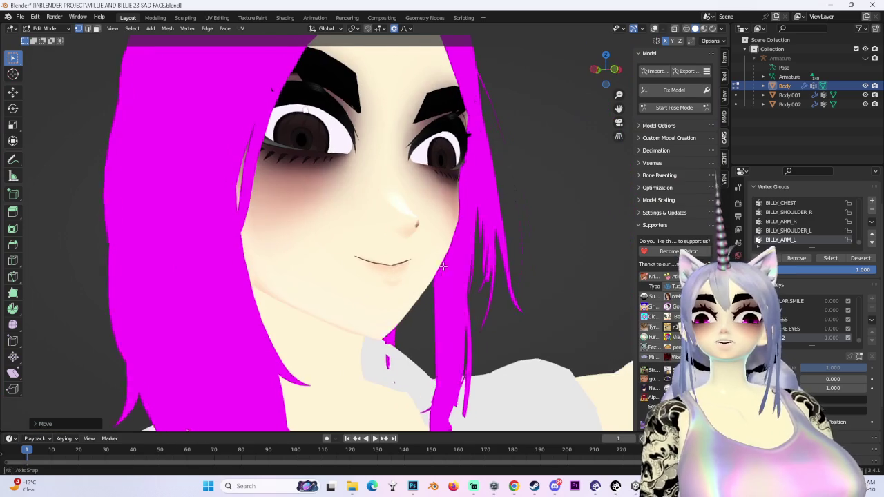
pyautogui.moveTo(332, 229); pyautogui.dragTo(368, 290)
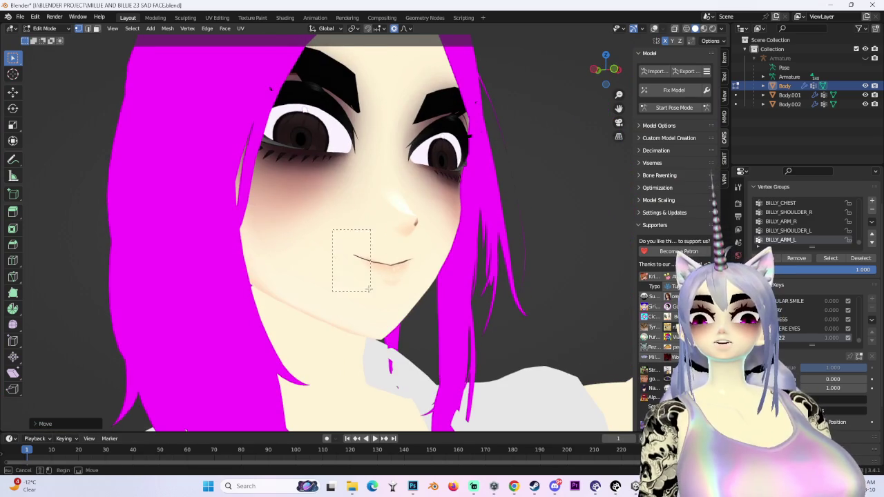
pyautogui.press('g')
pyautogui.click(351, 277)
# Step: From a straight front view, move the mouth vertices vertically only along Z
pyautogui.moveTo(509, 233); pyautogui.dragTo(572, 102, button='middle')
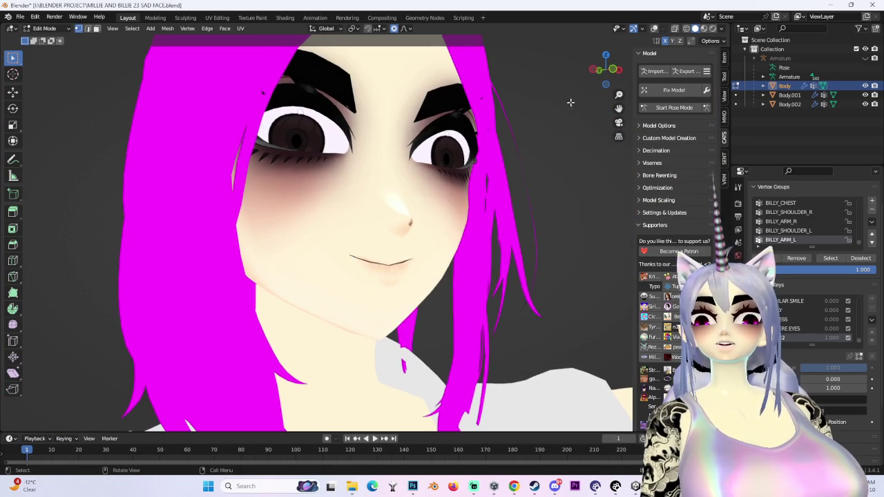
pyautogui.click(613, 70)
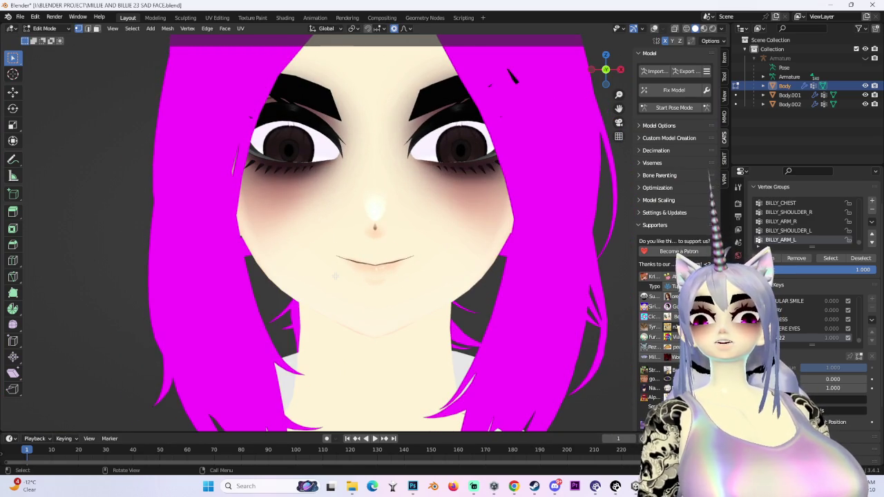
pyautogui.press('g')
pyautogui.rightClick(321, 265)
pyautogui.press('g')
pyautogui.press('z')
pyautogui.click(321, 262)
pyautogui.scroll(-3, 321, 262)
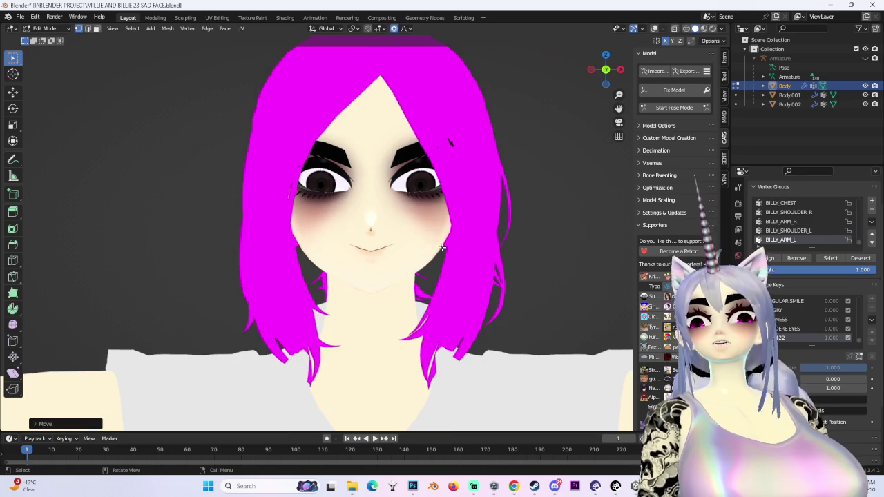
# Step: Show the wireframe overlay again and turn off Connected Only for proportional editing
pyautogui.press('b')
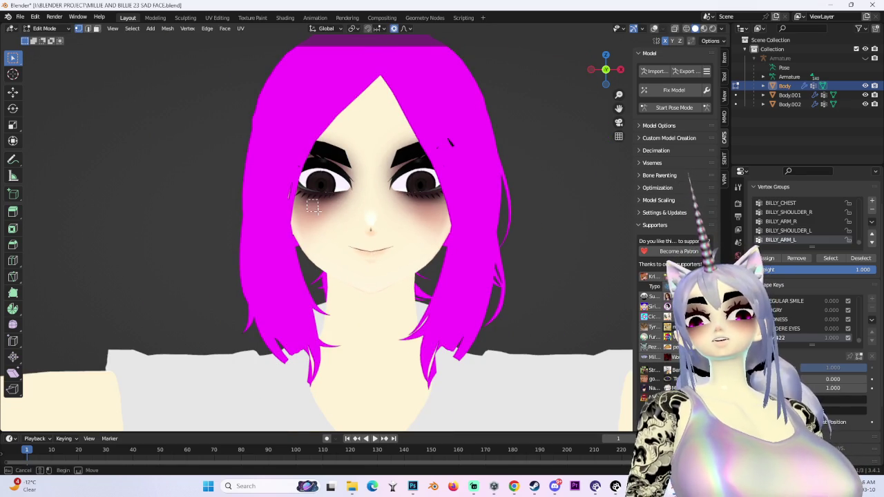
pyautogui.click(655, 28)
pyautogui.click(655, 29)
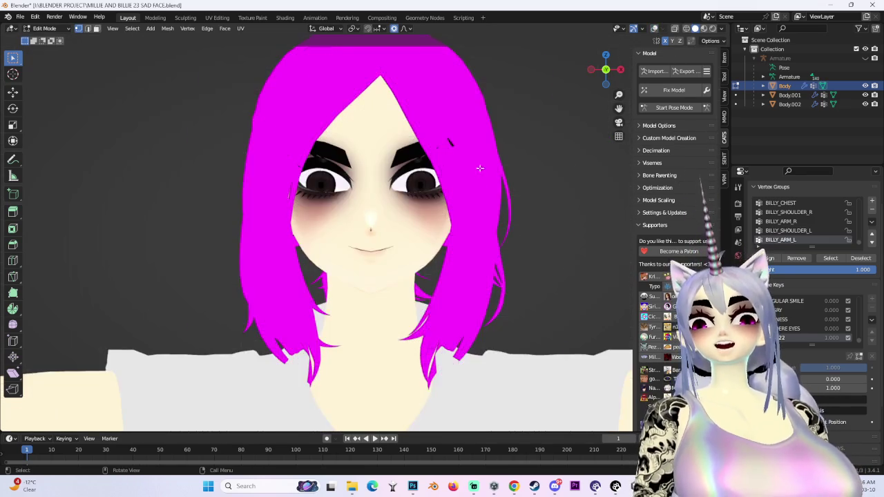
pyautogui.scroll(2, 521, 134)
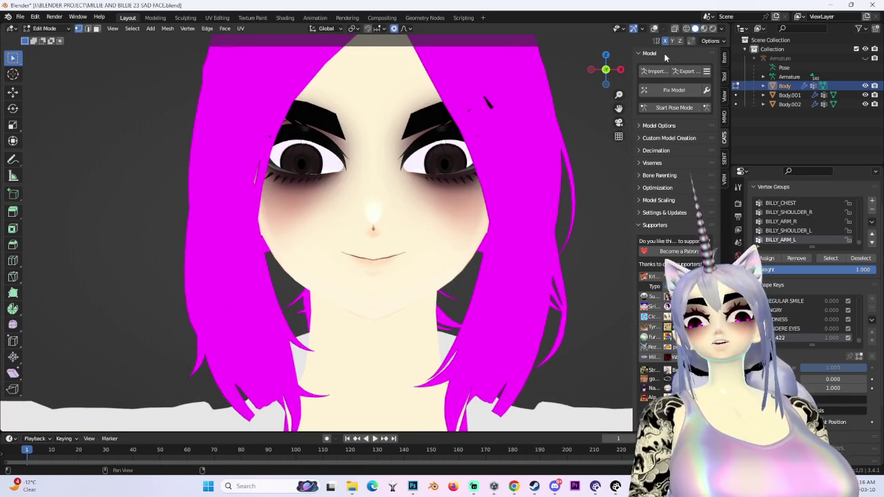
pyautogui.click(654, 28)
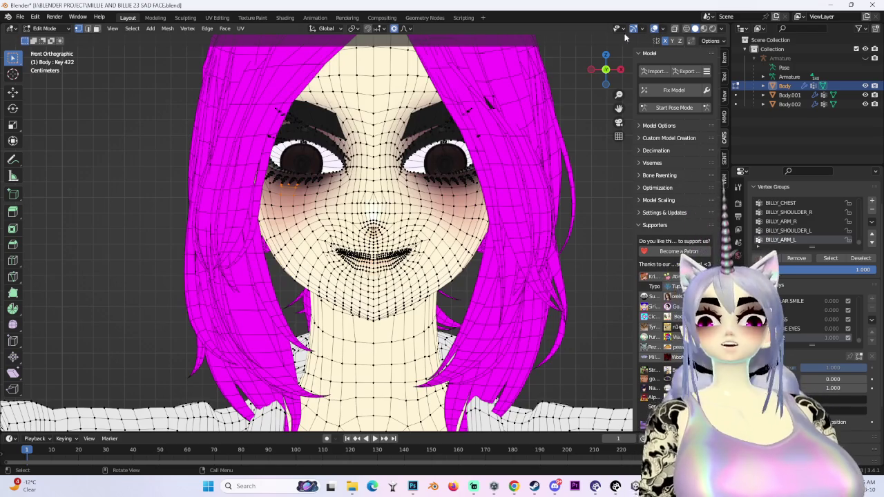
pyautogui.click(404, 28)
pyautogui.click(401, 48)
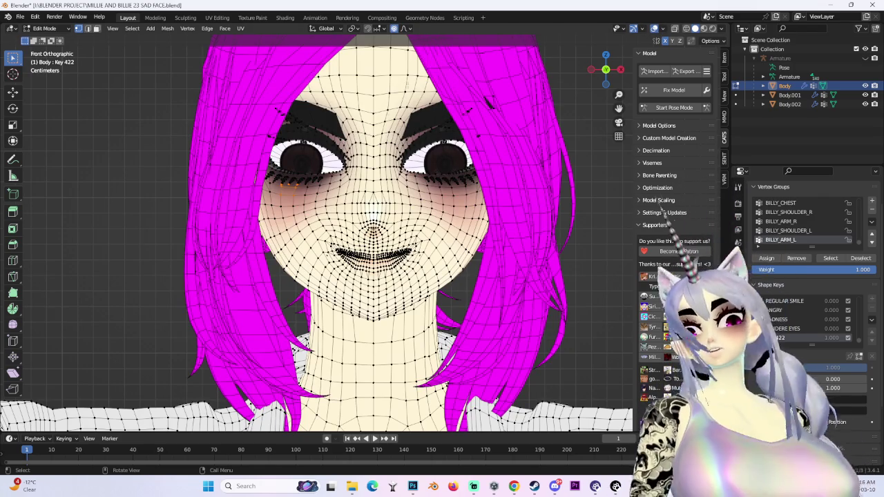
pyautogui.click(408, 29)
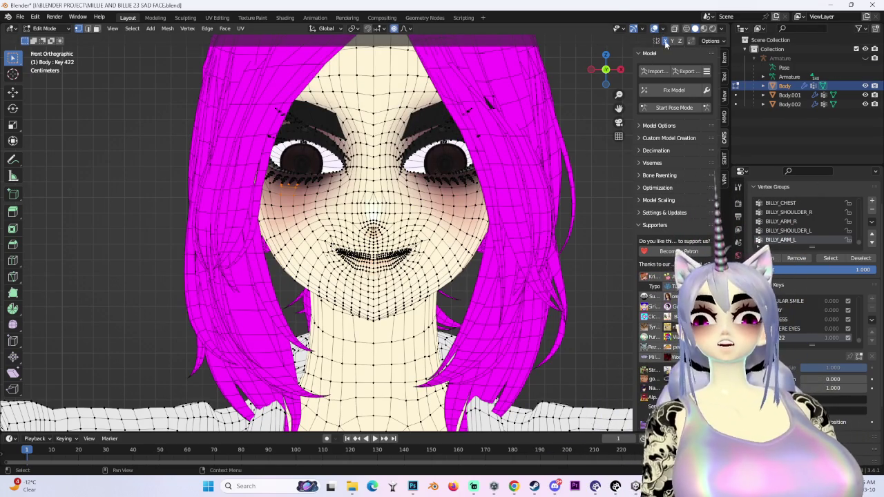
# Step: Softly move the eye-area vertices along Z, then adjust the mouth and nose vertices
pyautogui.press('g')
pyautogui.press('z')
pyautogui.press('z')
pyautogui.press('z')
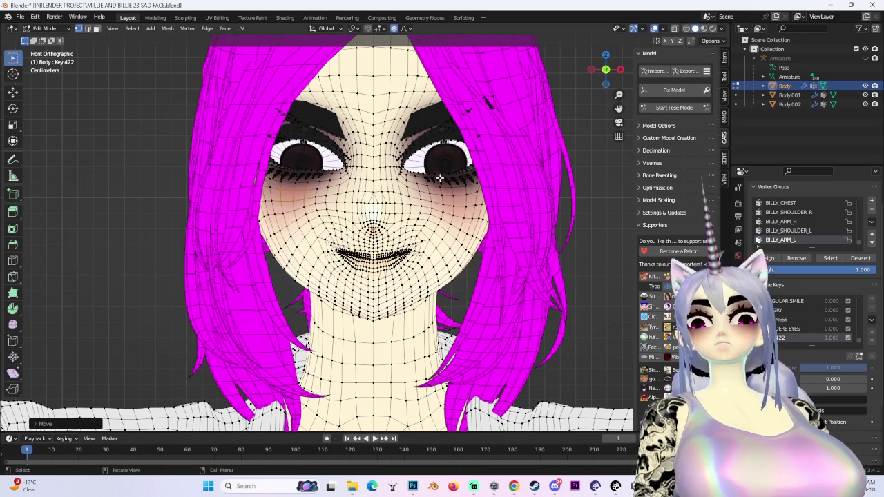
pyautogui.click(292, 200)
pyautogui.moveTo(293, 200); pyautogui.dragTo(325, 208, button='middle')
pyautogui.press('g')
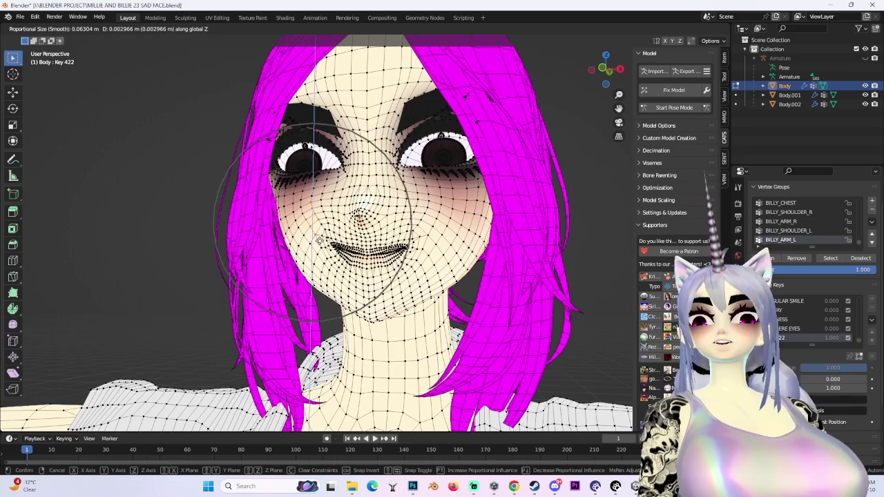
pyautogui.click(437, 230)
pyautogui.moveTo(437, 229); pyautogui.dragTo(517, 220, button='middle')
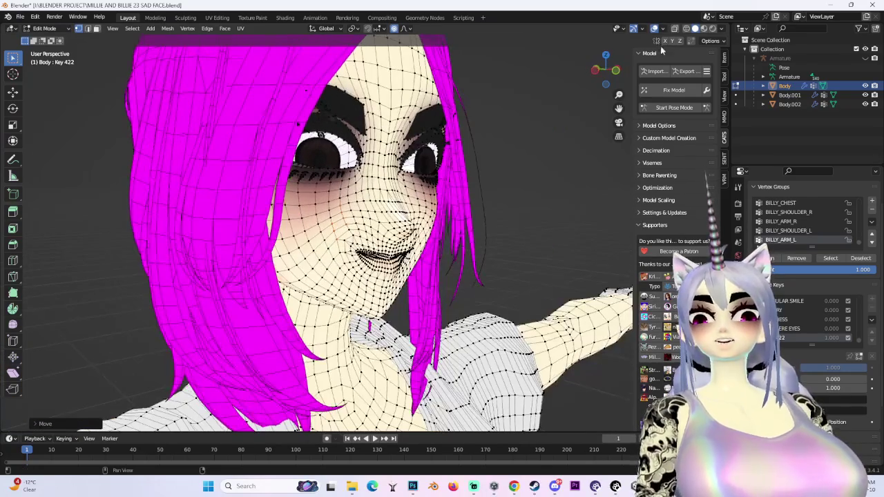
# Step: Hide the wireframe, view the shaded face from the front, and return to Object Mode
pyautogui.click(655, 29)
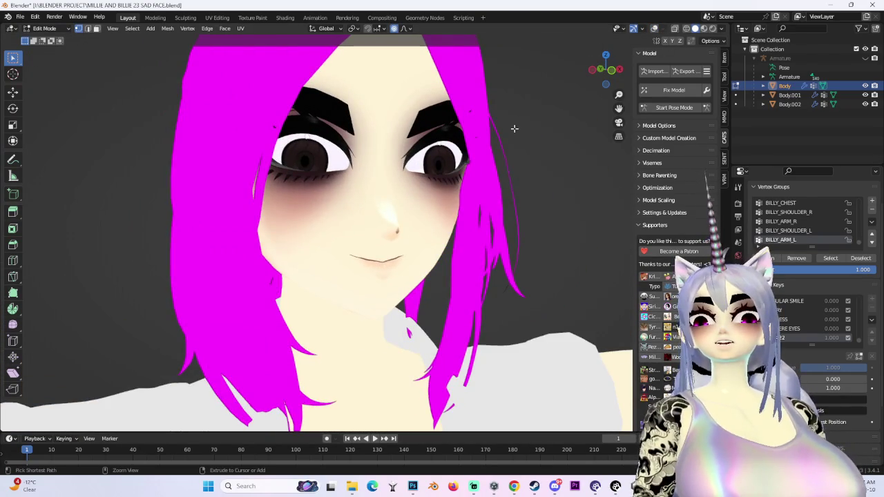
pyautogui.press('KP_1')
pyautogui.press('KP_5')
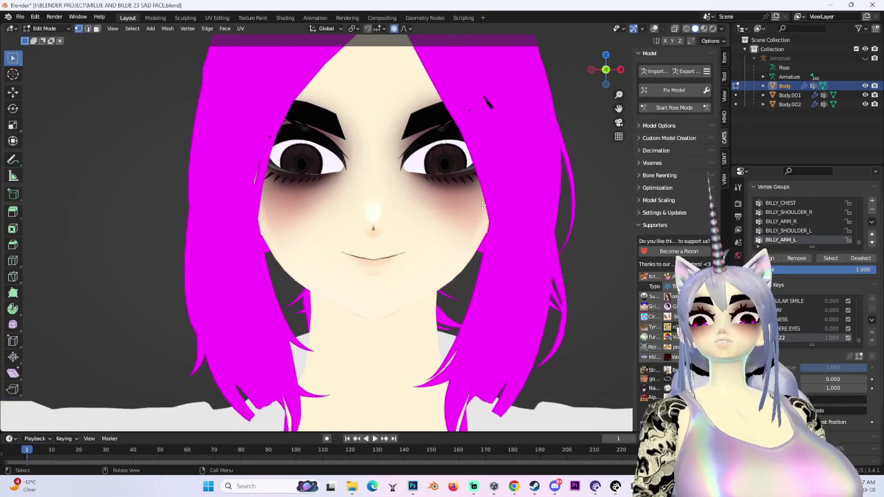
pyautogui.click(44, 29)
pyautogui.click(42, 39)
# Step: Rename the smile shape key to YANDERE SMILE and add a new shape from the mix
pyautogui.moveTo(505, 251)
pyautogui.mouseDown(button='middle')
pyautogui.moveTo(481, 216)
pyautogui.moveTo(466, 237)
pyautogui.moveTo(512, 233)
pyautogui.mouseUp(button='middle')
pyautogui.scroll(3, 476, 229)
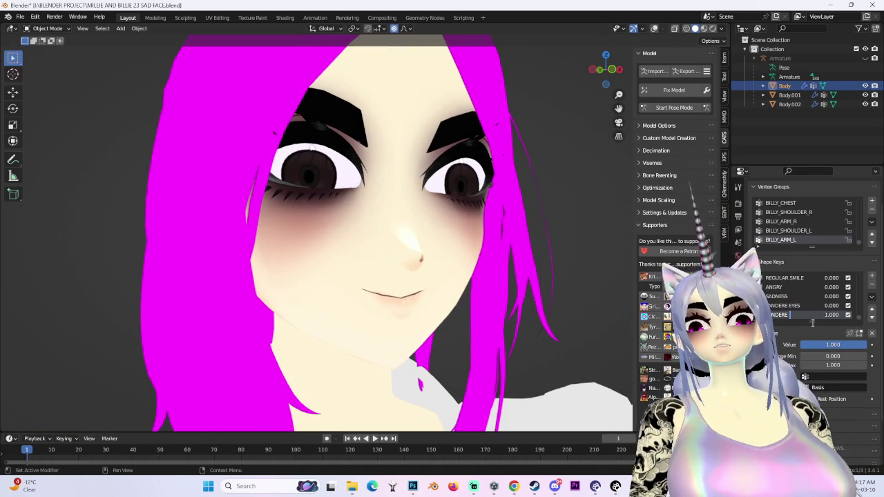
pyautogui.write('SMILES')
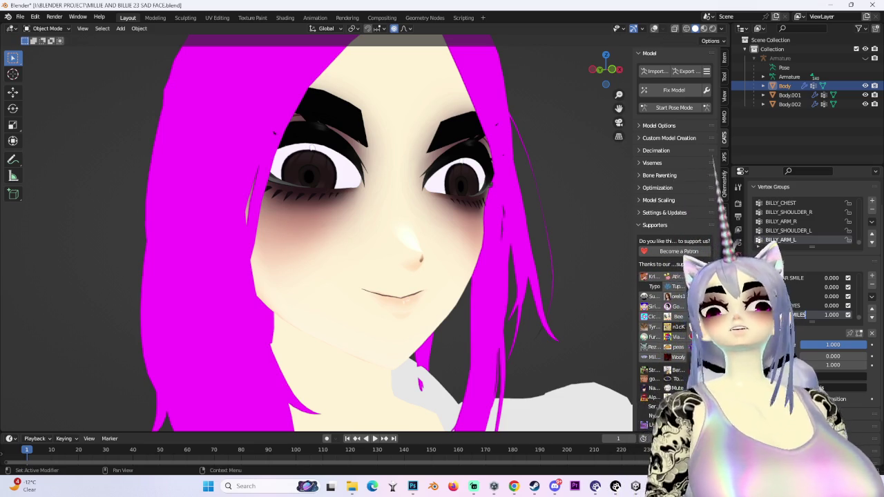
pyautogui.click(872, 297)
pyautogui.click(855, 308)
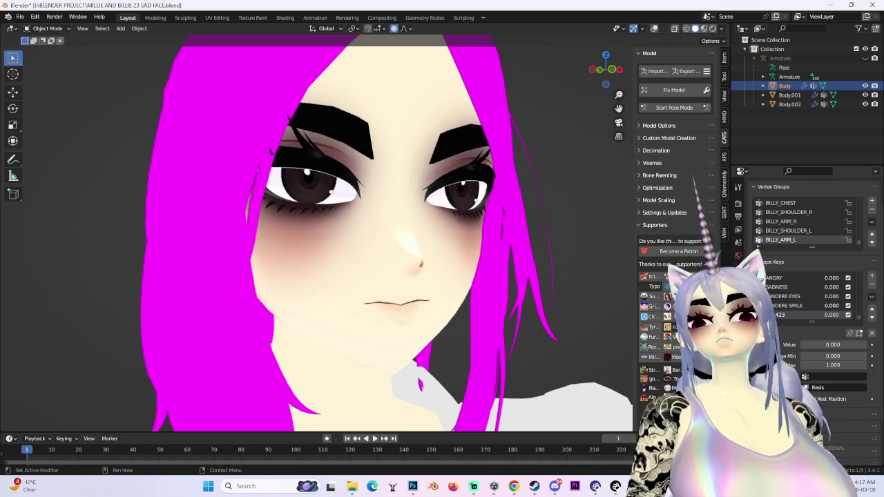
# Step: Save the project as MILLIE AND BILLIE 24 SAD FACE.blend
pyautogui.click(20, 16)
pyautogui.click(34, 88)
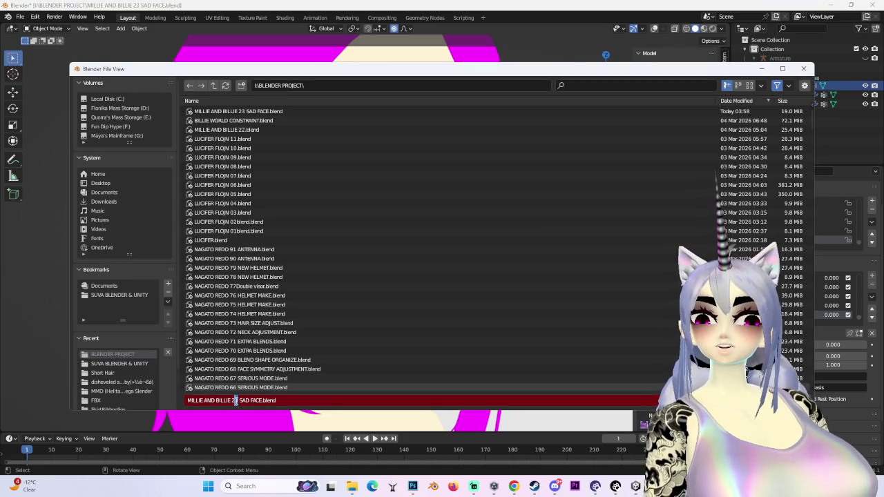
pyautogui.press('Return')
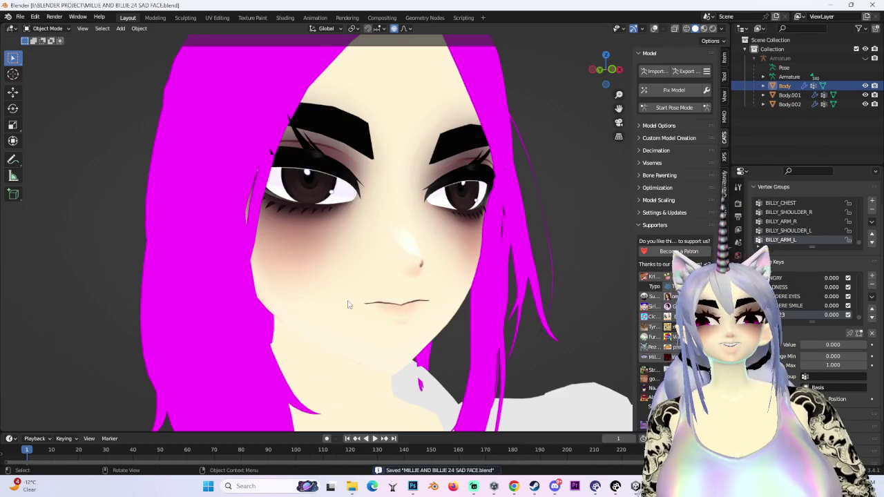
# Step: Face the head straight on and set the new Key 423 value to 1.000
pyautogui.click(606, 71)
pyautogui.scroll(4, 487, 251)
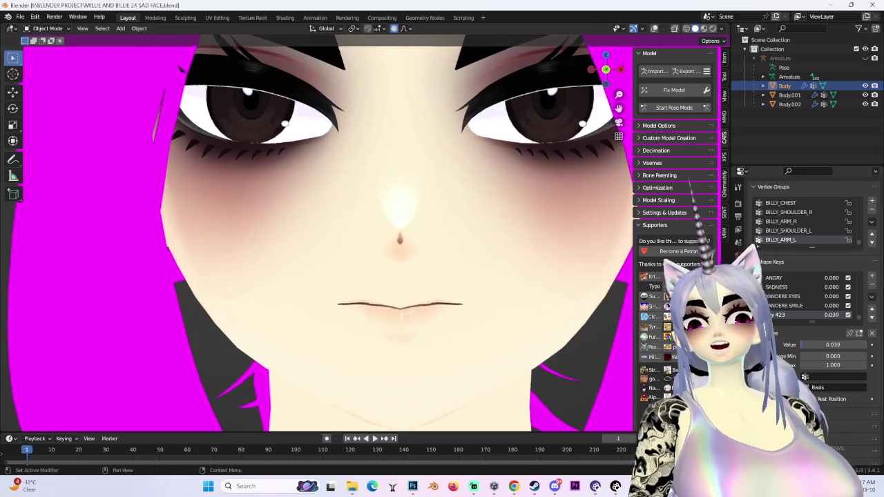
pyautogui.moveTo(794, 345); pyautogui.dragTo(863, 345)
pyautogui.scroll(-1, 487, 273)
pyautogui.click(43, 29)
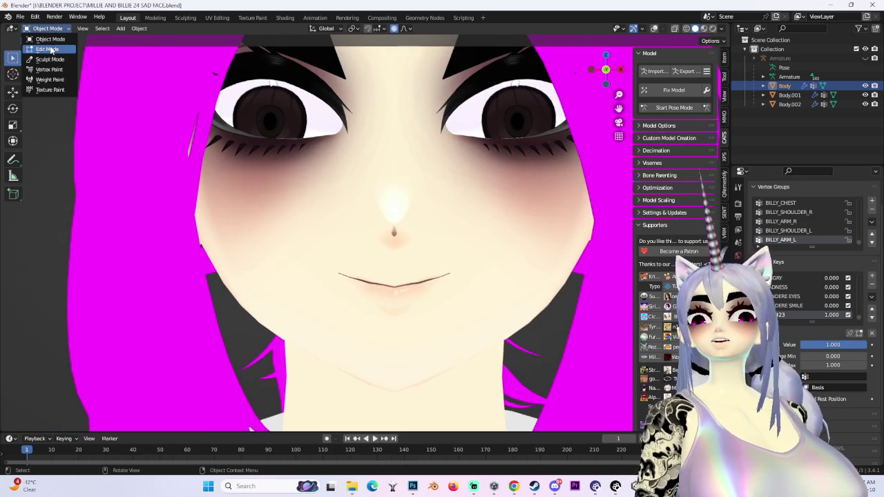
# Step: In Edit Mode, set the proportional falloff to Smooth and lower the mouth along Z
pyautogui.click(49, 51)
pyautogui.scroll(2, 407, 235)
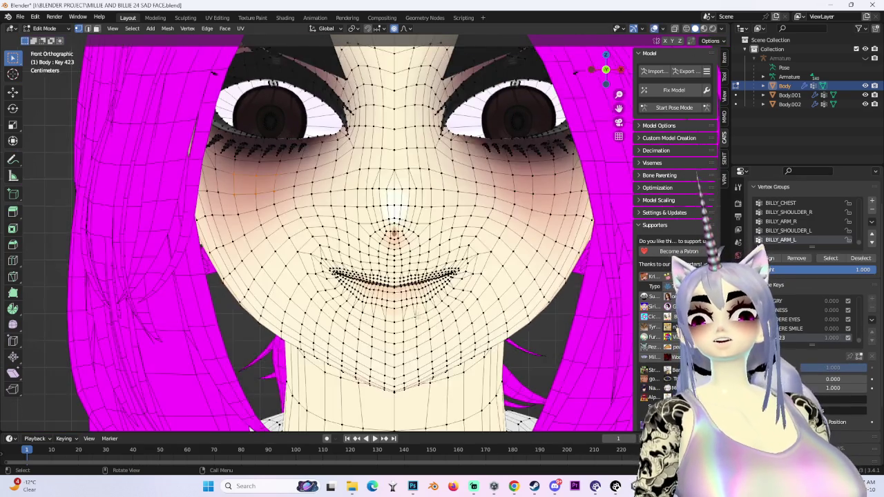
pyautogui.press('g')
pyautogui.press('z')
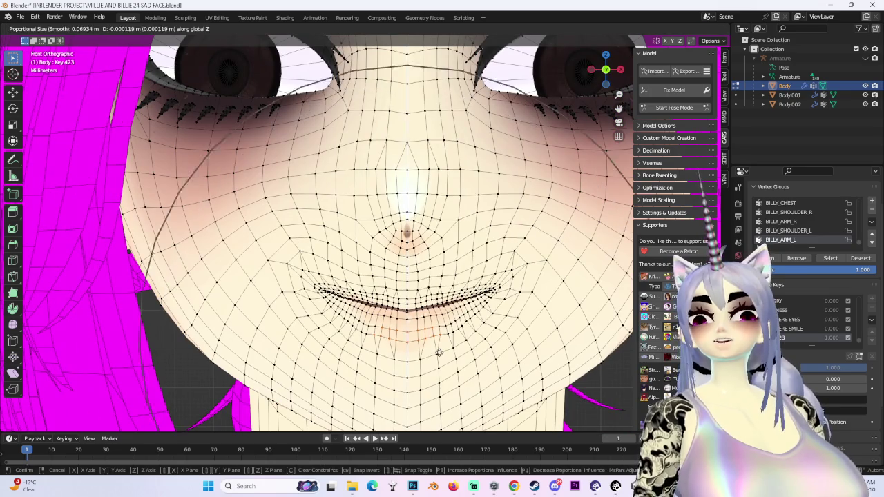
pyautogui.scroll(4, 437, 363)
pyautogui.rightClick(436, 371)
pyautogui.click(406, 29)
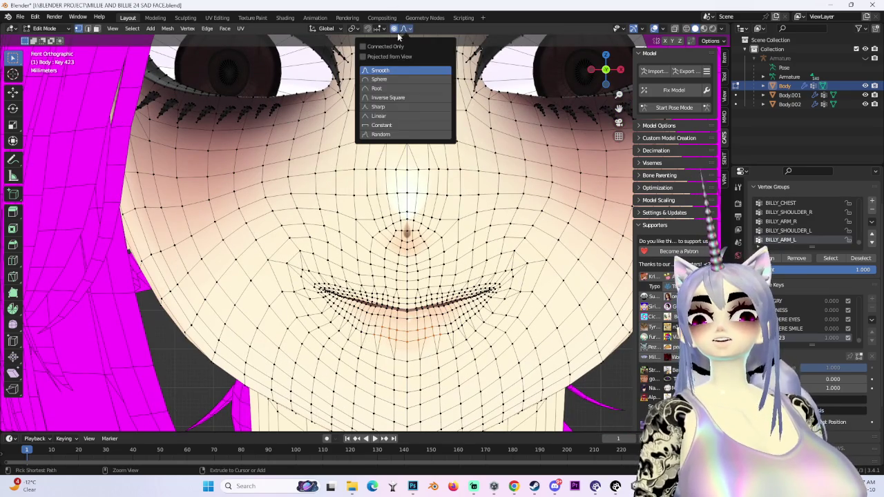
pyautogui.press('g')
pyautogui.press('z')
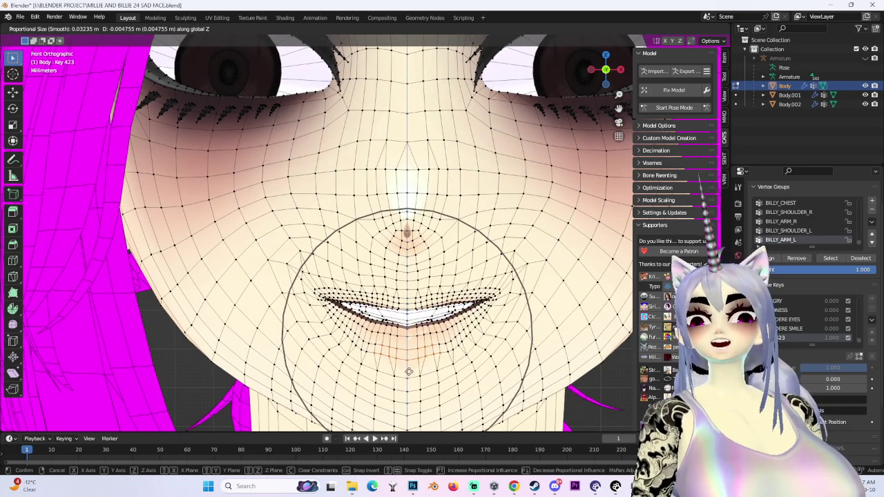
pyautogui.click(413, 375)
# Step: Open the mouth further with soft vertical moves and raise the mouth corner
pyautogui.scroll(-3, 461, 198)
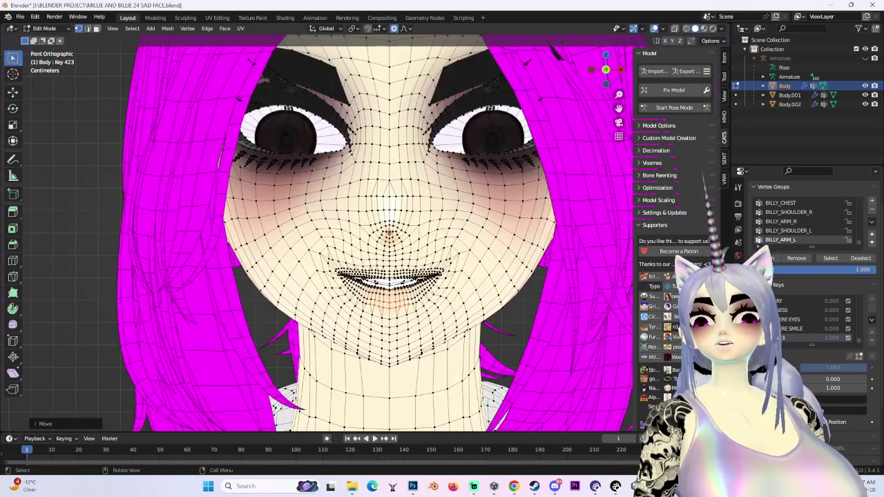
pyautogui.press('g')
pyautogui.press('z')
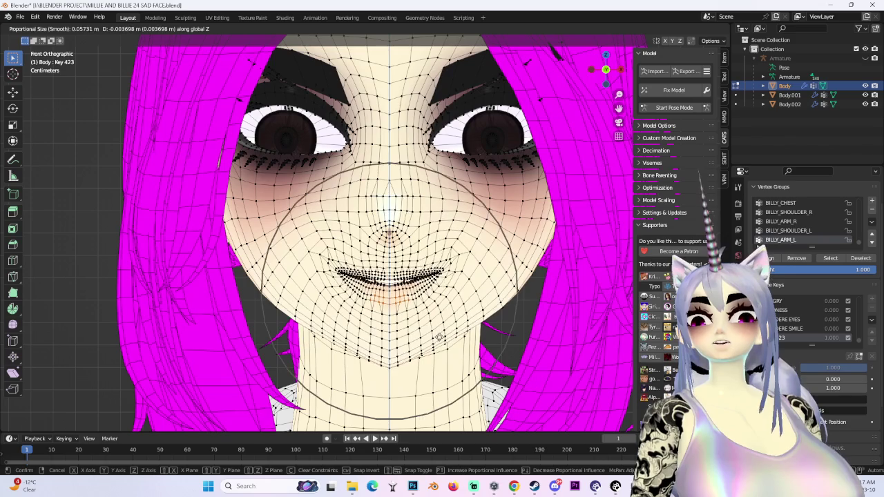
pyautogui.click(444, 337)
pyautogui.press('g')
pyautogui.press('z')
pyautogui.scroll(2, 359, 243)
pyautogui.scroll(2, 359, 243)
pyautogui.scroll(-2, 359, 243)
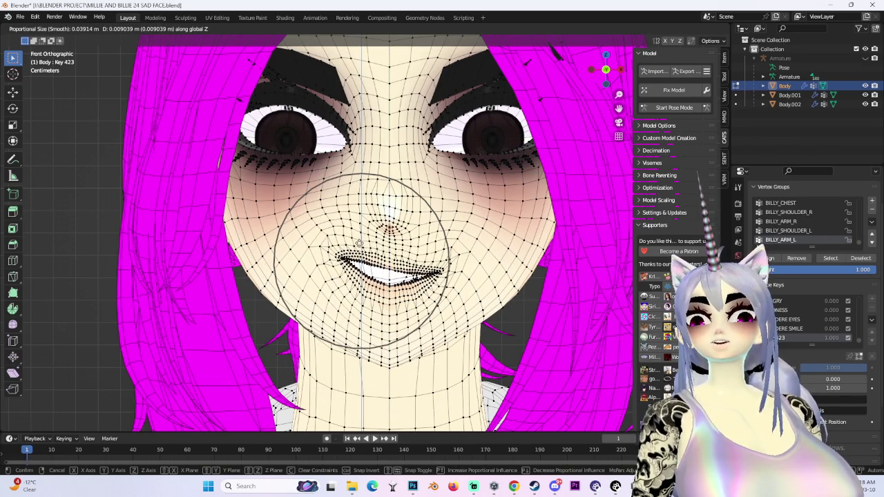
pyautogui.click(360, 243)
pyautogui.press('g')
pyautogui.press('z')
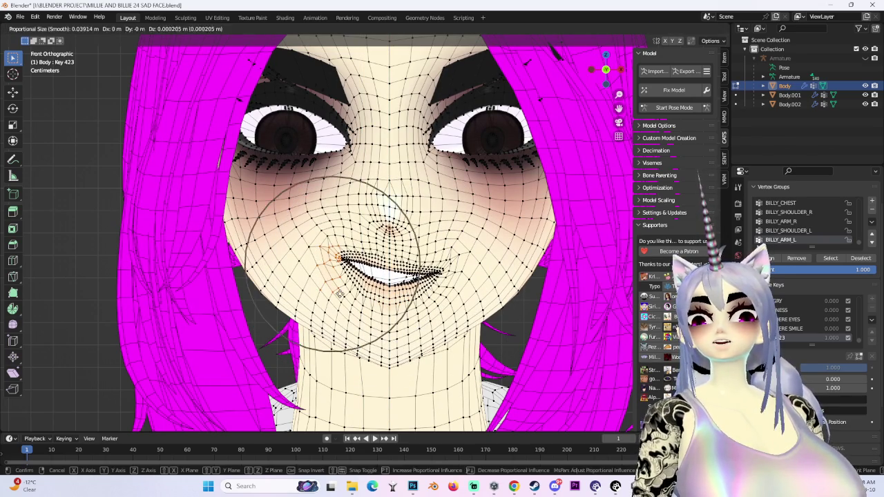
pyautogui.click(325, 294)
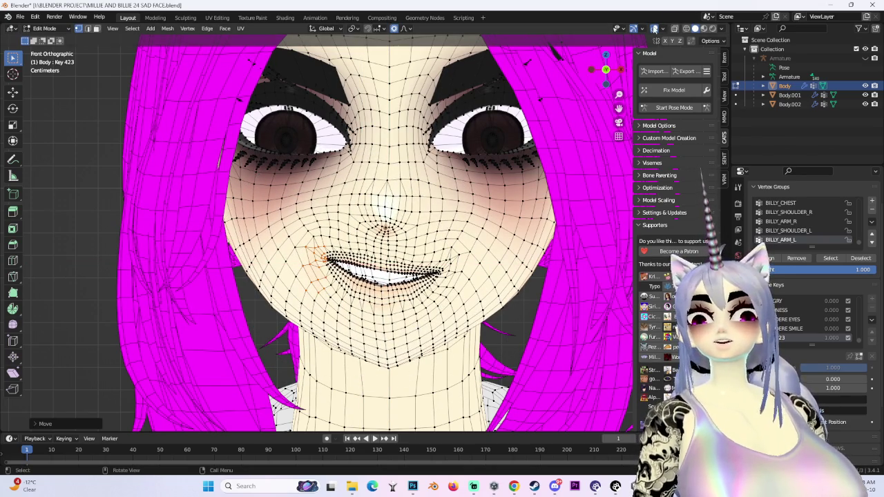
# Step: Hide the wireframe and refine the open smile with two more soft vertical mouth moves
pyautogui.click(654, 28)
pyautogui.scroll(-3, 390, 269)
pyautogui.scroll(1, 389, 268)
pyautogui.scroll(2, 389, 269)
pyautogui.scroll(2, 389, 269)
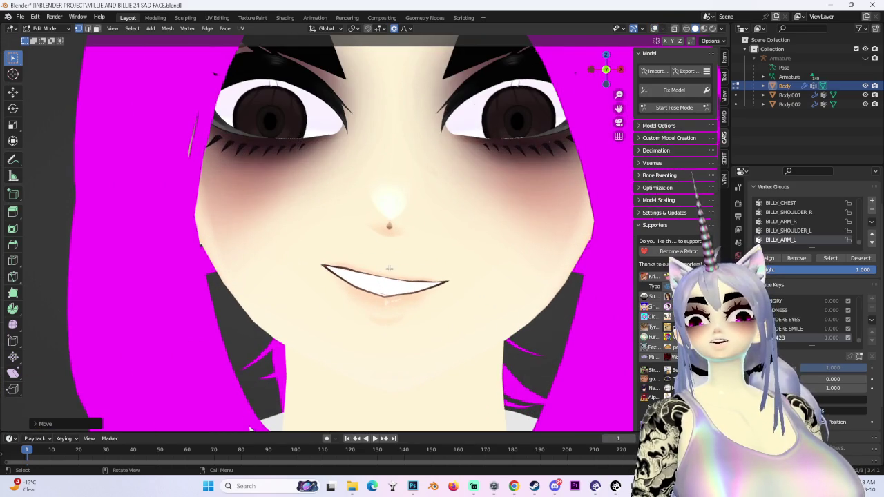
pyautogui.press('g')
pyautogui.press('z')
pyautogui.scroll(3, 388, 268)
pyautogui.click(389, 273)
pyautogui.press('g')
pyautogui.press('z')
pyautogui.scroll(-3, 434, 269)
pyautogui.scroll(-3, 435, 265)
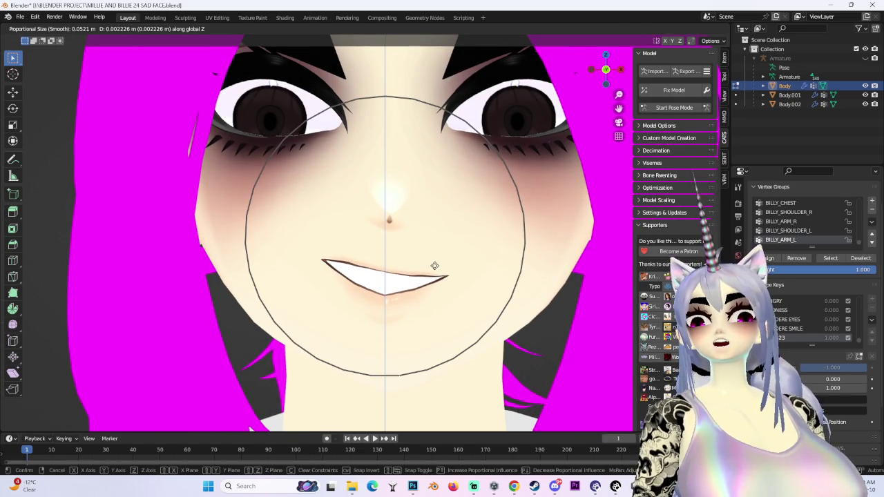
pyautogui.click(434, 266)
# Step: Change the falloff shape and deepen the smile with a wider soft vertical move
pyautogui.click(407, 29)
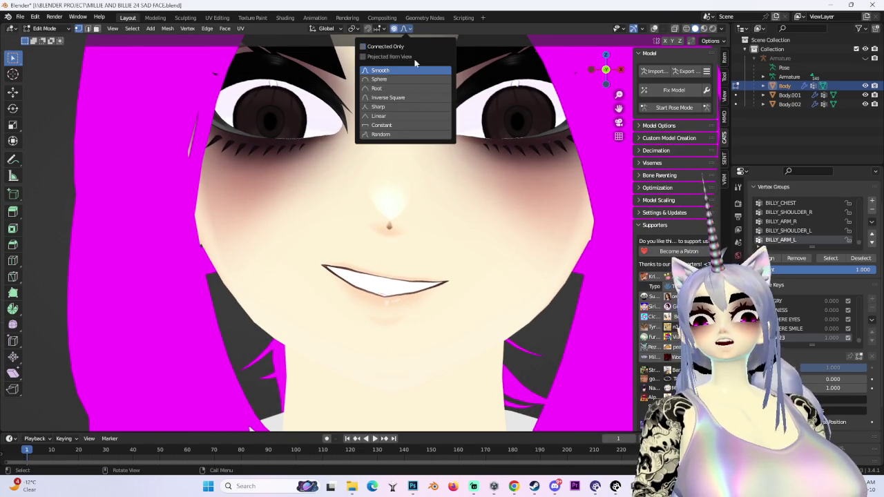
pyautogui.press('g')
pyautogui.press('z')
pyautogui.scroll(-2, 440, 248)
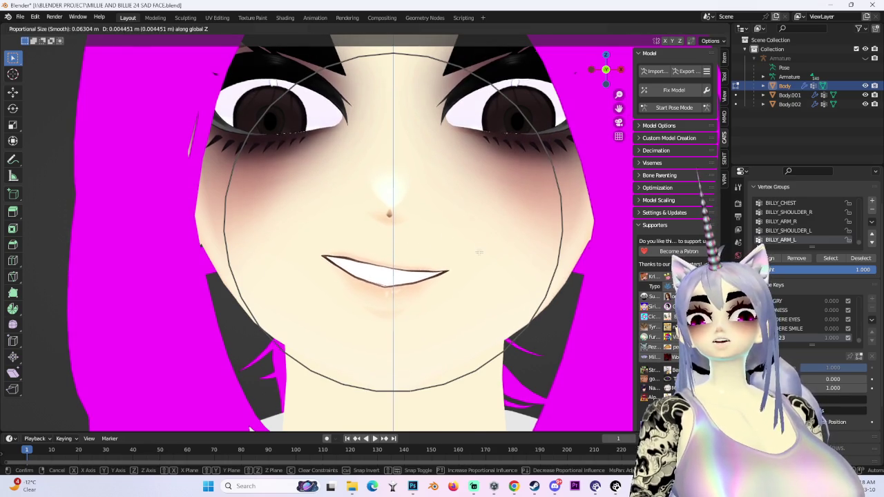
pyautogui.click(480, 242)
pyautogui.scroll(-5, 470, 263)
pyautogui.scroll(3, 464, 273)
# Step: Choose a smooth falloff shape and make a first soft-falloff move of the mouth
pyautogui.press('g')
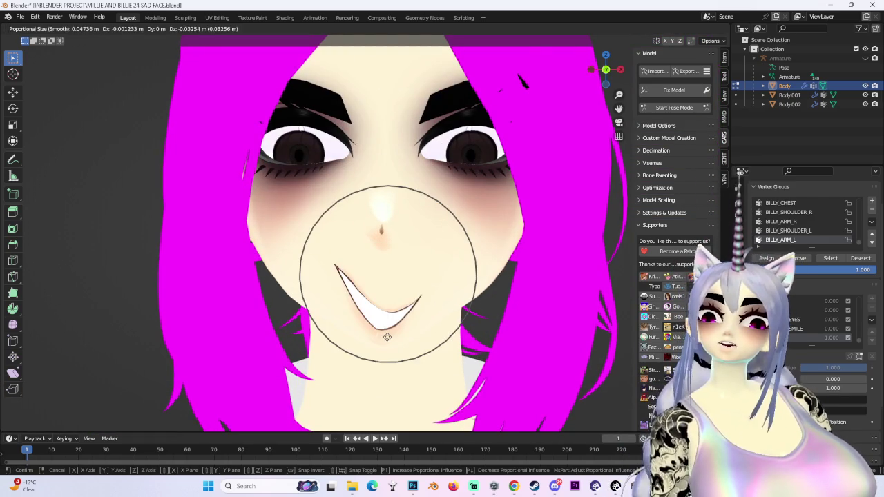
pyautogui.rightClick(388, 337)
pyautogui.moveTo(387, 337)
pyautogui.mouseDown(button='middle')
pyautogui.moveTo(470, 263)
pyautogui.moveTo(325, 284)
pyautogui.mouseUp(button='middle')
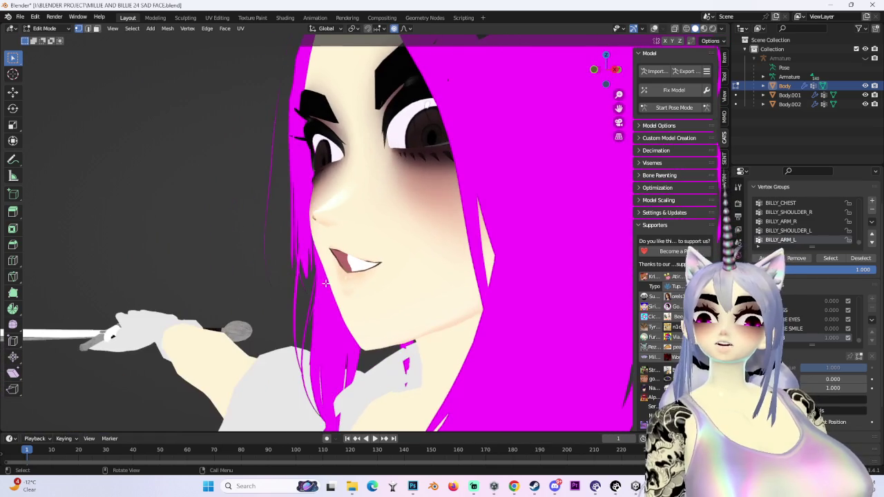
pyautogui.click(410, 29)
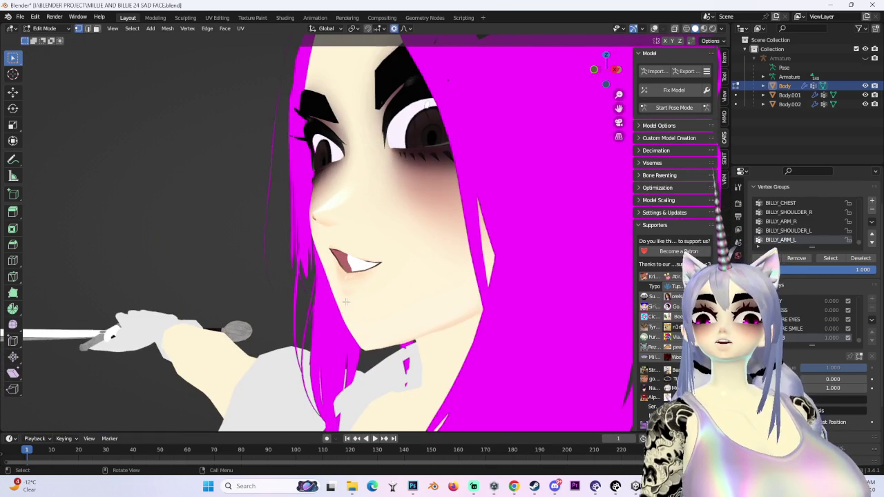
pyautogui.press('g')
pyautogui.scroll(-5, 328, 282)
pyautogui.click(341, 281)
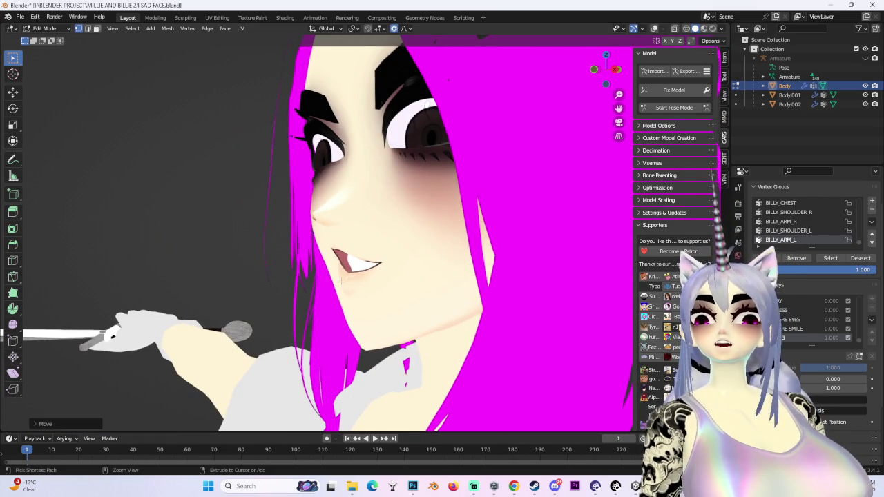
# Step: Adjust the mouth region's depth along Y with soft falloff
pyautogui.press('g')
pyautogui.press('y')
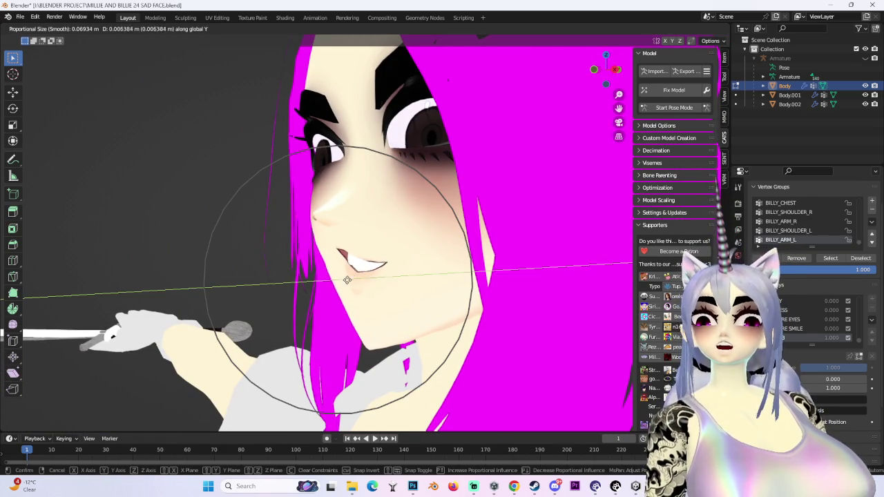
pyautogui.click(344, 280)
pyautogui.moveTo(344, 280)
pyautogui.mouseDown(button='middle')
pyautogui.moveTo(463, 263)
pyautogui.moveTo(505, 241)
pyautogui.moveTo(431, 250)
pyautogui.moveTo(480, 261)
pyautogui.mouseUp(button='middle')
pyautogui.moveTo(598, 71); pyautogui.dragTo(592, 70)
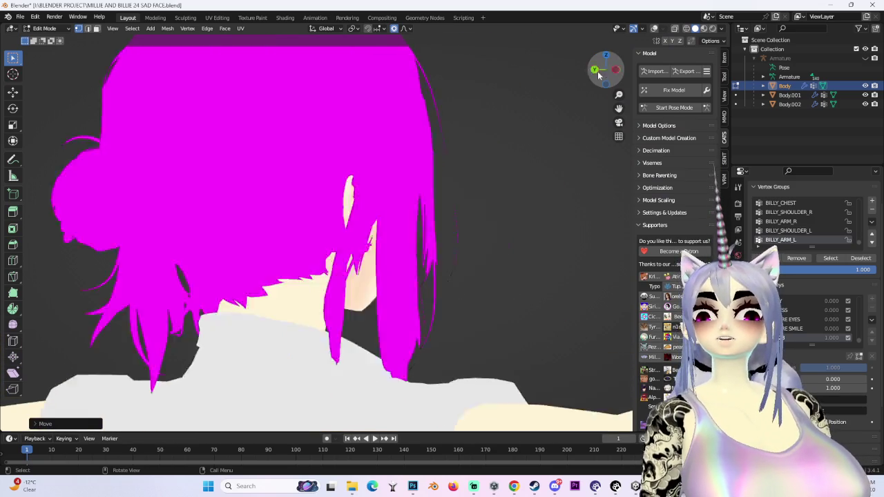
pyautogui.scroll(2, 304, 169)
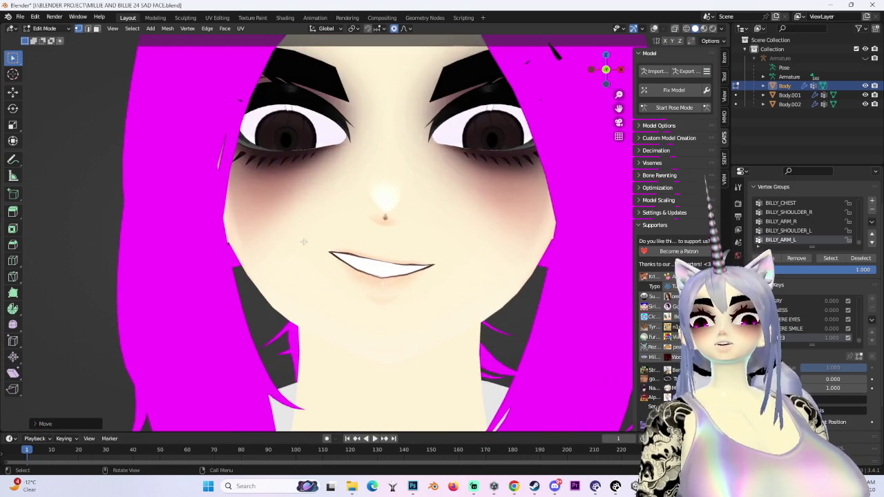
# Step: Move the mouth vertically along global Z with smooth falloff
pyautogui.press('g')
pyautogui.rightClick(304, 169)
pyautogui.press('g')
pyautogui.scroll(-3, 293, 165)
pyautogui.press('z')
pyautogui.click(290, 160)
pyautogui.scroll(-2, 300, 105)
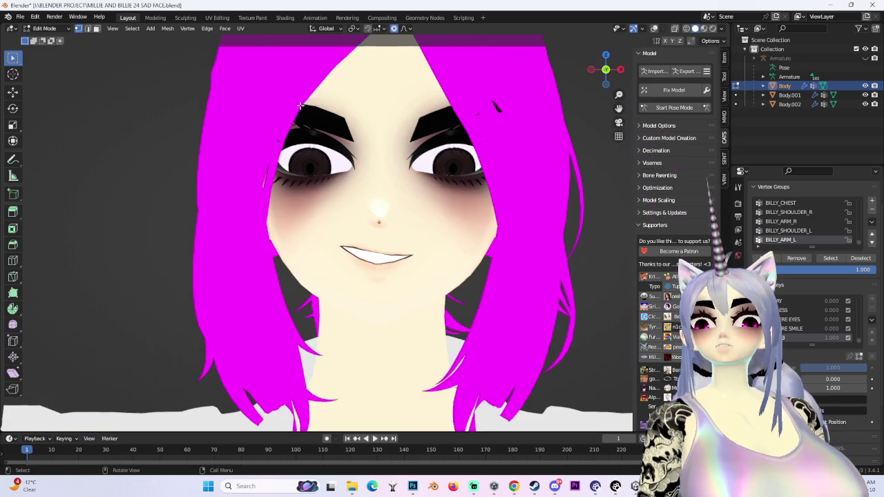
# Step: Lift the cheek area along Z, then check it in front orthographic wireframe view
pyautogui.press('g')
pyautogui.press('z')
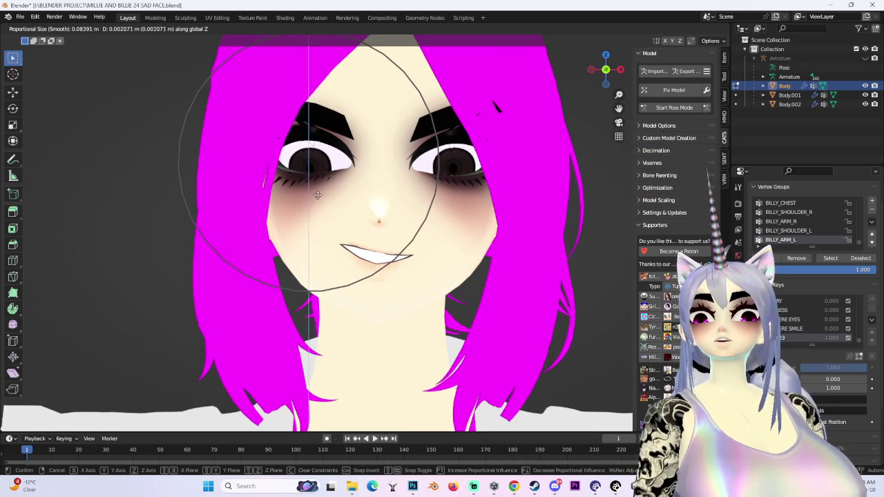
pyautogui.click(318, 196)
pyautogui.moveTo(318, 195); pyautogui.dragTo(450, 140, button='middle')
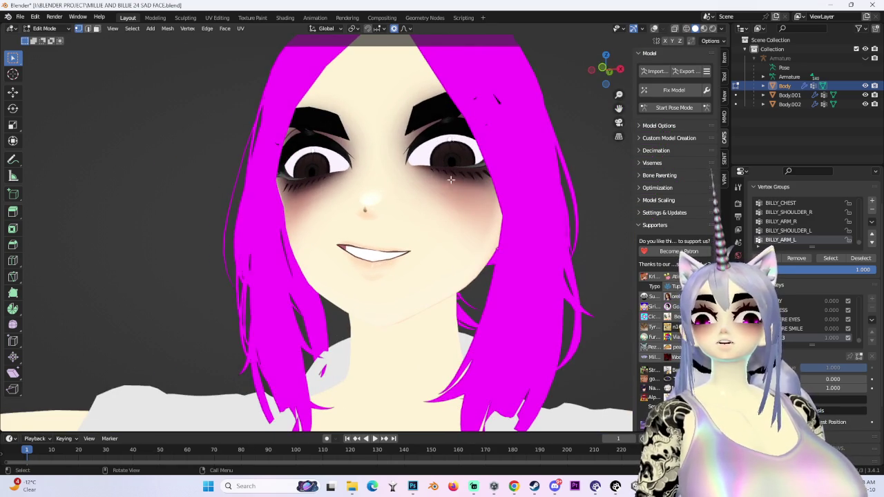
pyautogui.click(607, 66)
pyautogui.click(654, 29)
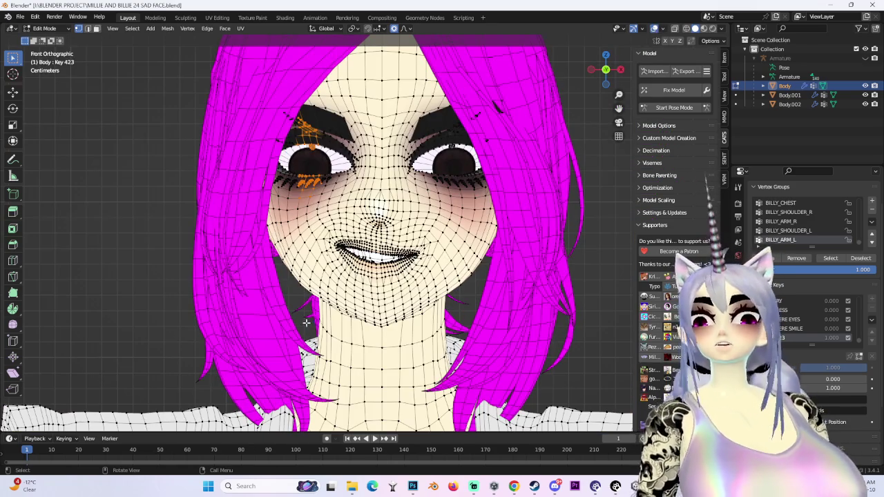
# Step: Reshape the mouth vertices with a Z-limited move followed by a free soft-falloff move
pyautogui.press('g')
pyautogui.press('z')
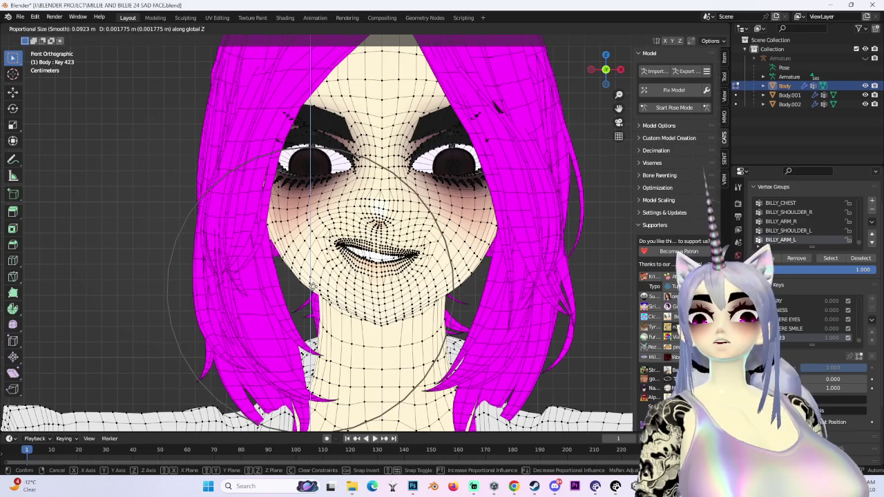
pyautogui.press('Return')
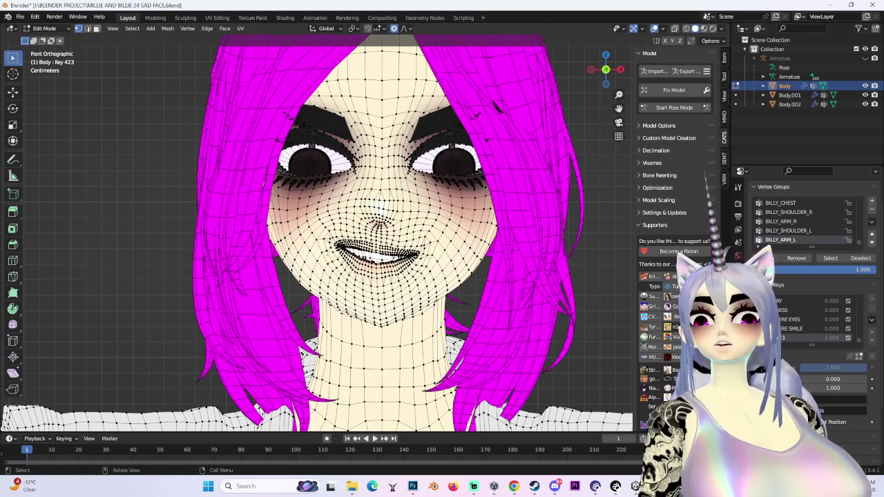
pyautogui.press('g')
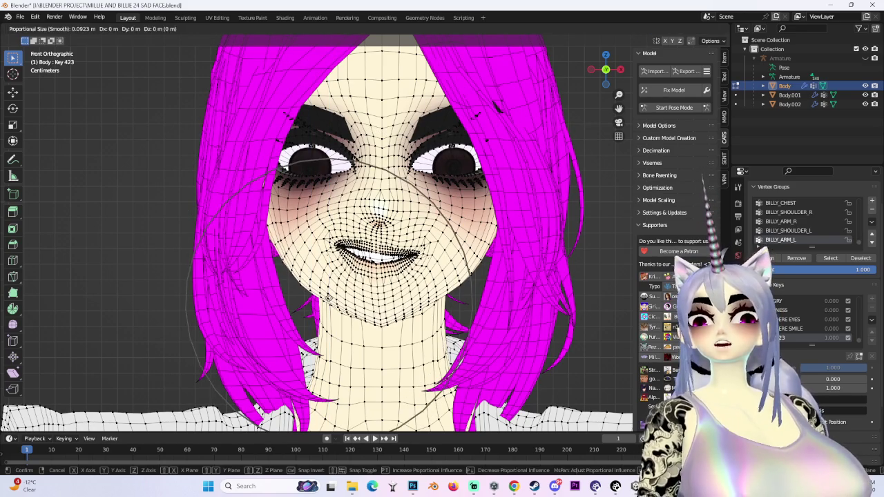
pyautogui.press('Return')
pyautogui.moveTo(386, 276)
pyautogui.mouseDown(button='middle')
pyautogui.moveTo(454, 253)
pyautogui.moveTo(465, 261)
pyautogui.moveTo(459, 185)
pyautogui.moveTo(393, 207)
pyautogui.mouseUp(button='middle')
pyautogui.hotkey('shift', 'alt', 'z')
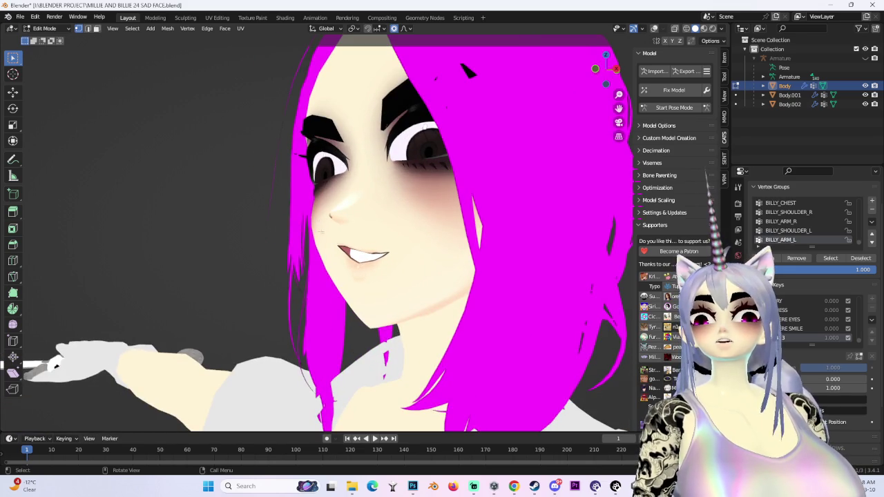
# Step: Tweak the mouth corner depth along Y in two soft-falloff moves
pyautogui.press('g')
pyautogui.press('y')
pyautogui.click(315, 231)
pyautogui.moveTo(315, 230); pyautogui.dragTo(330, 295, button='middle')
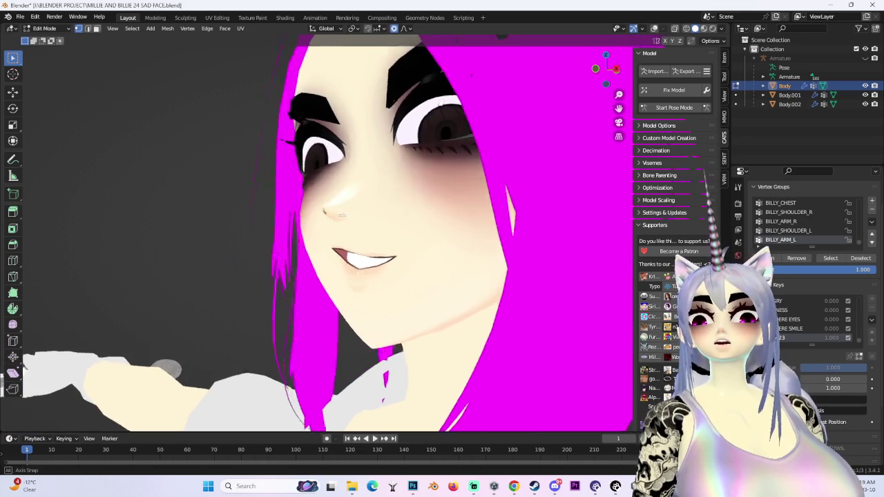
pyautogui.press('g')
pyautogui.press('y')
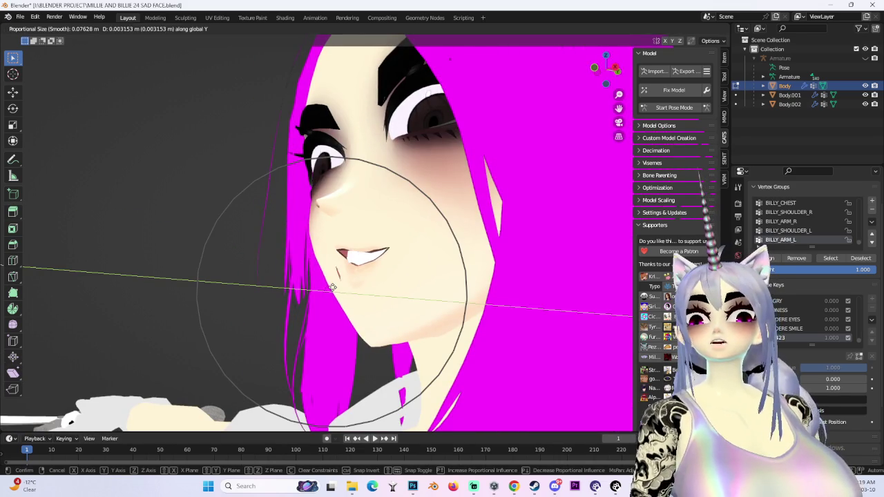
pyautogui.click(328, 287)
pyautogui.moveTo(328, 287); pyautogui.dragTo(439, 243, button='middle')
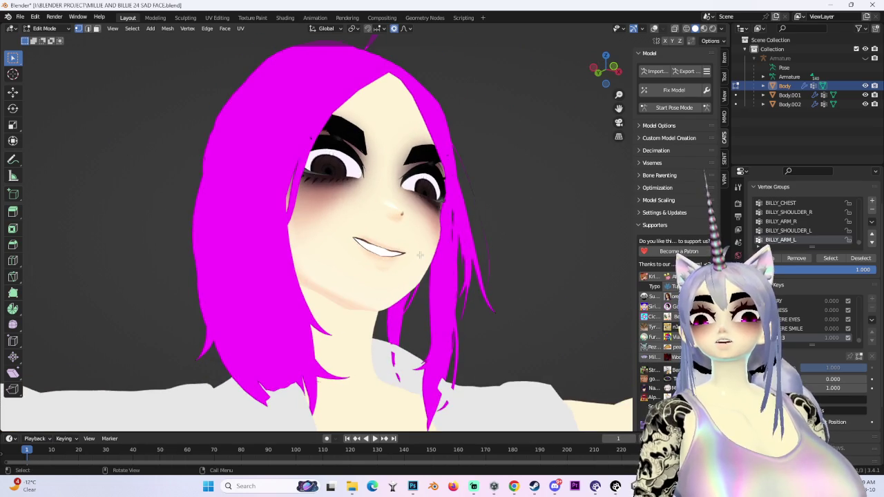
# Step: Reshape the cheek and mouth corner together with one free soft-falloff move
pyautogui.press('g')
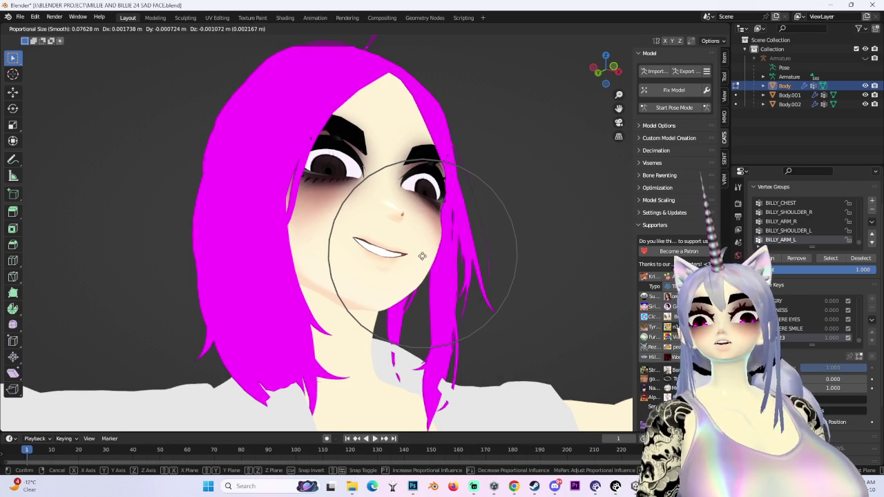
pyautogui.click(422, 256)
pyautogui.moveTo(422, 256); pyautogui.dragTo(512, 241, button='middle')
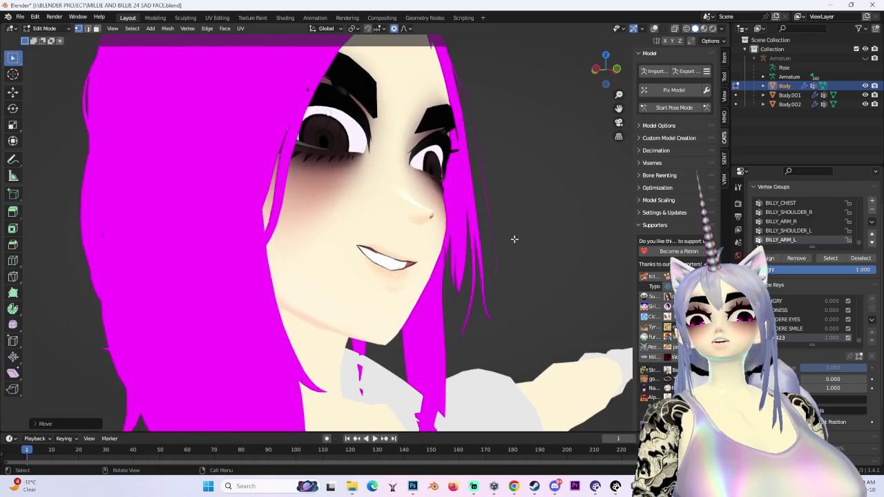
pyautogui.scroll(-2, 517, 255)
pyautogui.scroll(4, 518, 255)
pyautogui.moveTo(518, 256); pyautogui.dragTo(321, 298, button='middle')
pyautogui.click(654, 28)
pyautogui.scroll(2, 345, 242)
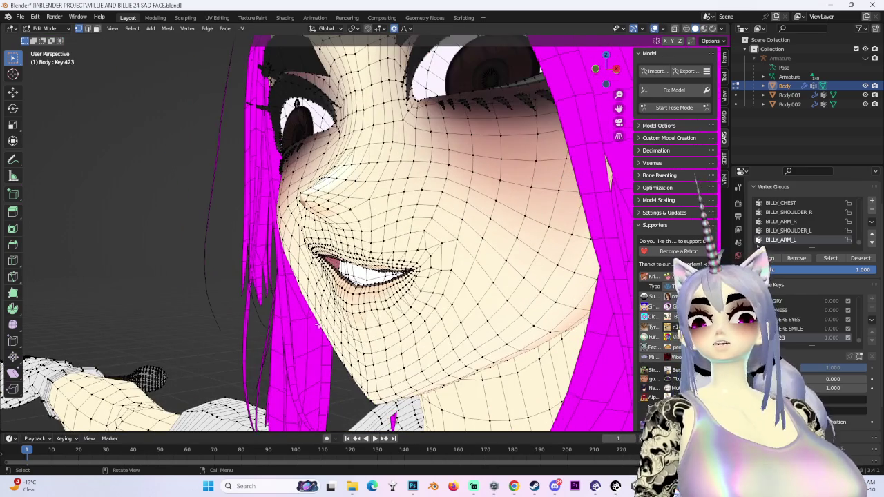
# Step: Shift the mouth vertices with soft falloff, discarding an unwanted extra move
pyautogui.press('g')
pyautogui.click(331, 312)
pyautogui.moveTo(332, 312)
pyautogui.mouseDown(button='middle')
pyautogui.moveTo(428, 311)
pyautogui.moveTo(385, 246)
pyautogui.moveTo(24, 331)
pyautogui.moveTo(318, 253)
pyautogui.mouseUp(button='middle')
pyautogui.press('g')
pyautogui.press('Escape')
# Step: Raise the mouth along Z and make one more soft adjustment to the grin
pyautogui.press('g')
pyautogui.press('z')
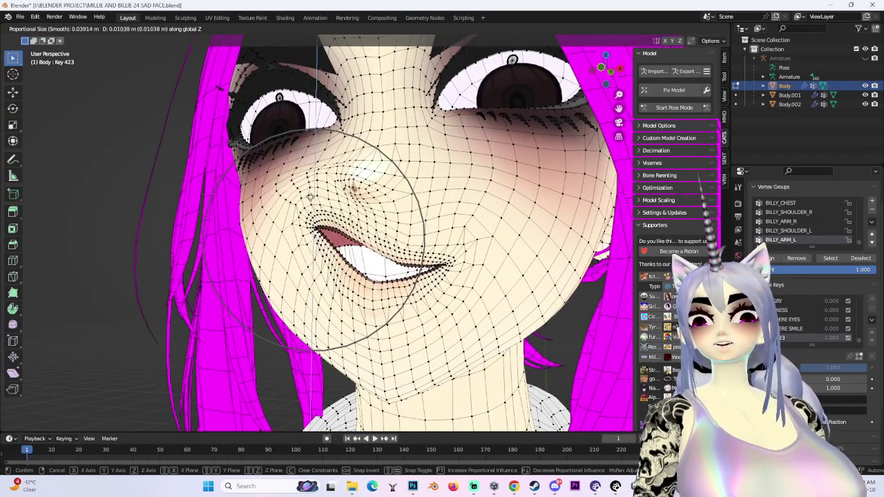
pyautogui.click(324, 262)
pyautogui.moveTo(324, 263)
pyautogui.mouseDown(button='middle')
pyautogui.moveTo(387, 228)
pyautogui.moveTo(310, 242)
pyautogui.moveTo(317, 249)
pyautogui.mouseUp(button='middle')
pyautogui.press('g')
pyautogui.click(311, 241)
pyautogui.moveTo(407, 200); pyautogui.dragTo(628, 70, button='middle')
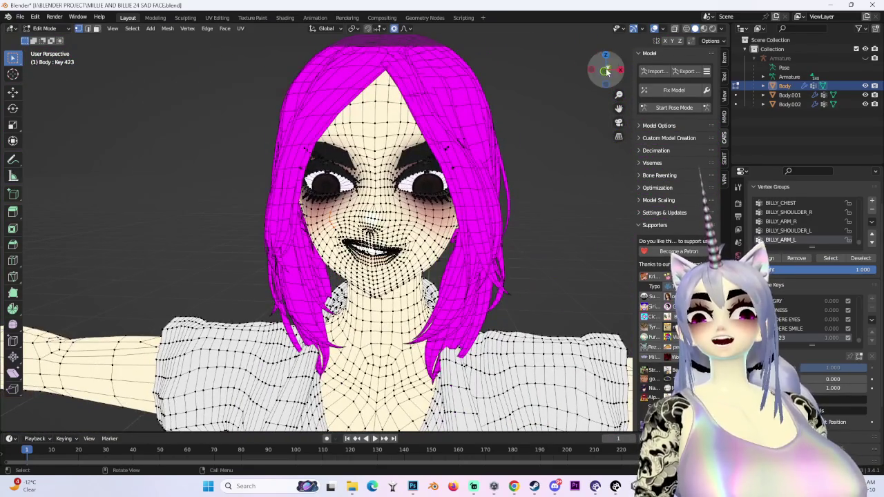
# Step: Lift the cheeks along global Z in two soft-falloff moves, the second wider
pyautogui.click(606, 72)
pyautogui.hotkey('shift', 'alt', 'z')
pyautogui.moveTo(607, 71); pyautogui.dragTo(620, 72)
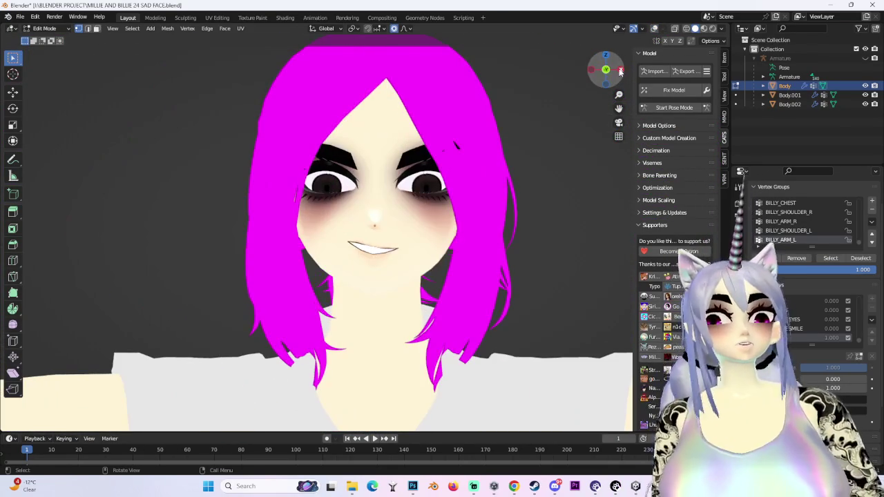
pyautogui.scroll(2, 318, 285)
pyautogui.press('g')
pyautogui.press('z')
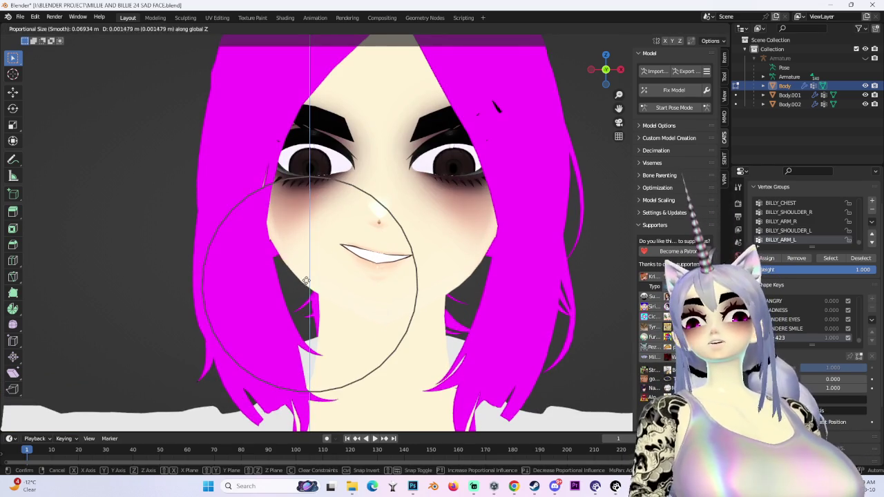
pyautogui.click(306, 282)
pyautogui.press('g')
pyautogui.press('z')
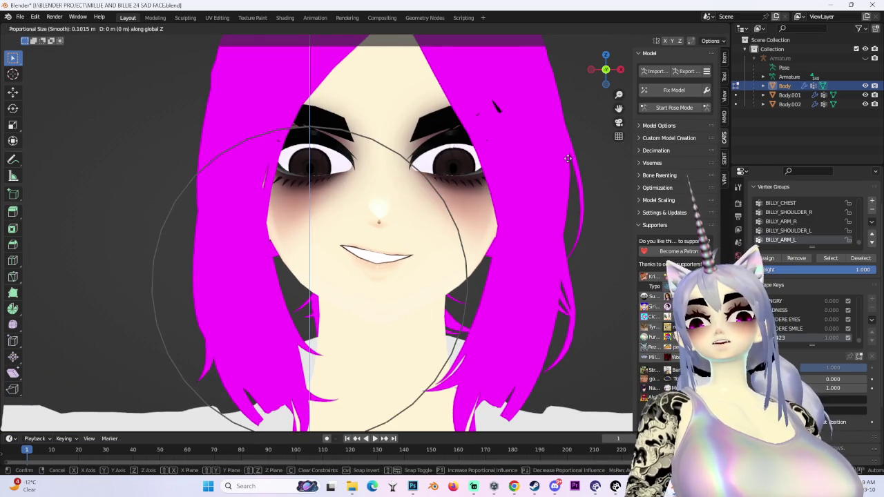
pyautogui.click(569, 157)
pyautogui.moveTo(469, 223)
pyautogui.mouseDown(button='middle')
pyautogui.moveTo(405, 219)
pyautogui.moveTo(409, 234)
pyautogui.moveTo(382, 297)
pyautogui.mouseUp(button='middle')
# Step: Pull the mouth into a flat smile with a free soft-falloff move
pyautogui.press('g')
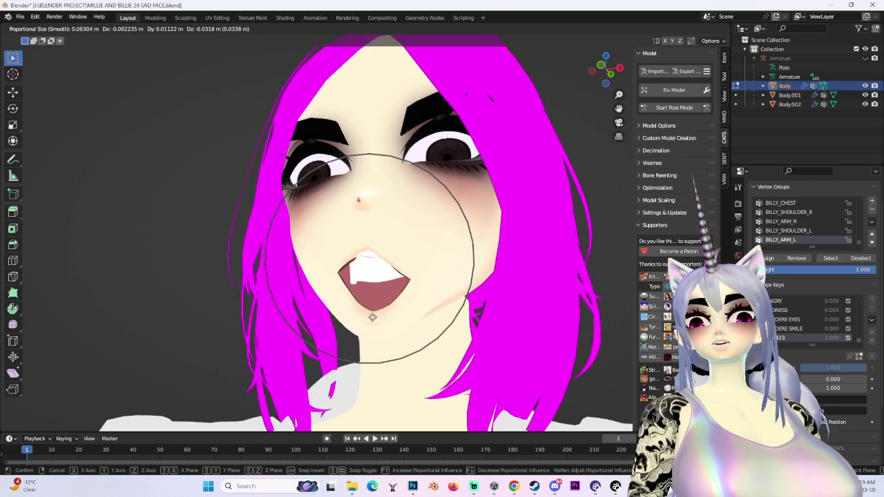
pyautogui.click(372, 296)
pyautogui.moveTo(339, 278)
pyautogui.mouseDown(button='middle')
pyautogui.moveTo(307, 242)
pyautogui.moveTo(399, 243)
pyautogui.moveTo(331, 274)
pyautogui.moveTo(347, 246)
pyautogui.moveTo(308, 240)
pyautogui.mouseUp(button='middle')
# Step: Try several Y-depth moves on the lip corner, cancelling each one
pyautogui.press('g')
pyautogui.press('y')
pyautogui.rightClick(314, 244)
pyautogui.press('g')
pyautogui.press('y')
pyautogui.rightClick(304, 243)
pyautogui.press('g')
pyautogui.press('y')
pyautogui.scroll(-4, 399, 243)
pyautogui.rightClick(398, 243)
pyautogui.press('g')
pyautogui.press('y')
pyautogui.scroll(2, 331, 274)
pyautogui.rightClick(331, 274)
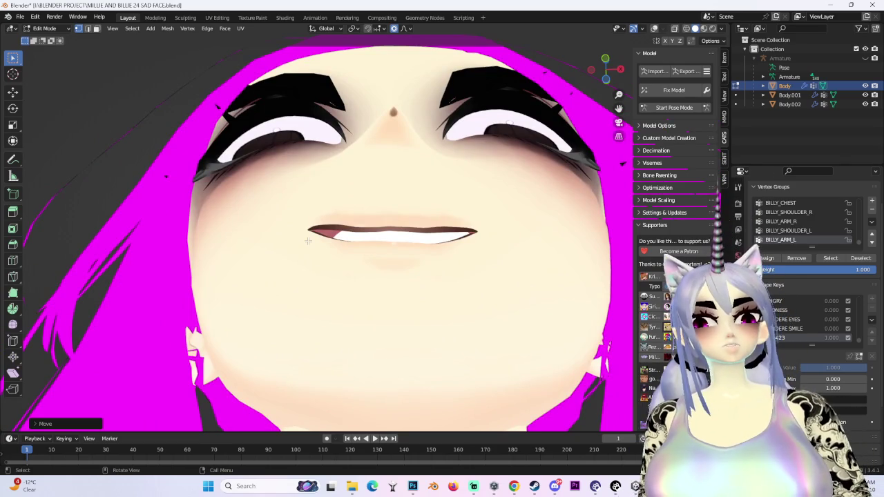
# Step: Move the mouth corner along global Z to its final displacement
pyautogui.moveTo(307, 241)
pyautogui.mouseDown(button='middle')
pyautogui.moveTo(360, 285)
pyautogui.moveTo(436, 298)
pyautogui.moveTo(459, 233)
pyautogui.mouseUp(button='middle')
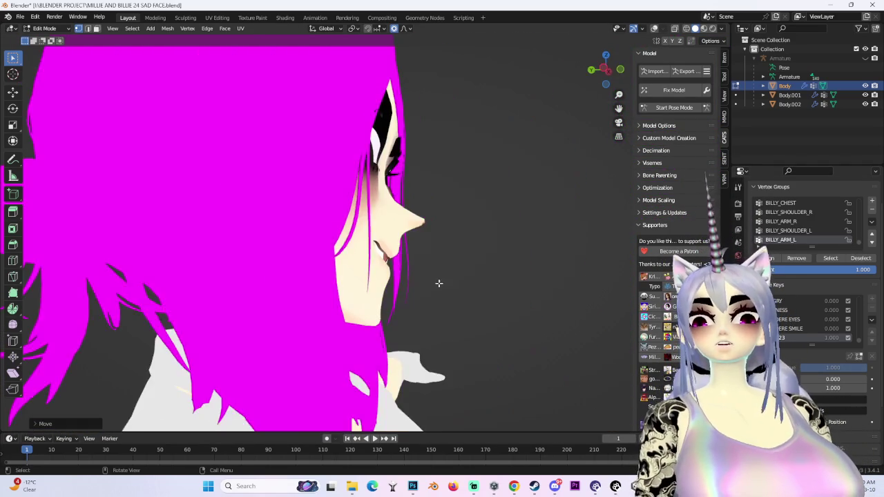
pyautogui.moveTo(600, 70)
pyautogui.mouseDown()
pyautogui.moveTo(483, 240)
pyautogui.moveTo(497, 242)
pyautogui.mouseUp()
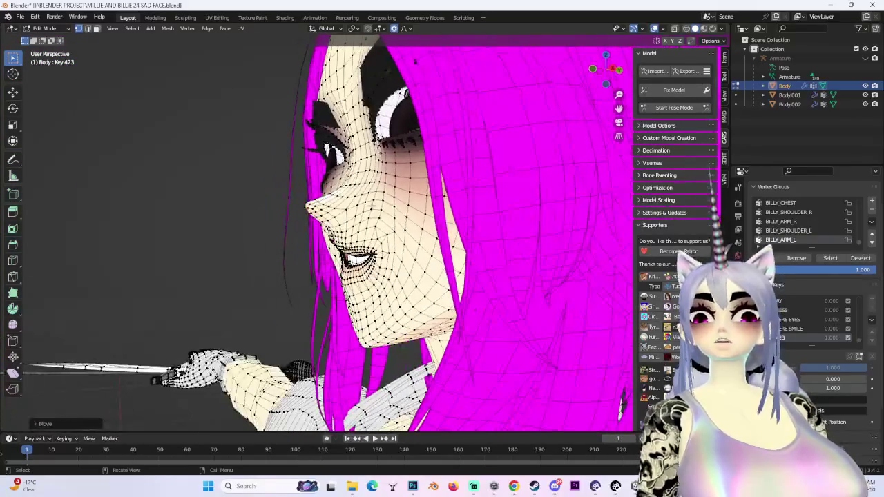
pyautogui.press('g')
pyautogui.press('z')
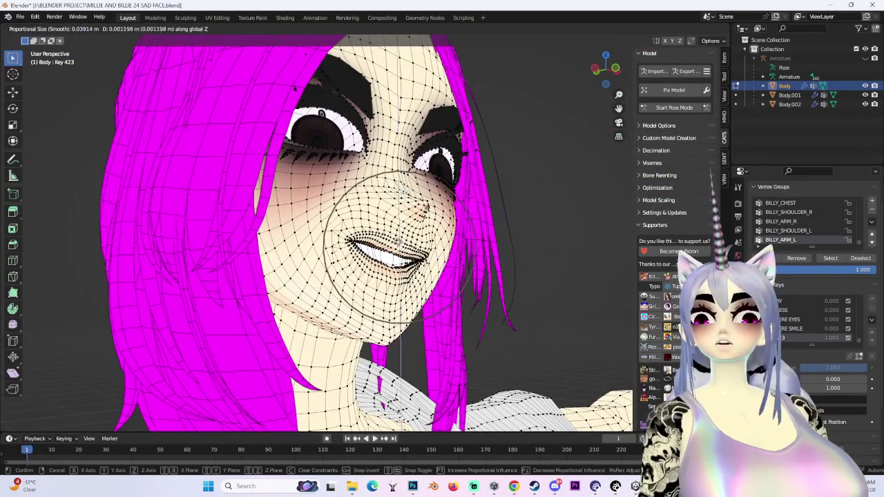
pyautogui.moveTo(442, 242); pyautogui.dragTo(483, 242, button='middle')
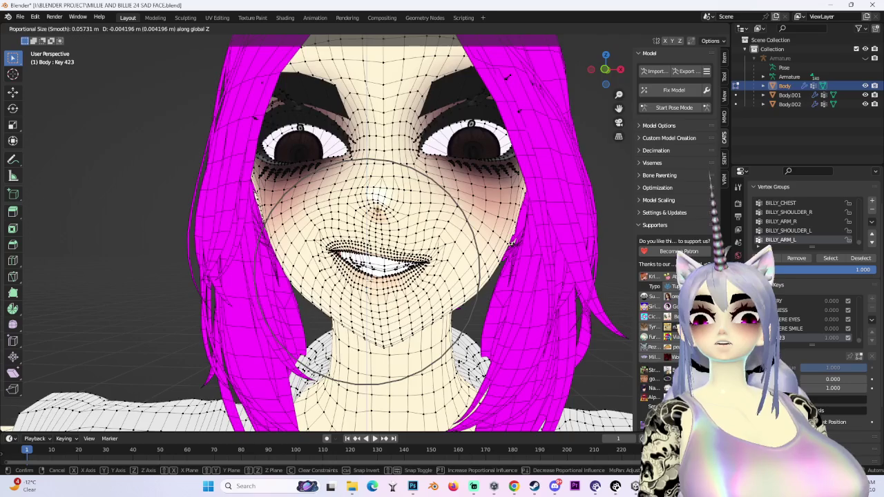
pyautogui.moveTo(383, 281); pyautogui.dragTo(382, 282, button='middle')
pyautogui.press('z')
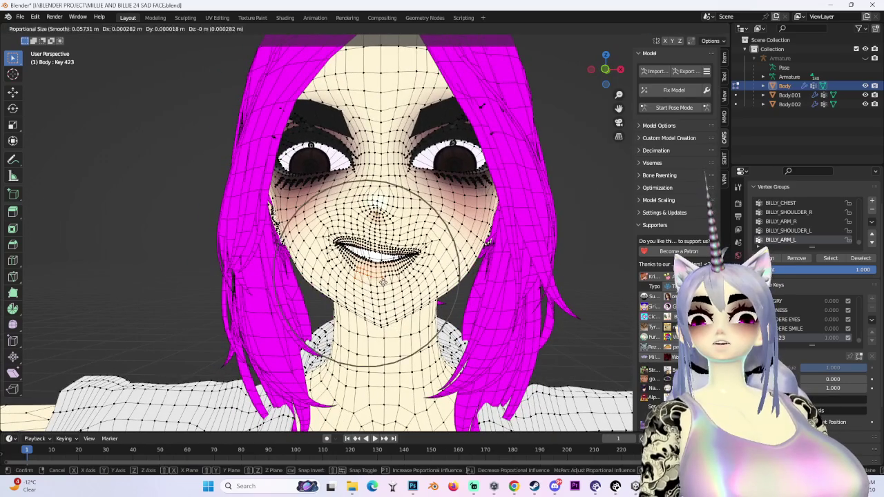
pyautogui.press('z')
pyautogui.keyDown('ctrl'); pyautogui.moveTo(384, 290); pyautogui.dragTo(377, 291, button='middle'); pyautogui.keyUp('ctrl')
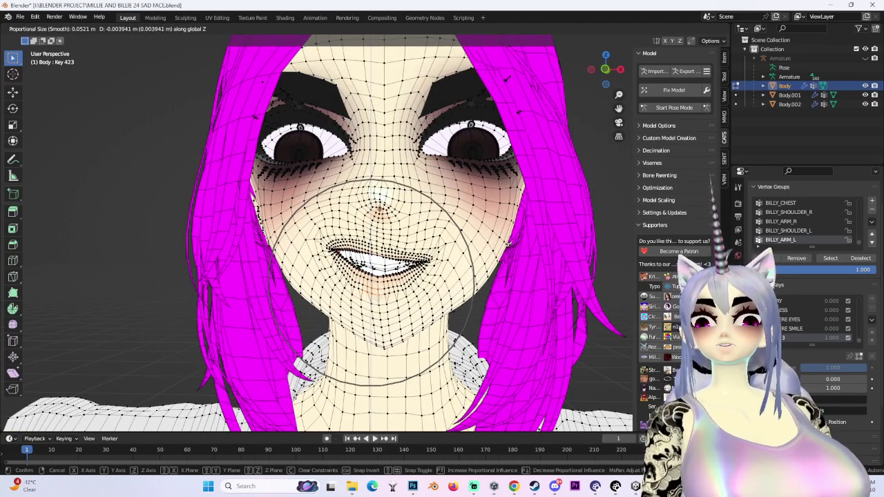
pyautogui.press('Return')
# Step: Test a Y-depth mouth move, then view the face in an axis-aligned orthographic view
pyautogui.moveTo(380, 283)
pyautogui.mouseDown(button='middle')
pyautogui.moveTo(325, 276)
pyautogui.moveTo(302, 247)
pyautogui.moveTo(483, 268)
pyautogui.mouseUp(button='middle')
pyautogui.press('g')
pyautogui.press('y')
pyautogui.press('Return')
pyautogui.moveTo(359, 207)
pyautogui.mouseDown(button='middle')
pyautogui.moveTo(359, 262)
pyautogui.moveTo(359, 207)
pyautogui.mouseUp(button='middle')
pyautogui.scroll(-2, 359, 207)
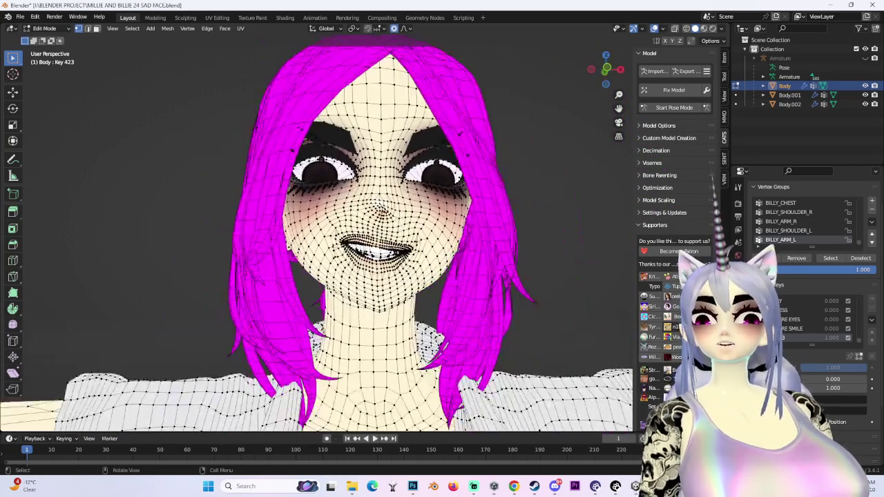
pyautogui.click(605, 69)
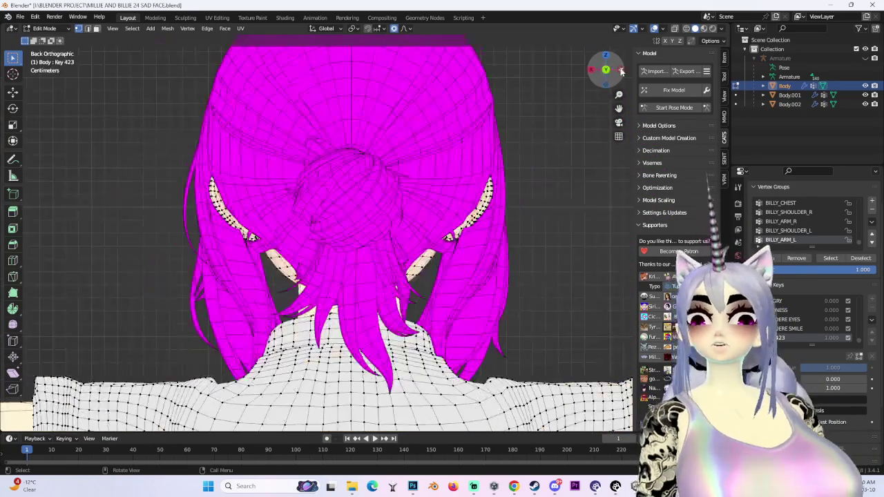
# Step: Hide the wireframe, frame the face front-on, and raise the mouth along Z with proportional editing
pyautogui.click(606, 69)
pyautogui.hotkey('alt', 'shift', 'z')
pyautogui.scroll(3, 478, 205)
pyautogui.moveTo(478, 204); pyautogui.dragTo(478, 204, button='middle')
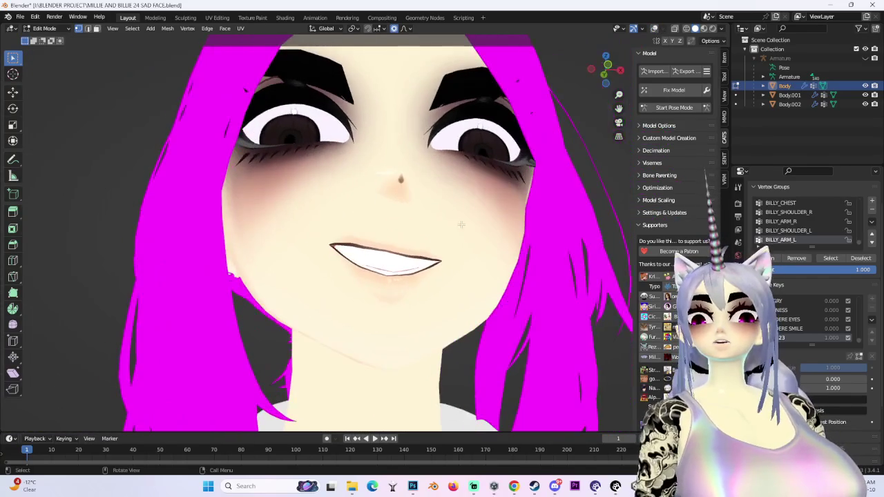
pyautogui.scroll(2, 597, 71)
pyautogui.scroll(2, 597, 71)
pyautogui.press('g')
pyautogui.press('z')
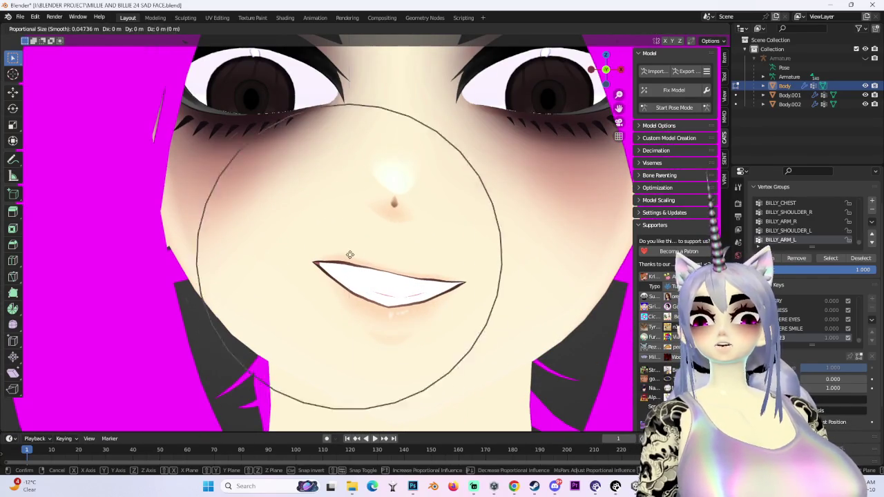
pyautogui.click(351, 260)
pyautogui.scroll(-4, 351, 260)
pyautogui.scroll(3, 385, 259)
# Step: Make two more vertical Z-axis proportional moves of the mouth
pyautogui.press('g')
pyautogui.press('z')
pyautogui.click(454, 268)
pyautogui.scroll(-3, 454, 268)
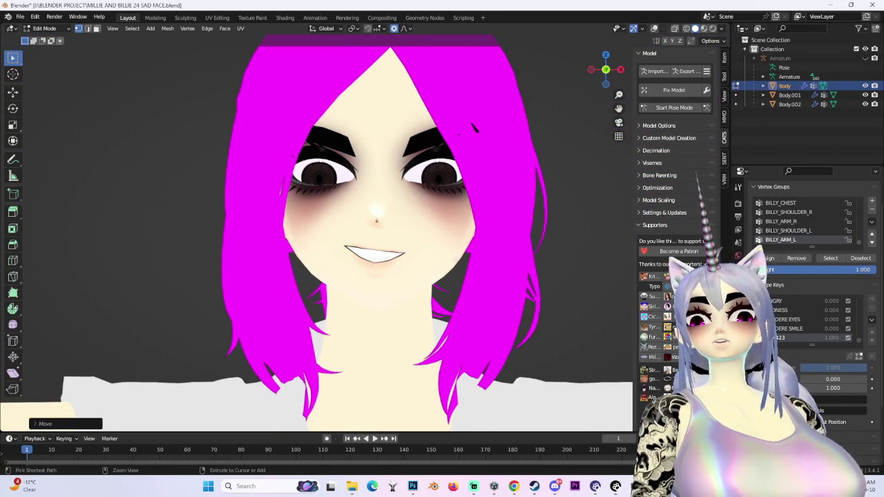
pyautogui.press('g')
pyautogui.press('z')
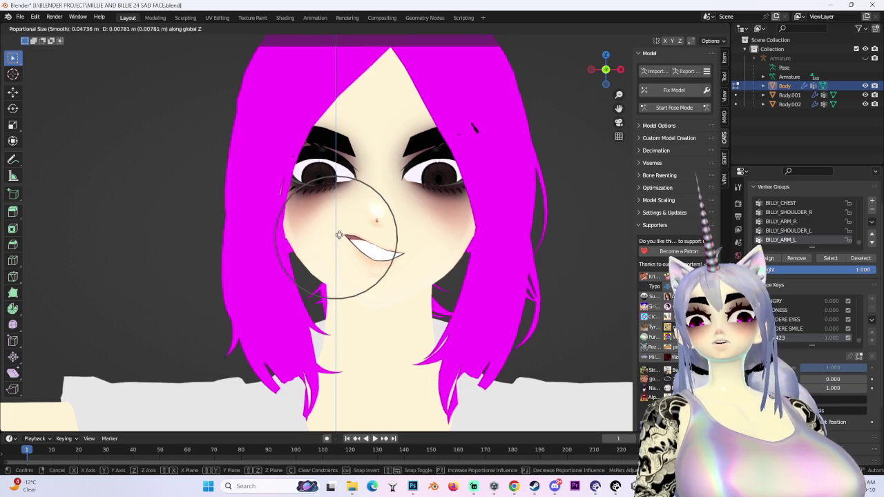
pyautogui.click(380, 252)
pyautogui.scroll(3, 384, 255)
# Step: Shift the mouth corners sideways along X, viewed from below and then from the front
pyautogui.moveTo(384, 256)
pyautogui.mouseDown(button='middle')
pyautogui.moveTo(298, 229)
pyautogui.moveTo(342, 281)
pyautogui.moveTo(603, 86)
pyautogui.mouseUp(button='middle')
pyautogui.press('g')
pyautogui.press('y')
pyautogui.press('x')
pyautogui.click(342, 282)
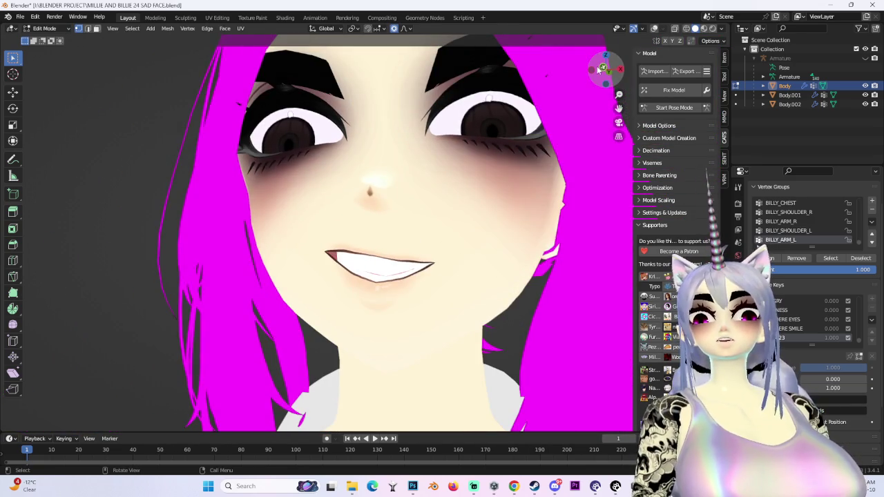
pyautogui.click(600, 71)
pyautogui.scroll(3, 342, 277)
pyautogui.press('g')
pyautogui.press('x')
pyautogui.click(341, 285)
# Step: Move and widen the mouth corner along X, then push the left corner along Y
pyautogui.press('g')
pyautogui.scroll(-1, 366, 302)
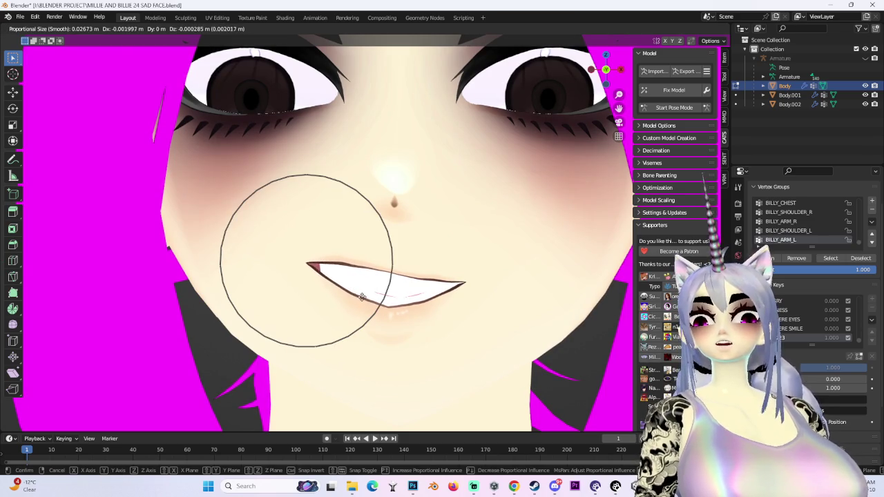
pyautogui.click(360, 297)
pyautogui.press('g')
pyautogui.press('x')
pyautogui.click(362, 314)
pyautogui.moveTo(361, 314); pyautogui.dragTo(366, 262, button='middle')
pyautogui.press('g')
pyautogui.press('y')
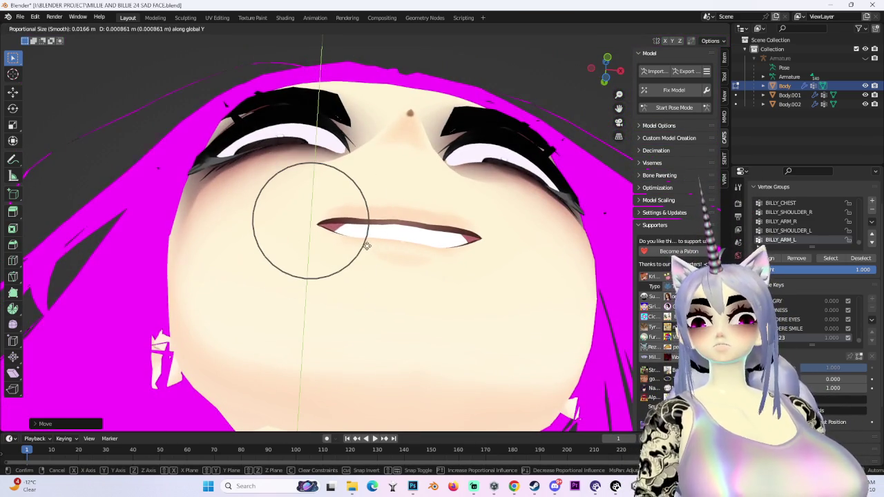
pyautogui.click(371, 253)
# Step: Pull the right mouth corner along Y and shift the lower face vertically along Z
pyautogui.click(489, 245)
pyautogui.press('g')
pyautogui.press('y')
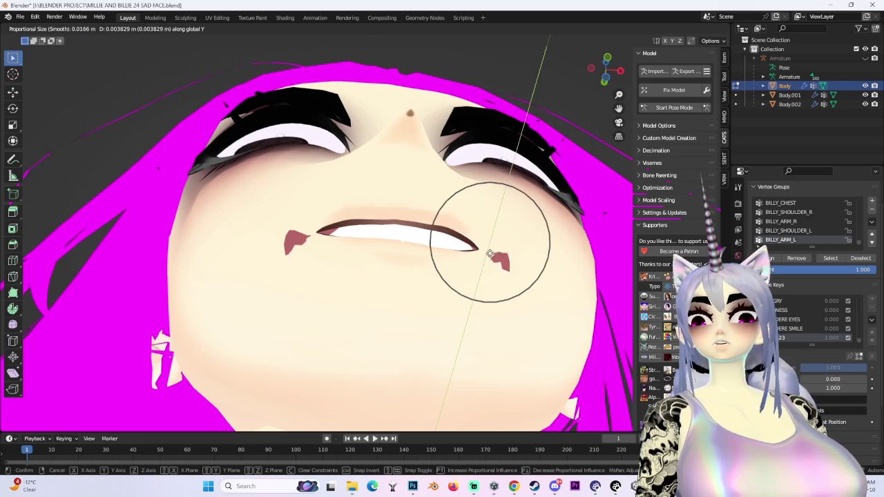
pyautogui.click(493, 253)
pyautogui.moveTo(493, 253)
pyautogui.mouseDown(button='middle')
pyautogui.moveTo(490, 304)
pyautogui.moveTo(540, 301)
pyautogui.moveTo(504, 200)
pyautogui.moveTo(402, 344)
pyautogui.moveTo(387, 332)
pyautogui.mouseUp(button='middle')
pyautogui.press('g')
pyautogui.press('z')
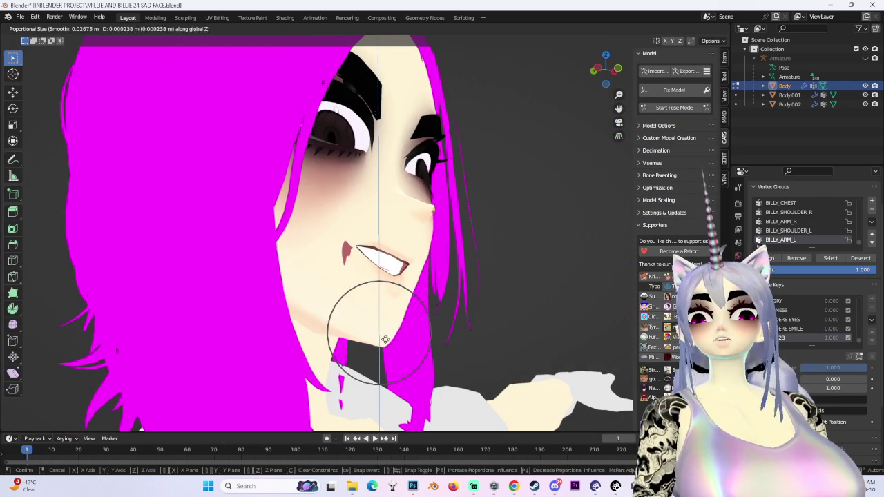
pyautogui.click(390, 333)
# Step: Try a proportional cheek move and undo it
pyautogui.moveTo(390, 332)
pyautogui.mouseDown(button='middle')
pyautogui.moveTo(462, 339)
pyautogui.moveTo(363, 305)
pyautogui.mouseUp(button='middle')
pyautogui.press('g')
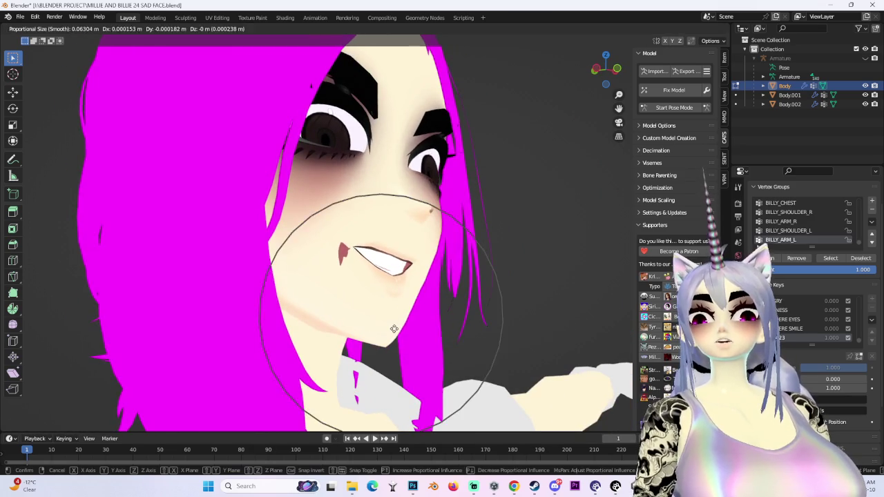
pyautogui.click(366, 307)
pyautogui.hotkey('ctrl', 'z')
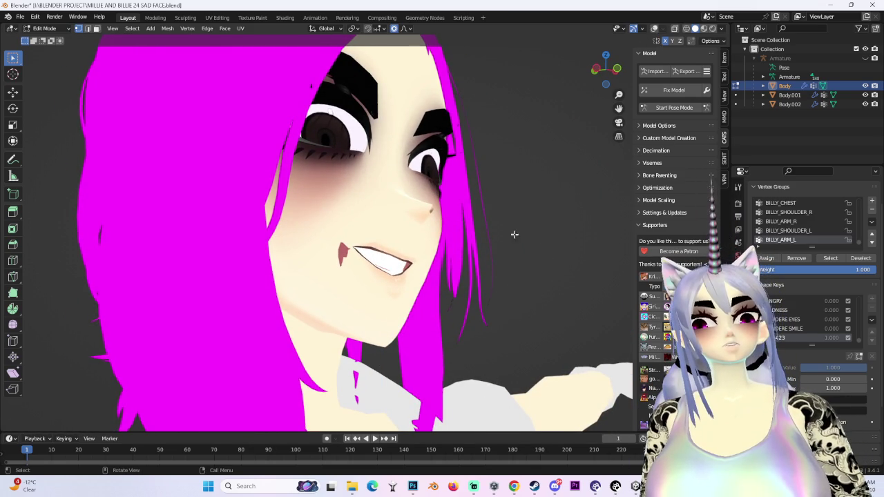
# Step: Show the wireframe again, keep Smooth falloff, and start a Y-axis mouth corner move in profile
pyautogui.press('KP_1')
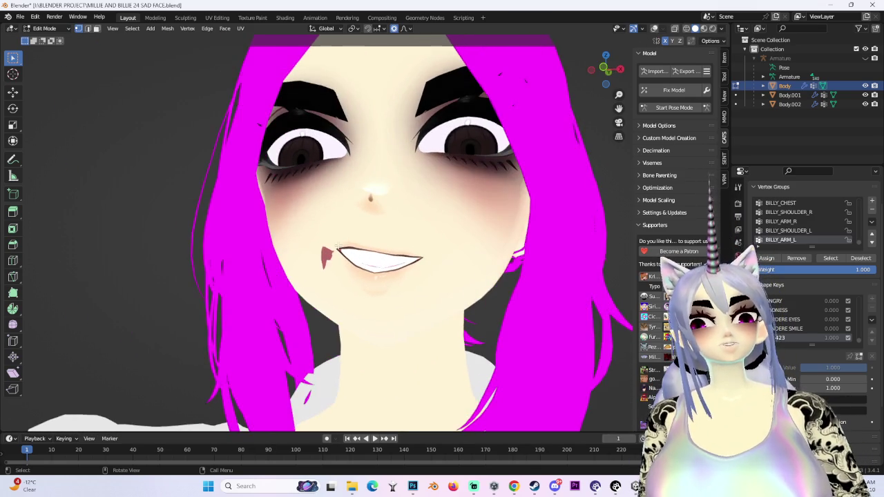
pyautogui.press('KP_6')
pyautogui.press('KP_1')
pyautogui.moveTo(483, 207); pyautogui.dragTo(629, 32, button='middle')
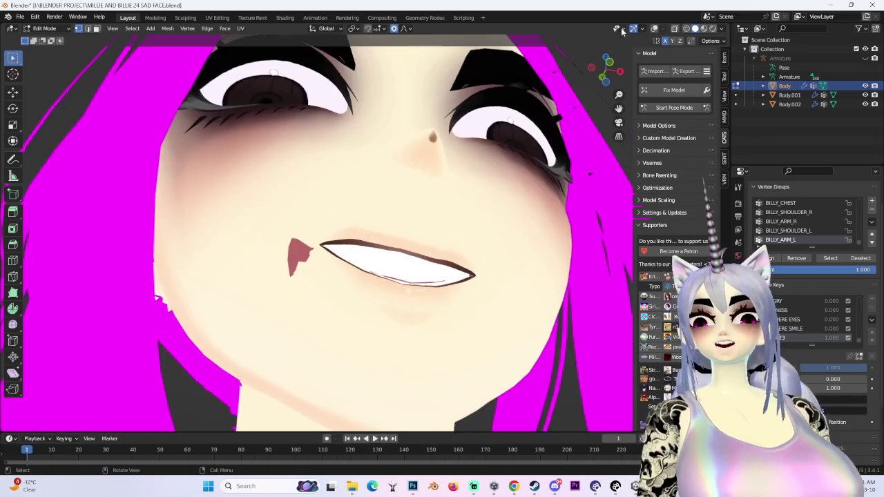
pyautogui.click(653, 30)
pyautogui.click(409, 29)
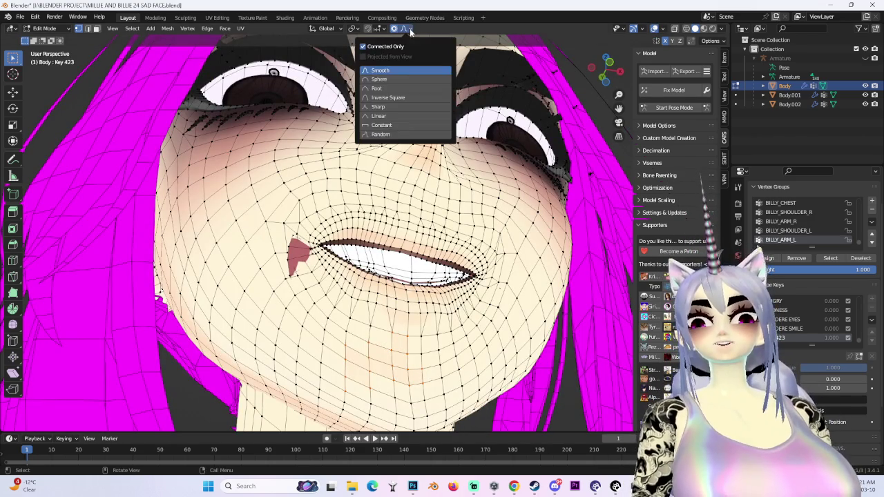
pyautogui.click(401, 30)
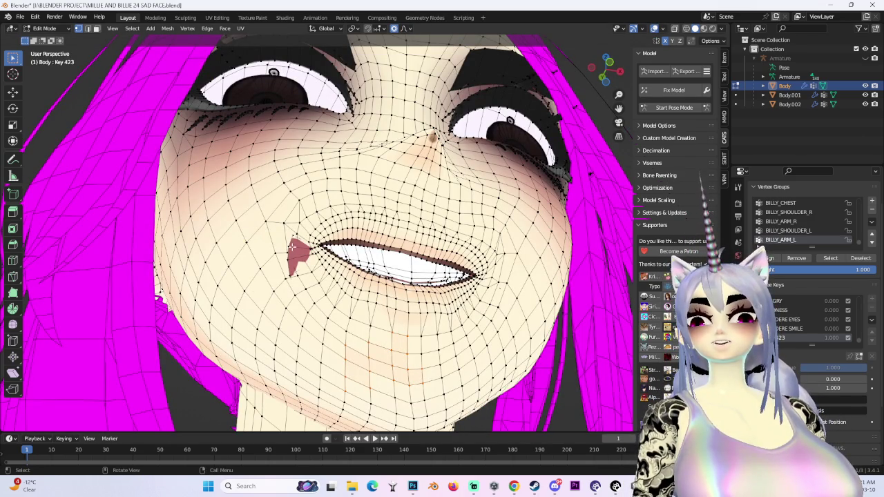
pyautogui.moveTo(291, 247); pyautogui.dragTo(335, 257, button='middle')
pyautogui.press('g')
pyautogui.press('y')
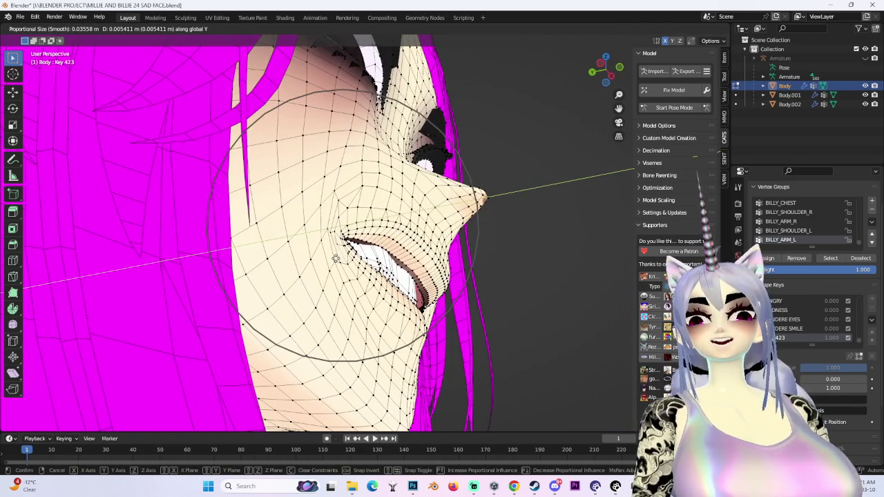
pyautogui.scroll(3, 324, 259)
pyautogui.scroll(5, 314, 260)
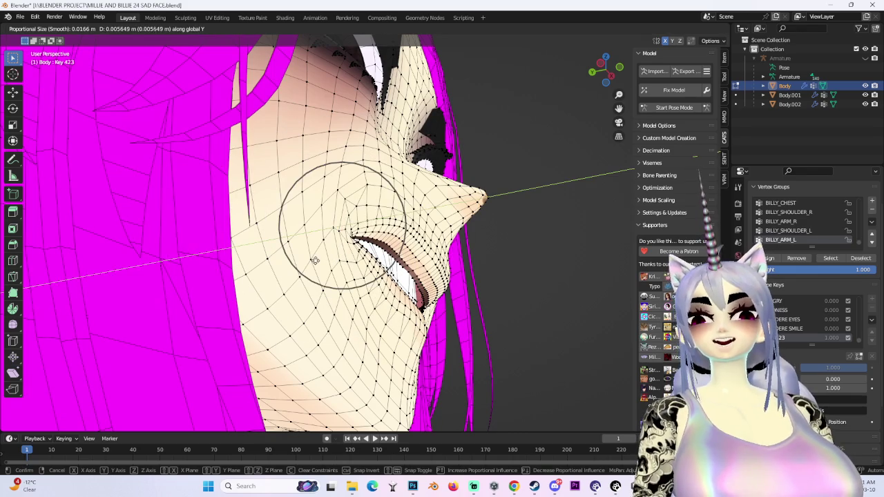
# Step: Confirm the mouth corner's profile move and reshape the mouth with a fresh grab
pyautogui.click(314, 260)
pyautogui.moveTo(314, 261); pyautogui.dragTo(301, 87, button='middle')
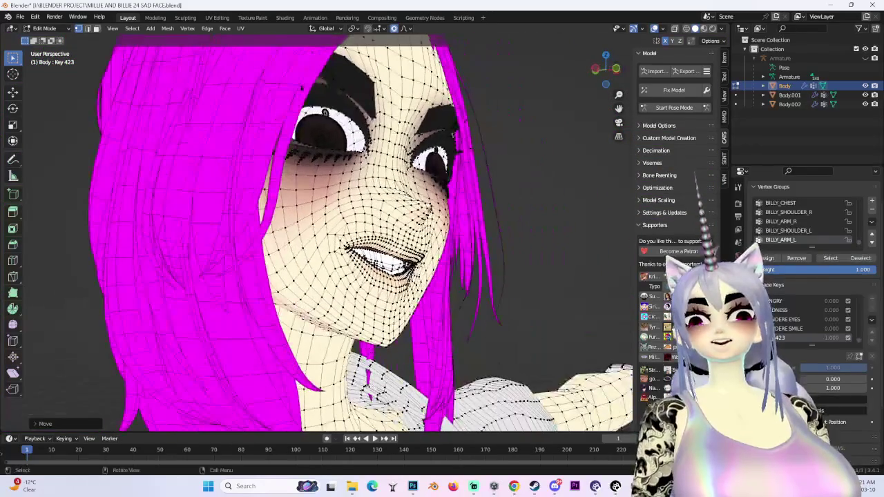
pyautogui.press('g')
pyautogui.press('Escape')
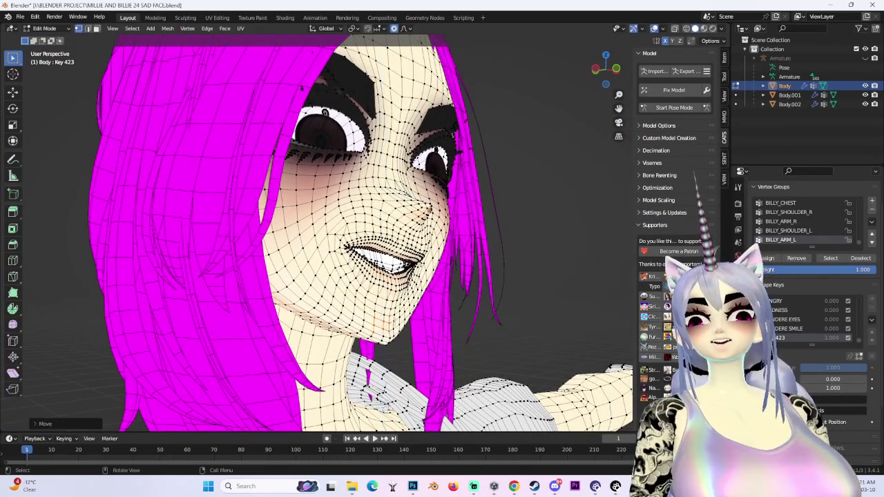
pyautogui.press('g')
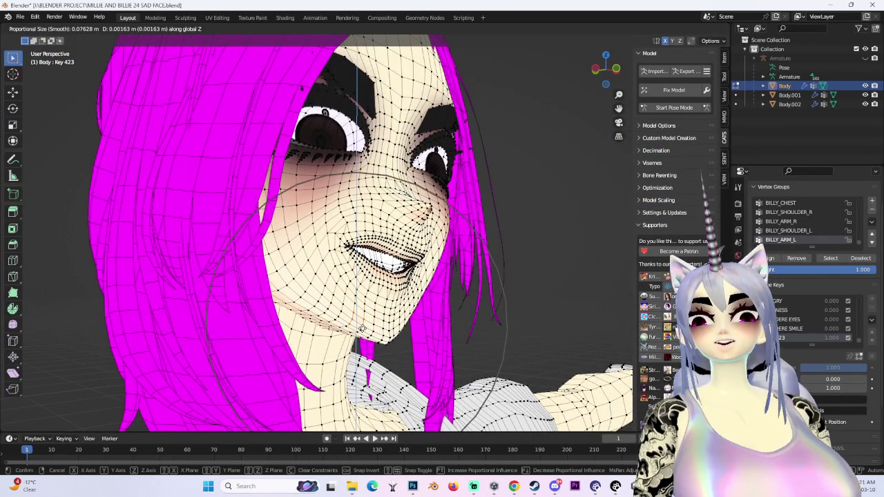
pyautogui.press('Return')
# Step: Lift the mouth along Z, then make a further proportional mouth move
pyautogui.moveTo(301, 87)
pyautogui.mouseDown(button='middle')
pyautogui.moveTo(456, 296)
pyautogui.moveTo(449, 308)
pyautogui.mouseUp(button='middle')
pyautogui.press('g')
pyautogui.press('z')
pyautogui.click(448, 295)
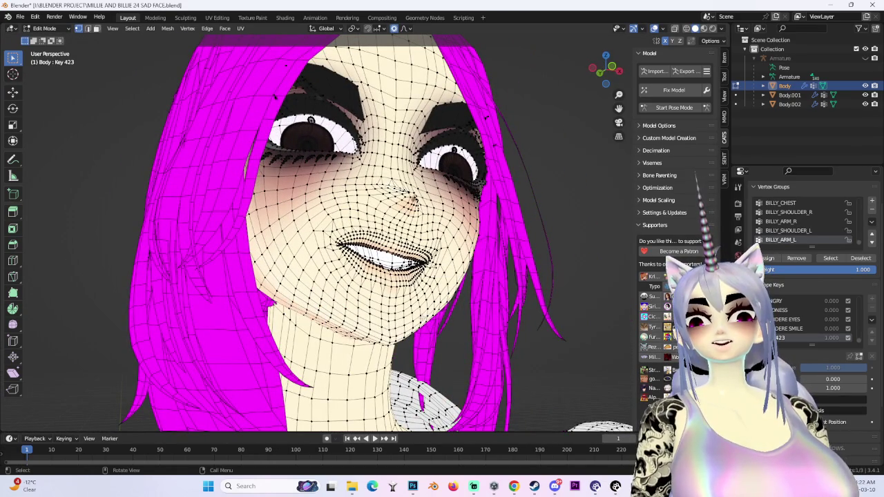
pyautogui.press('g')
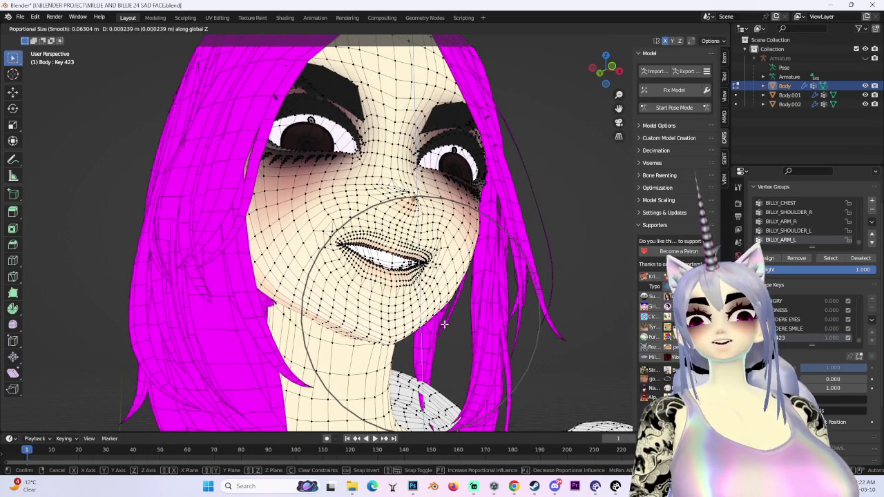
pyautogui.click(450, 322)
# Step: Make one more mouth adjustment, then hide the wireframe and view the whole head
pyautogui.press('g')
pyautogui.click(409, 298)
pyautogui.moveTo(408, 298); pyautogui.dragTo(410, 296, button='middle')
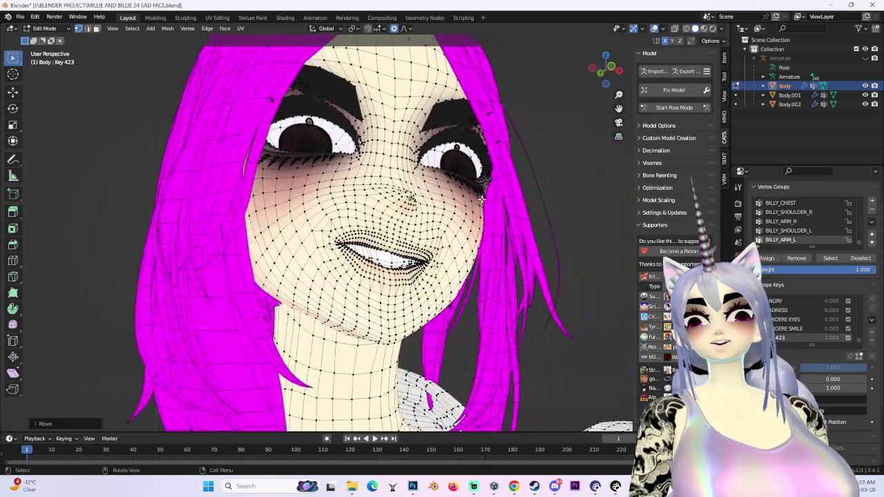
pyautogui.click(653, 29)
pyautogui.scroll(-3, 490, 225)
pyautogui.moveTo(490, 226); pyautogui.dragTo(490, 226, button='middle')
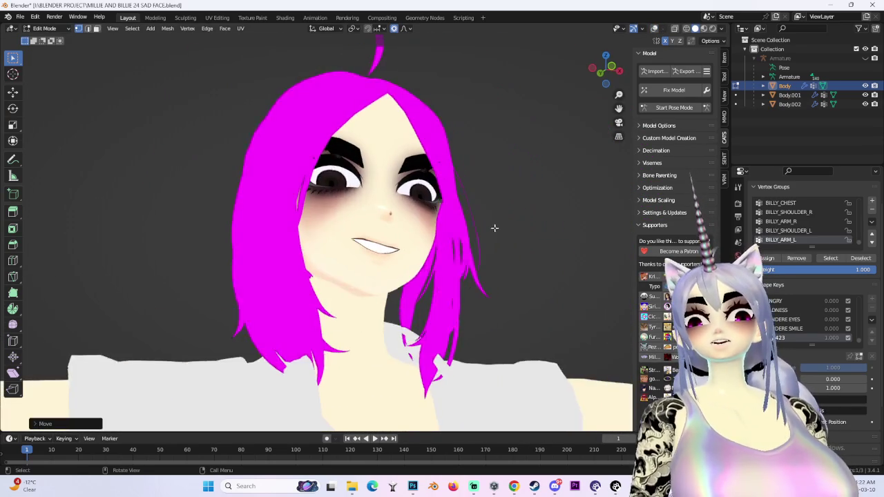
# Step: Try two soft mouth moves and cancel both, keeping the closed smile
pyautogui.scroll(3, 490, 226)
pyautogui.moveTo(612, 71); pyautogui.dragTo(428, 219)
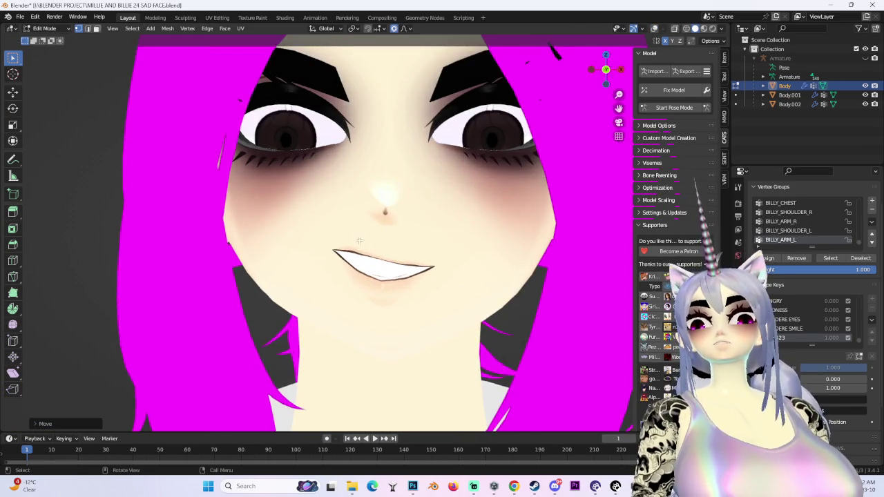
pyautogui.press('g')
pyautogui.press('z')
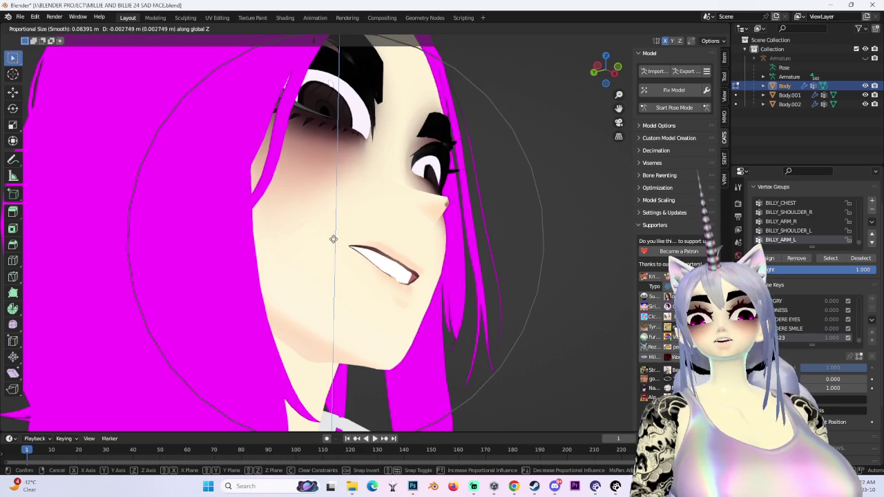
pyautogui.press('z')
pyautogui.press('z')
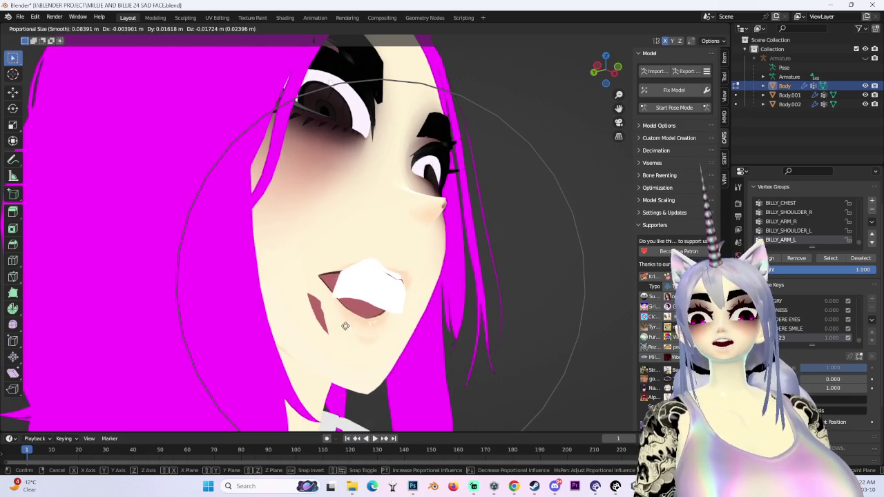
pyautogui.rightClick(344, 329)
pyautogui.moveTo(343, 329)
pyautogui.mouseDown(button='middle')
pyautogui.moveTo(446, 327)
pyautogui.moveTo(458, 310)
pyautogui.mouseUp(button='middle')
pyautogui.scroll(2, 457, 310)
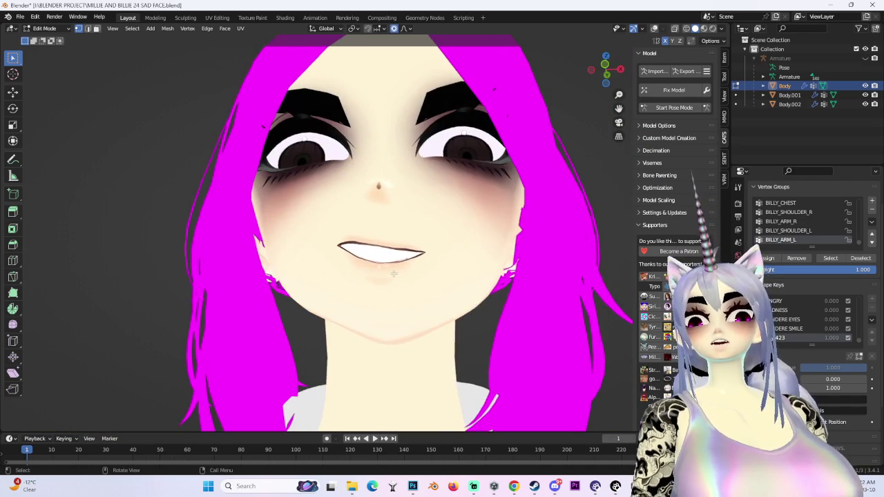
pyautogui.press('g')
pyautogui.rightClick(397, 322)
pyautogui.moveTo(398, 321)
pyautogui.mouseDown(button='middle')
pyautogui.moveTo(453, 302)
pyautogui.moveTo(345, 230)
pyautogui.mouseUp(button='middle')
# Step: Pull the mouth area twice with soft falloff, then abandon a third opening pull
pyautogui.press('g')
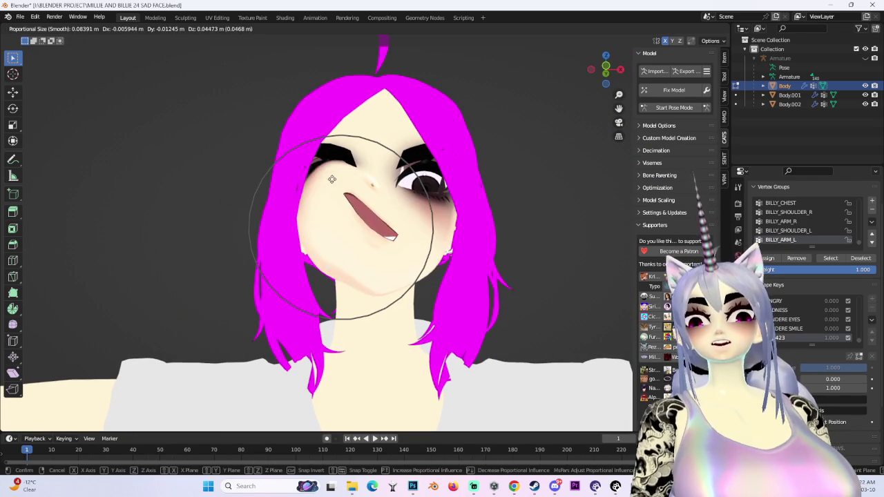
pyautogui.click(383, 283)
pyautogui.press('g')
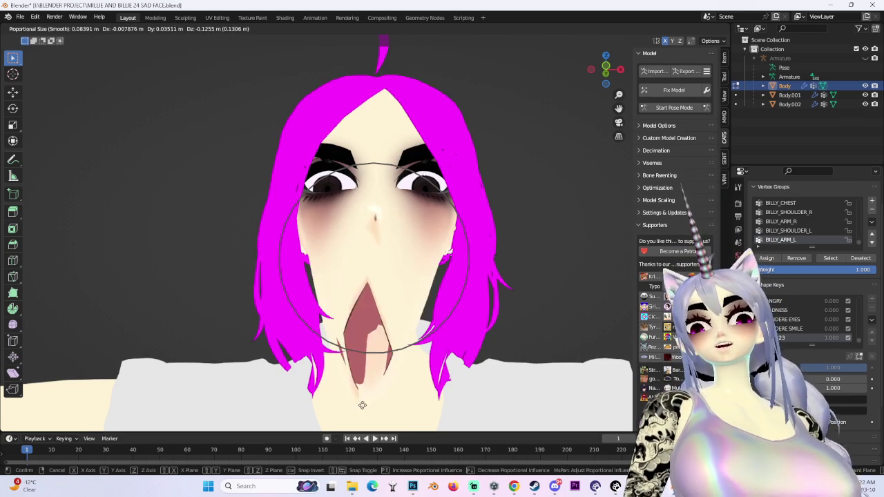
pyautogui.click(371, 238)
pyautogui.moveTo(372, 238)
pyautogui.mouseDown(button='middle')
pyautogui.moveTo(416, 216)
pyautogui.moveTo(366, 255)
pyautogui.mouseUp(button='middle')
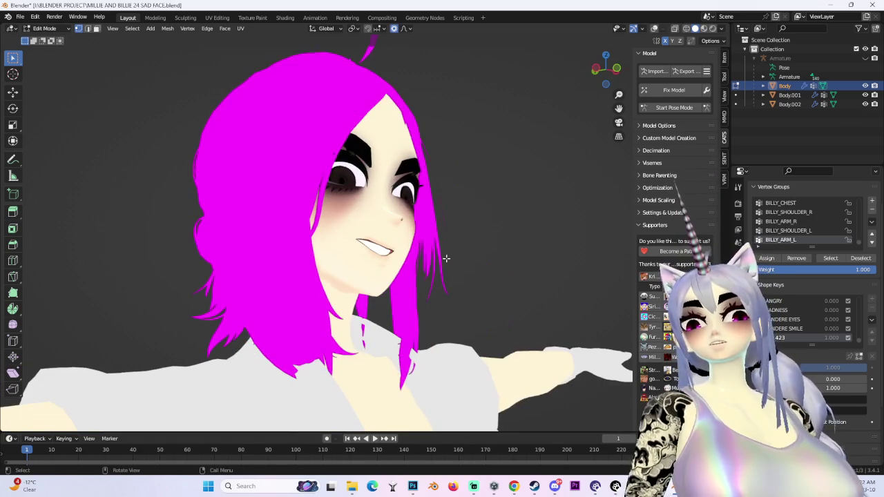
pyautogui.press('g')
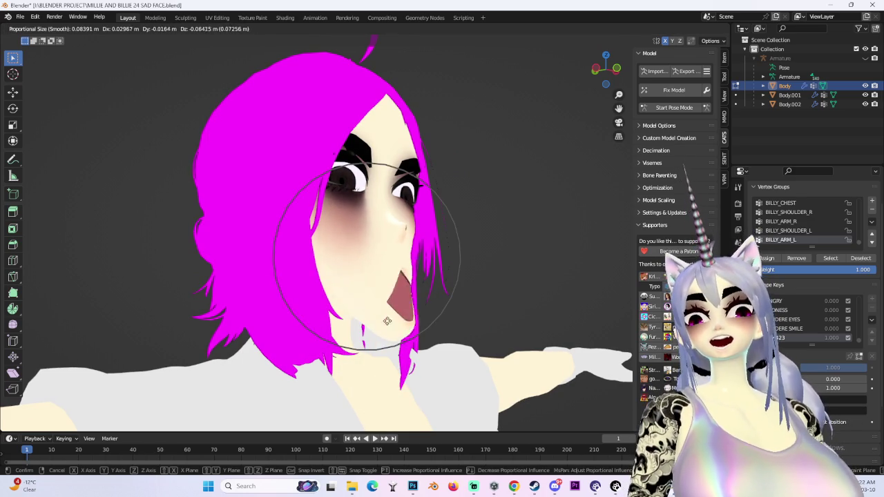
pyautogui.press('Escape')
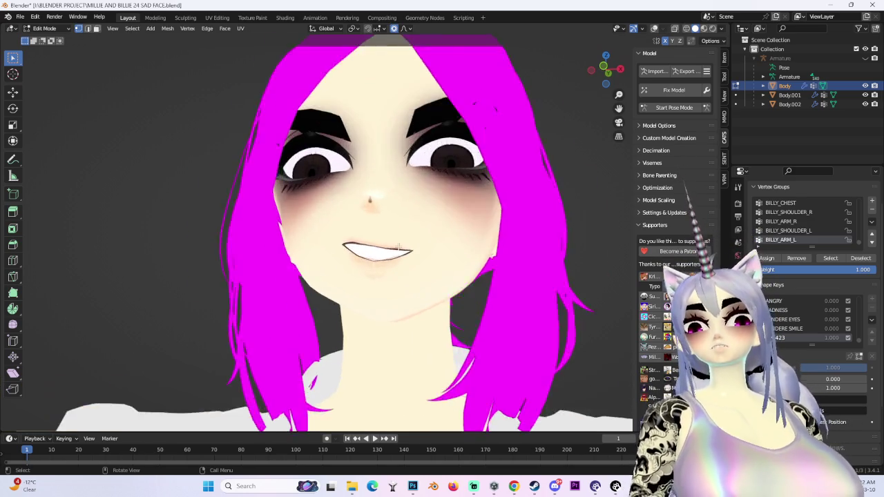
pyautogui.scroll(5, 579, 94)
pyautogui.click(606, 70)
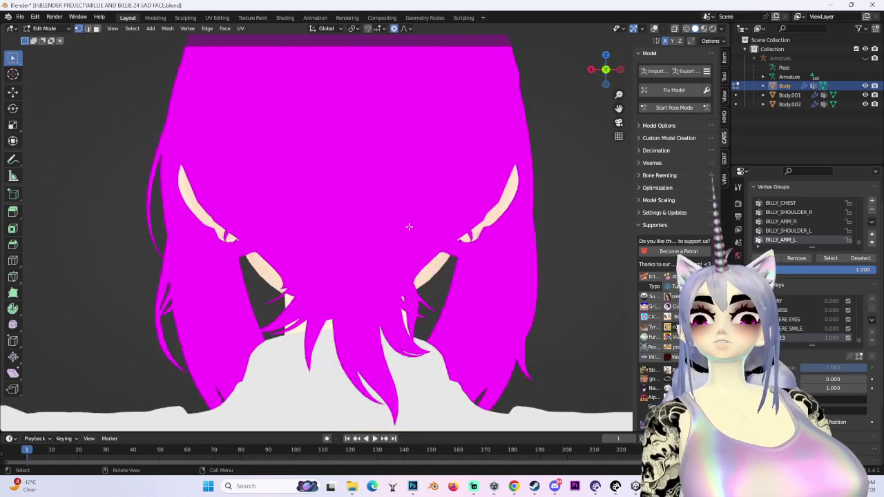
# Step: Pull the mouth wider with soft falloff, then view the head front-on with wireframe shown
pyautogui.click(604, 70)
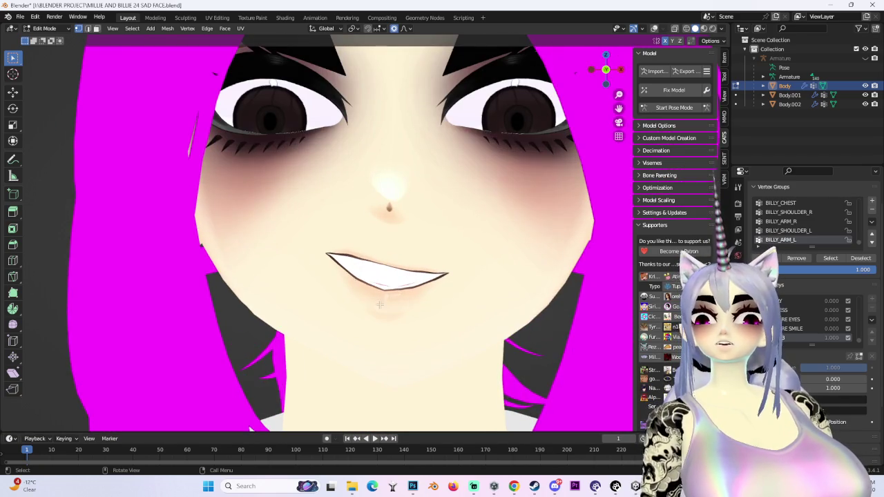
pyautogui.press('g')
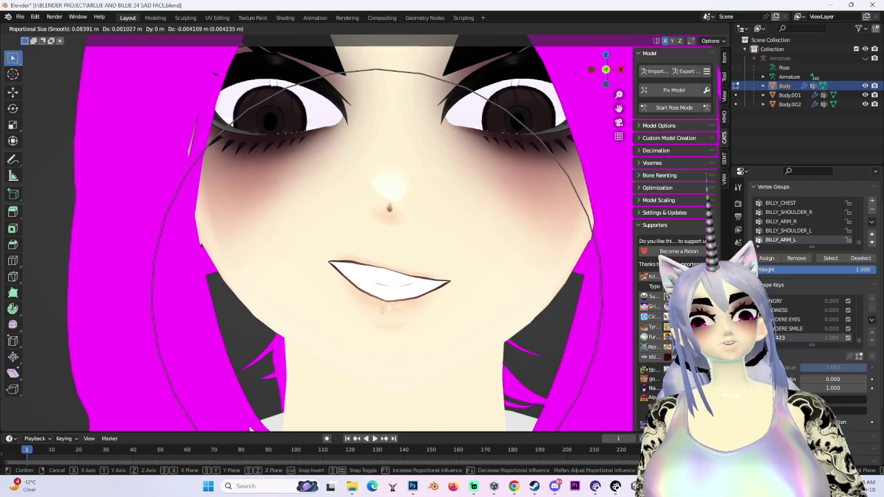
pyautogui.click(381, 310)
pyautogui.scroll(-2, 369, 297)
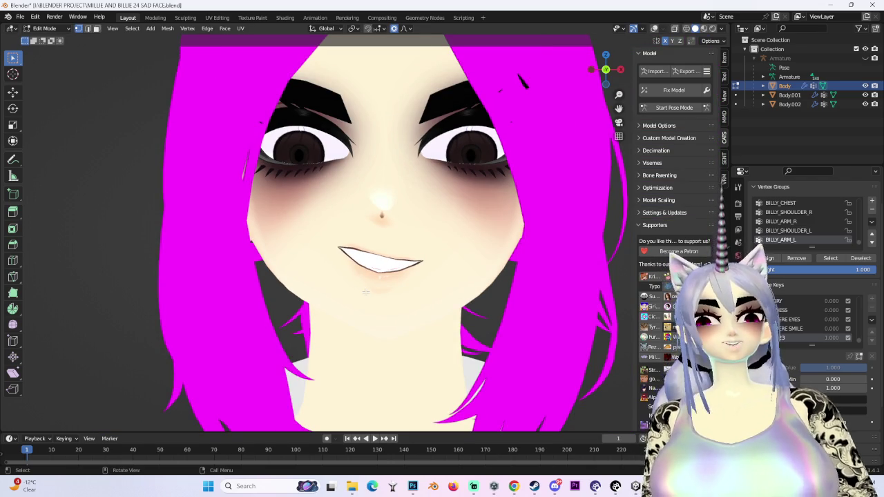
pyautogui.scroll(-2, 365, 292)
pyautogui.press('KP_1')
pyautogui.hotkey('shift', 'alt', 'z')
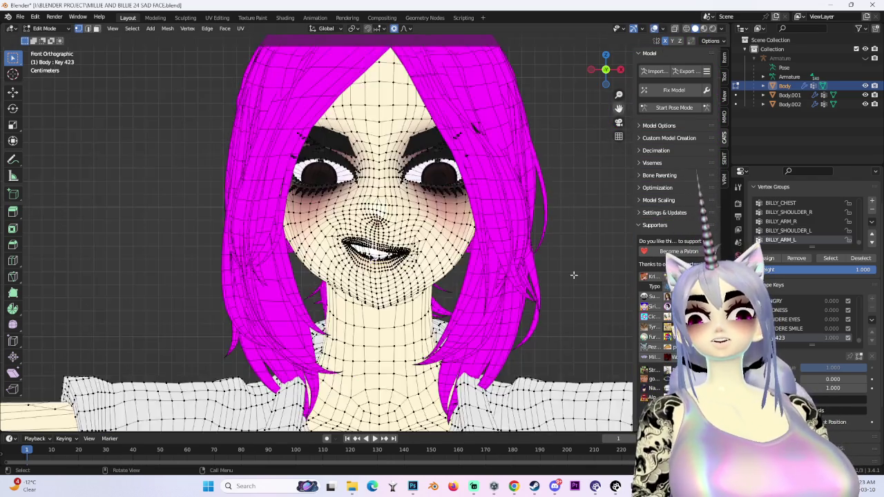
# Step: Shift the mouth vertices upward along Z with soft proportional falloff
pyautogui.scroll(3, 366, 232)
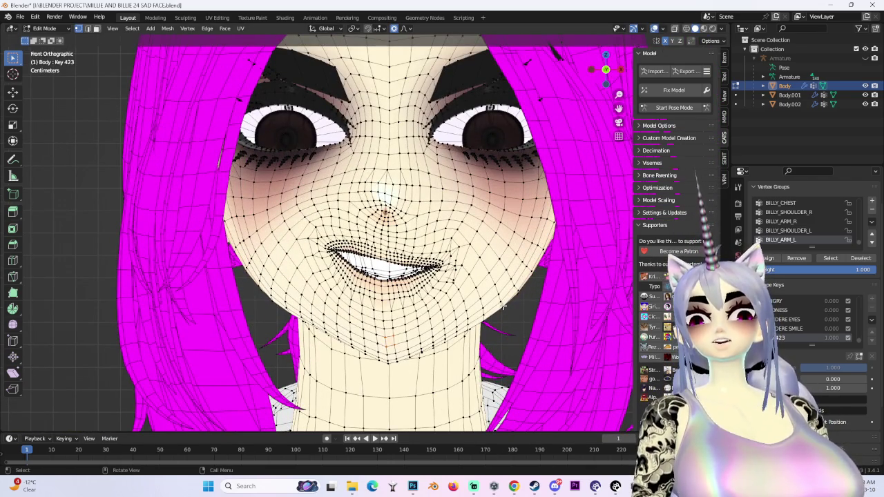
pyautogui.scroll(-3, 503, 305)
pyautogui.press('g')
pyautogui.press('z')
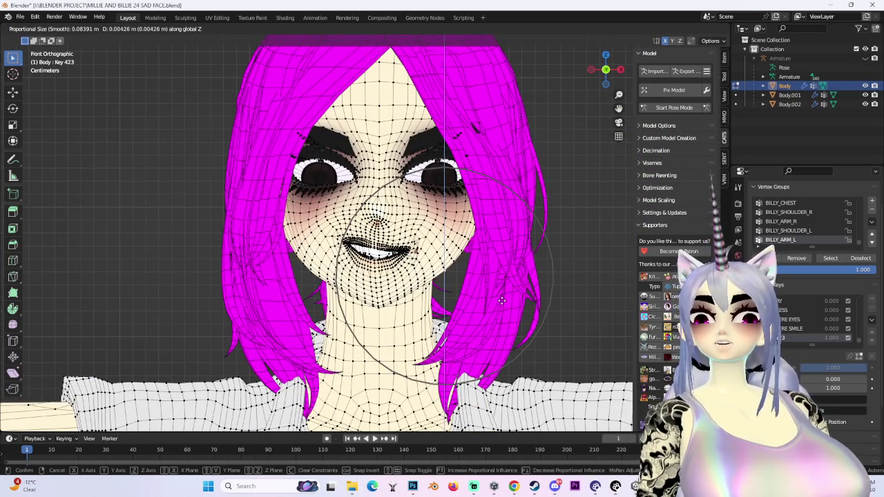
pyautogui.click(502, 300)
pyautogui.moveTo(501, 300)
pyautogui.mouseDown(button='middle')
pyautogui.moveTo(483, 332)
pyautogui.moveTo(477, 297)
pyautogui.moveTo(419, 297)
pyautogui.mouseUp(button='middle')
pyautogui.scroll(-2, 476, 297)
# Step: Hide the wireframe, make another soft mouth move, and return to front view after a cancelled transform
pyautogui.click(633, 28)
pyautogui.press('g')
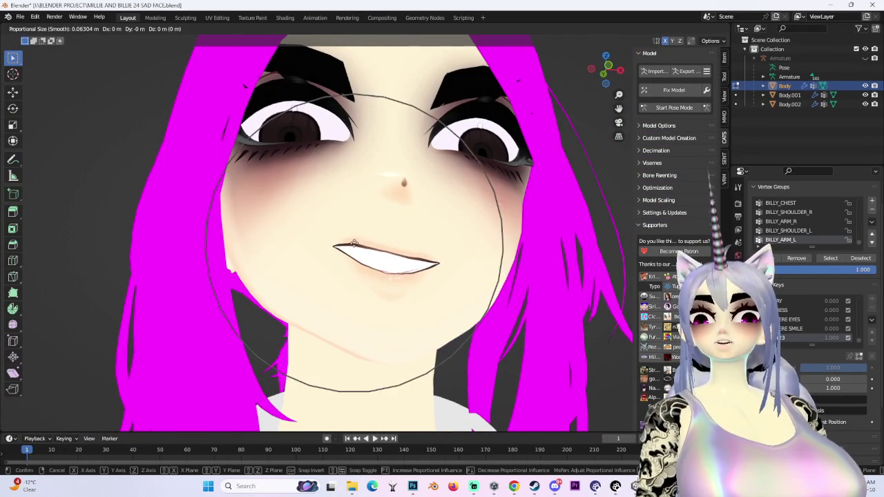
pyautogui.scroll(2, 366, 256)
pyautogui.click(379, 276)
pyautogui.moveTo(380, 277)
pyautogui.mouseDown(button='middle')
pyautogui.moveTo(405, 307)
pyautogui.moveTo(414, 290)
pyautogui.moveTo(404, 264)
pyautogui.moveTo(485, 256)
pyautogui.moveTo(408, 262)
pyautogui.moveTo(497, 263)
pyautogui.mouseUp(button='middle')
pyautogui.moveTo(414, 262)
pyautogui.mouseDown(button='middle')
pyautogui.moveTo(366, 231)
pyautogui.moveTo(360, 191)
pyautogui.moveTo(380, 193)
pyautogui.mouseUp(button='middle')
pyautogui.press('g')
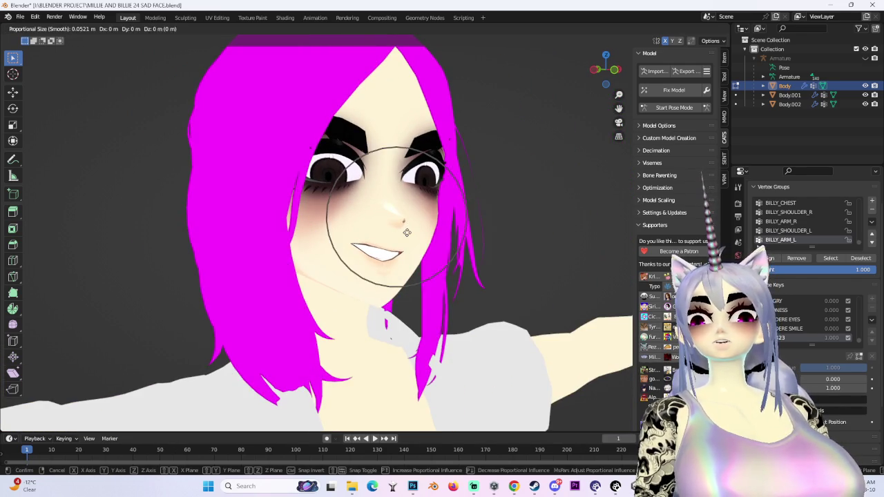
pyautogui.press('Escape')
pyautogui.click(614, 70)
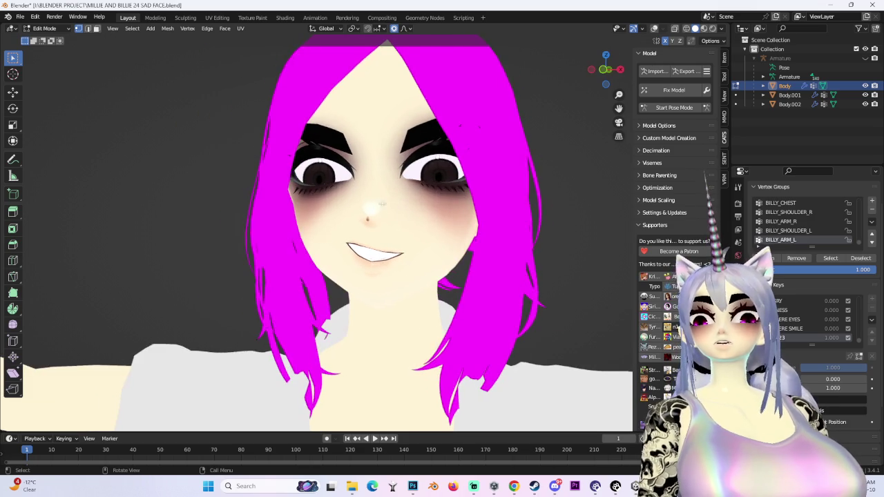
pyautogui.scroll(2, 389, 227)
# Step: Tilt the vertices around the nose with a soft proportional rotation, seen from the front
pyautogui.press('r')
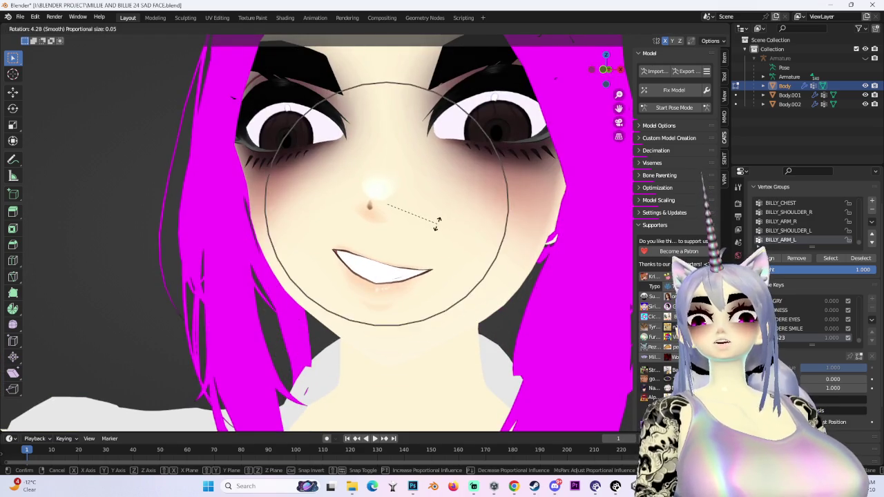
pyautogui.click(445, 215)
pyautogui.click(603, 71)
pyautogui.scroll(2, 394, 208)
pyautogui.moveTo(379, 184); pyautogui.dragTo(426, 236)
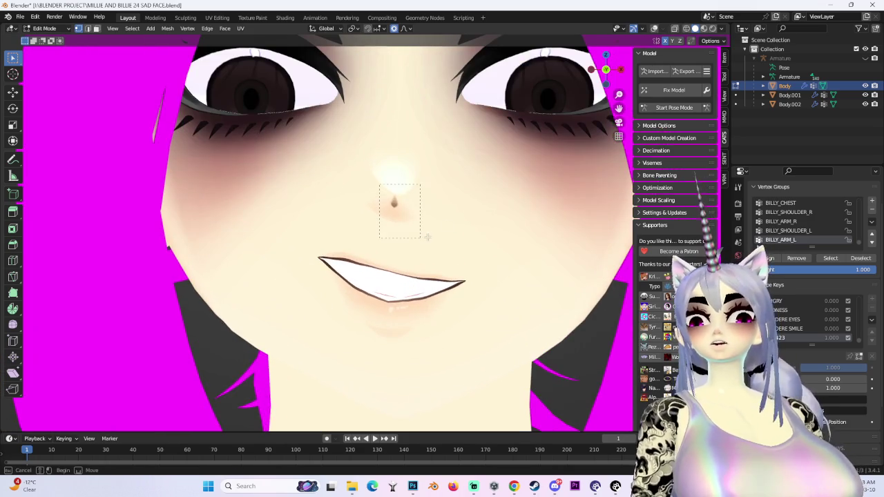
pyautogui.press('r')
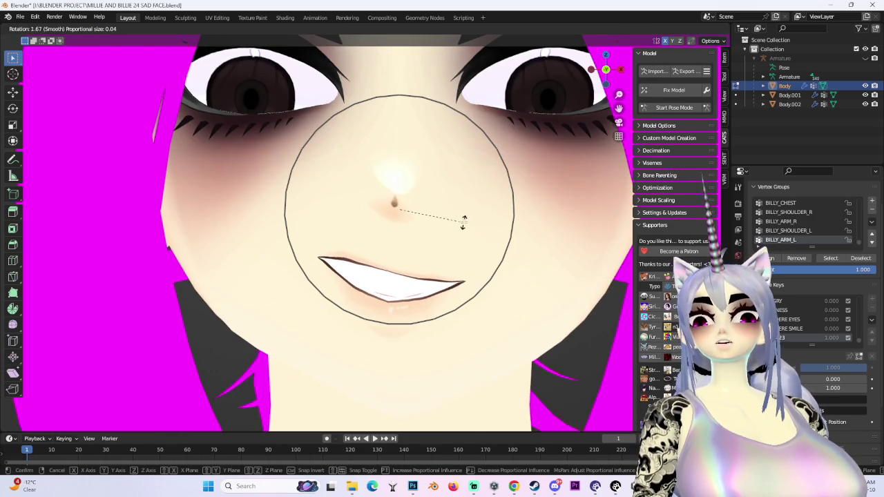
pyautogui.click(464, 220)
# Step: Raise the cheek vertices beside the smile along Z with soft falloff
pyautogui.scroll(-5, 463, 219)
pyautogui.scroll(-2, 445, 231)
pyautogui.moveTo(445, 231)
pyautogui.mouseDown(button='middle')
pyautogui.moveTo(520, 263)
pyautogui.moveTo(315, 239)
pyautogui.moveTo(547, 158)
pyautogui.mouseUp(button='middle')
pyautogui.scroll(3, 521, 262)
pyautogui.scroll(2, 314, 239)
pyautogui.scroll(-2, 314, 239)
pyautogui.scroll(-1, 547, 159)
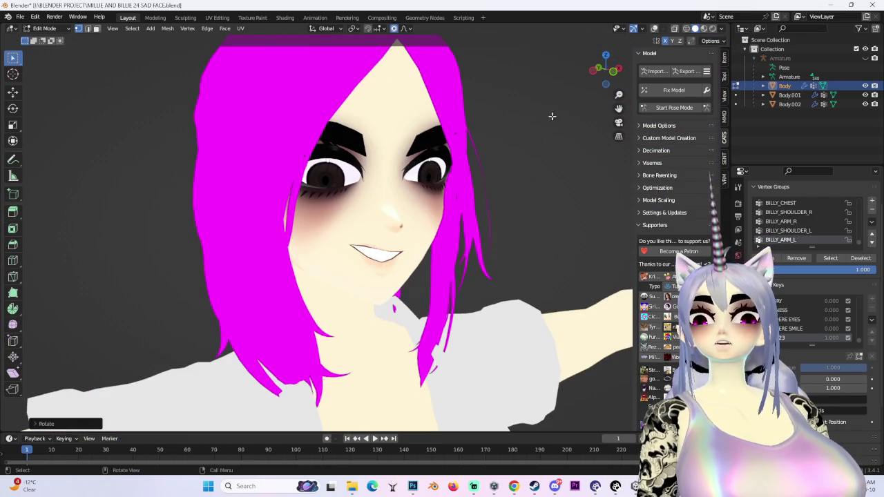
pyautogui.click(611, 77)
pyautogui.moveTo(483, 249)
pyautogui.mouseDown(button='middle')
pyautogui.moveTo(421, 312)
pyautogui.moveTo(446, 302)
pyautogui.moveTo(359, 283)
pyautogui.mouseUp(button='middle')
pyautogui.press('g')
pyautogui.press('z')
pyautogui.scroll(-3, 393, 314)
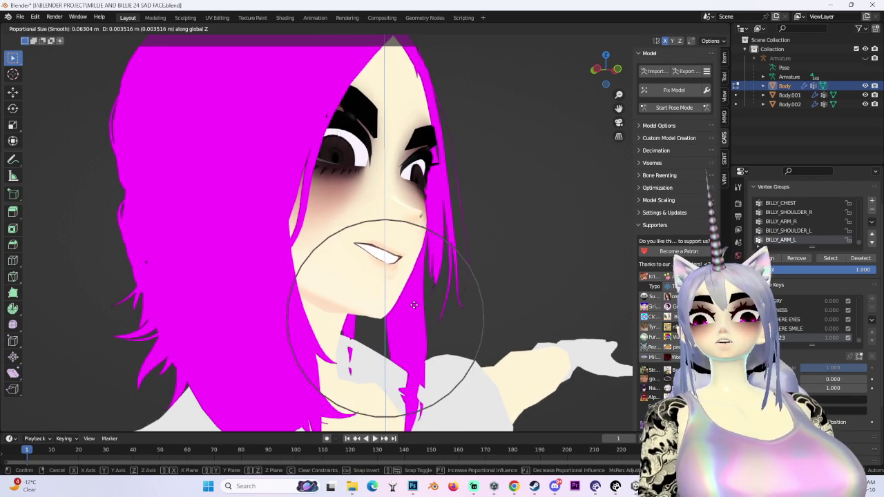
pyautogui.click(408, 297)
# Step: Cancel a trial move near the mouth, then return to front view with the wireframe shown
pyautogui.scroll(2, 397, 277)
pyautogui.press('g')
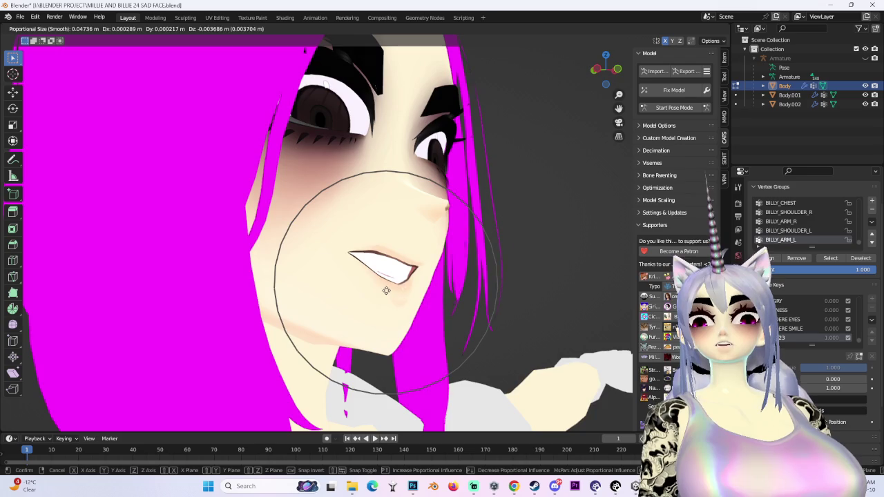
pyautogui.rightClick(387, 291)
pyautogui.press('KP_1')
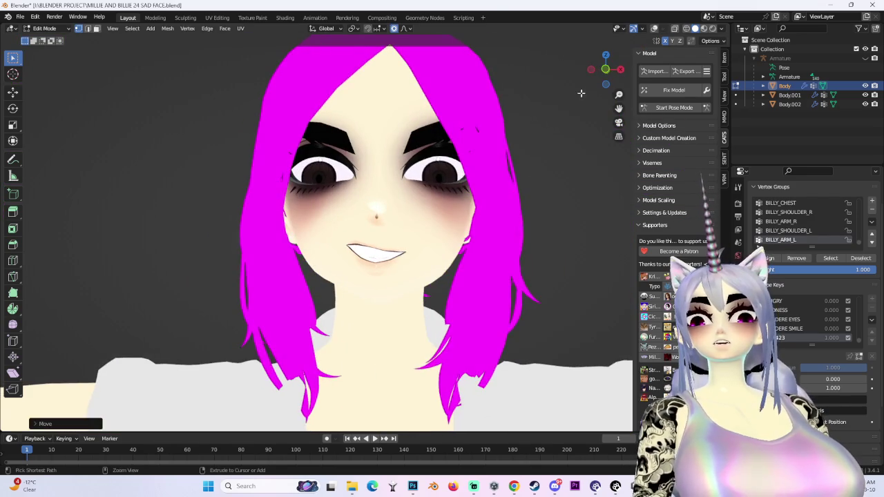
pyautogui.moveTo(618, 72); pyautogui.dragTo(601, 73)
pyautogui.scroll(4, 454, 294)
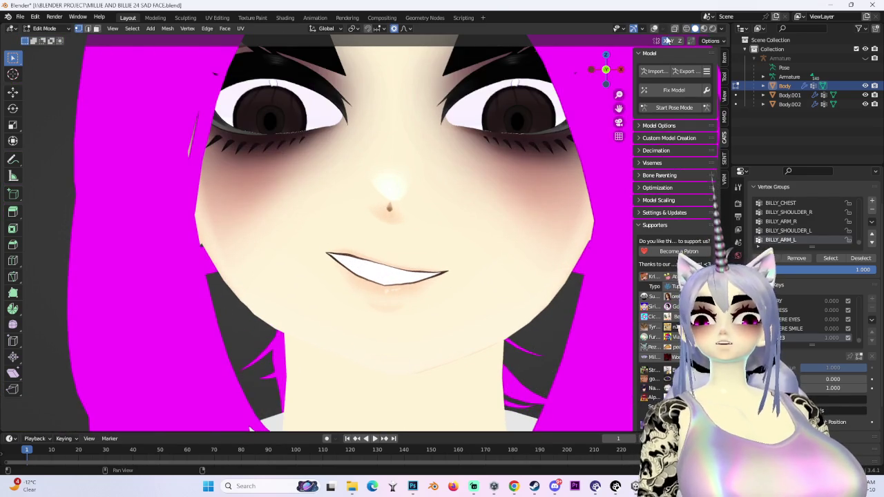
pyautogui.click(656, 29)
pyautogui.scroll(-4, 447, 297)
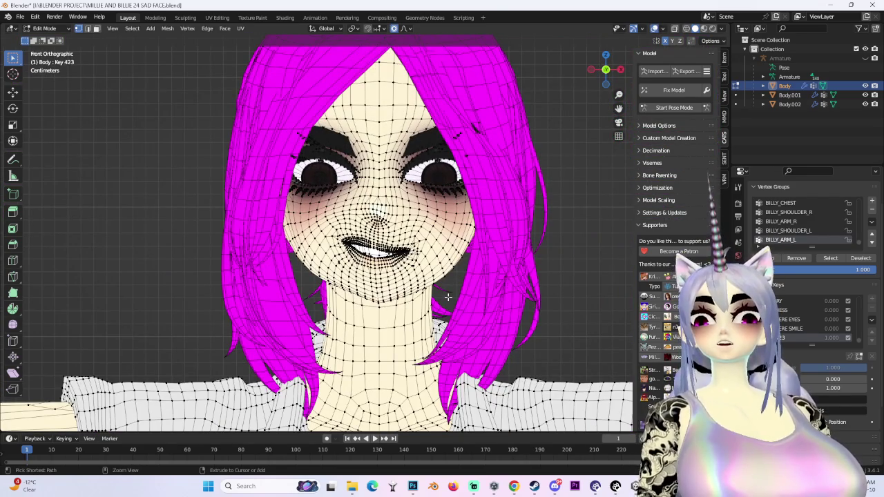
pyautogui.moveTo(446, 296); pyautogui.dragTo(414, 304, button='middle')
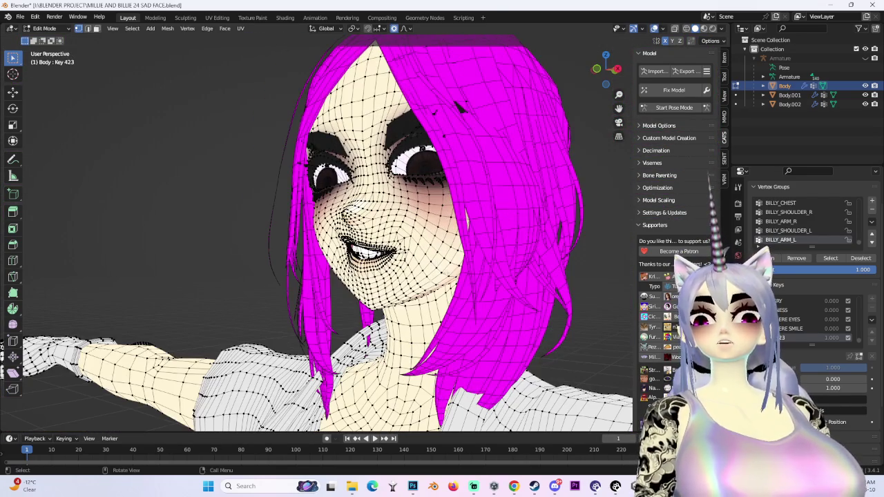
# Step: Lift the cheek vertices further along Z and check the grin from other angles
pyautogui.press('g')
pyautogui.press('z')
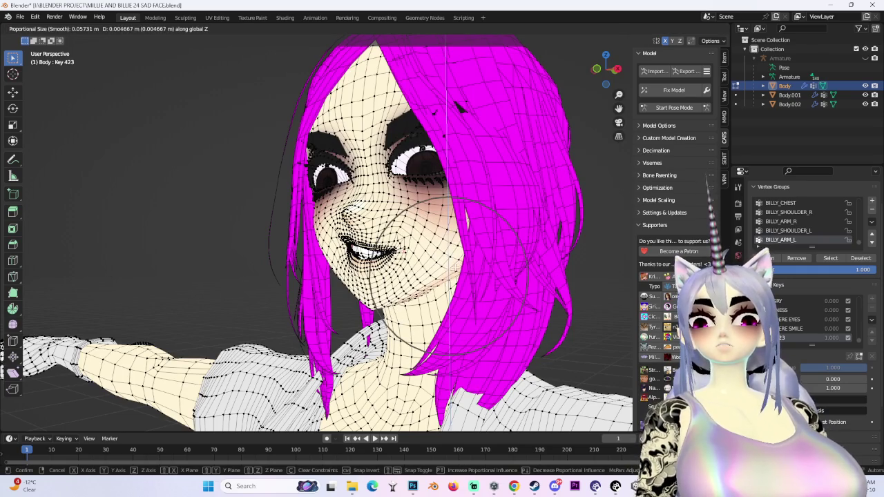
pyautogui.click(455, 266)
pyautogui.moveTo(454, 266); pyautogui.dragTo(504, 286, button='middle')
pyautogui.moveTo(621, 63); pyautogui.dragTo(648, 19, button='middle')
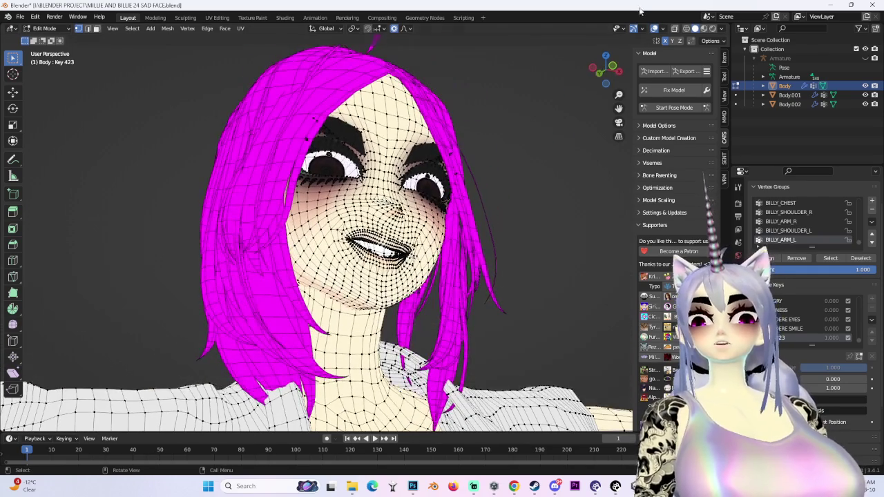
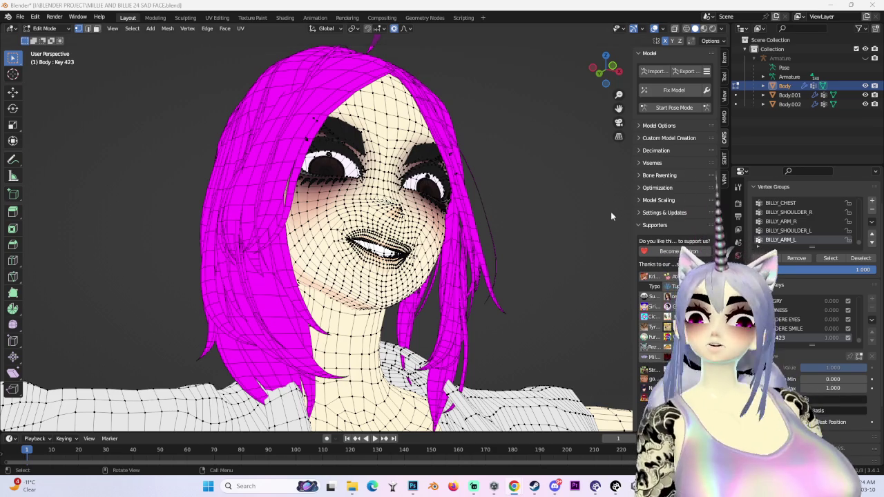
# Step: Hide the wireframe overlays and proportionally move the mouth vertices from a front view
pyautogui.click(653, 29)
pyautogui.moveTo(532, 134); pyautogui.dragTo(399, 264, button='middle')
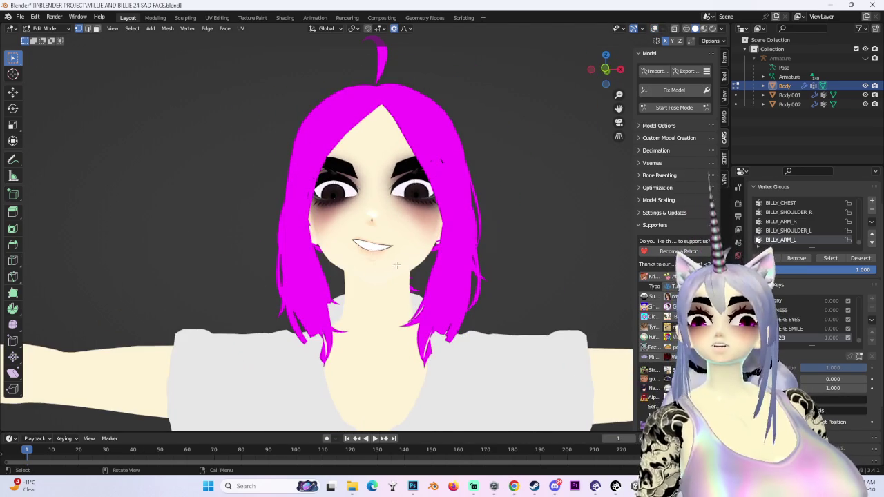
pyautogui.press('g')
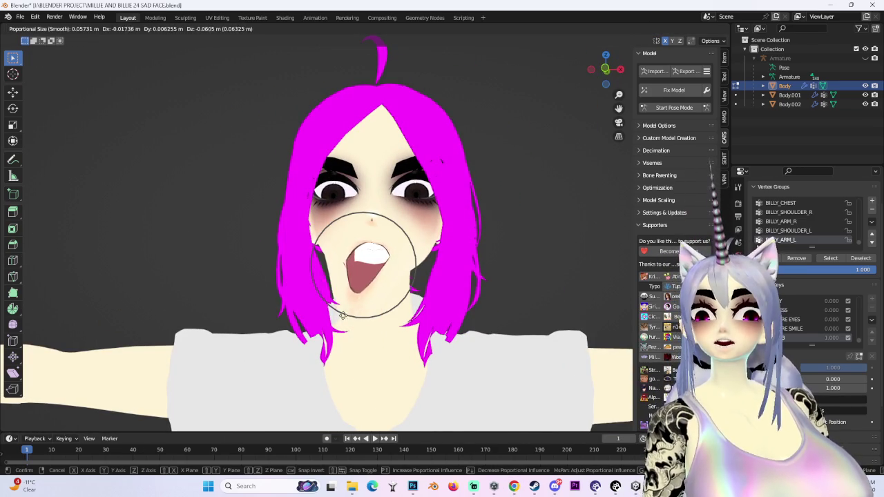
pyautogui.click(375, 261)
pyautogui.scroll(4, 375, 261)
pyautogui.moveTo(375, 261)
pyautogui.mouseDown(button='middle')
pyautogui.moveTo(370, 300)
pyautogui.moveTo(378, 276)
pyautogui.moveTo(394, 292)
pyautogui.moveTo(428, 173)
pyautogui.moveTo(442, 302)
pyautogui.mouseUp(button='middle')
pyautogui.scroll(5, 373, 290)
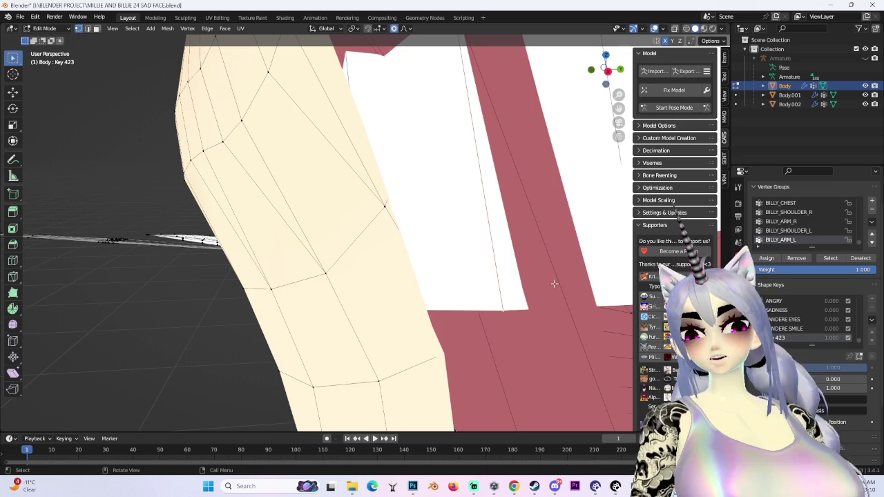
# Step: Select the linked mouth vertices, move them again from the side, and inspect the face
pyautogui.hotkey('ctrl', 'l')
pyautogui.moveTo(547, 275)
pyautogui.mouseDown(button='middle')
pyautogui.moveTo(389, 246)
pyautogui.moveTo(399, 279)
pyautogui.mouseUp(button='middle')
pyautogui.press('g')
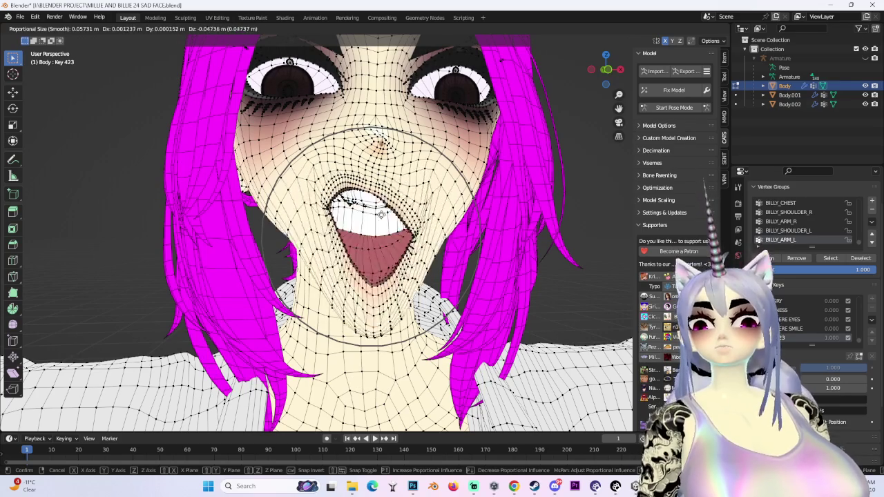
pyautogui.click(392, 214)
pyautogui.moveTo(507, 175); pyautogui.dragTo(499, 183, button='middle')
pyautogui.scroll(-3, 499, 183)
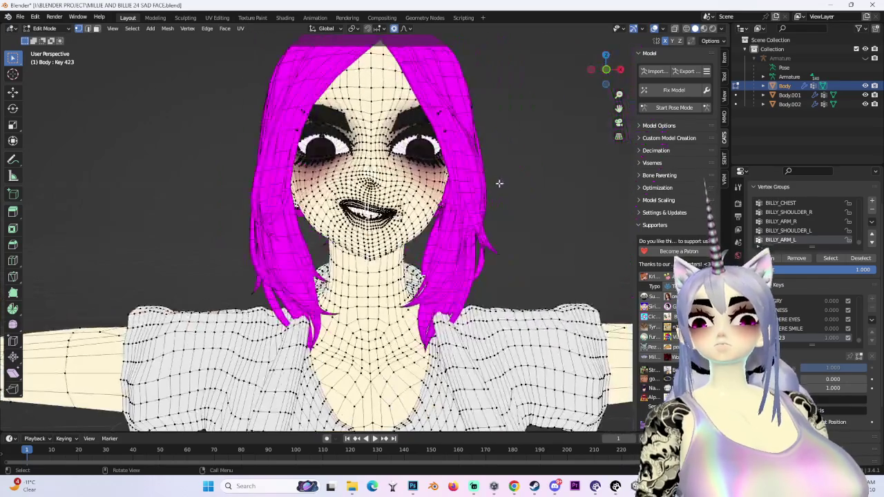
pyautogui.click(651, 29)
pyautogui.scroll(4, 456, 243)
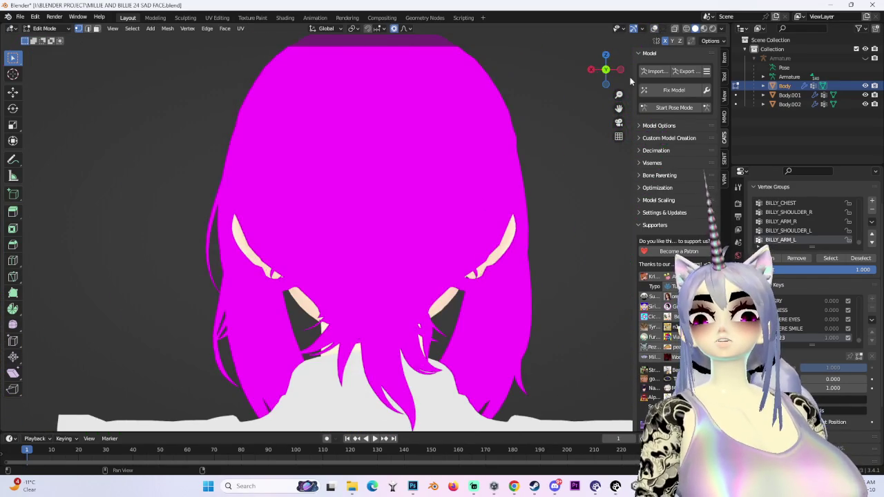
pyautogui.moveTo(605, 68); pyautogui.dragTo(599, 69)
pyautogui.scroll(-3, 504, 319)
pyautogui.scroll(1, 504, 318)
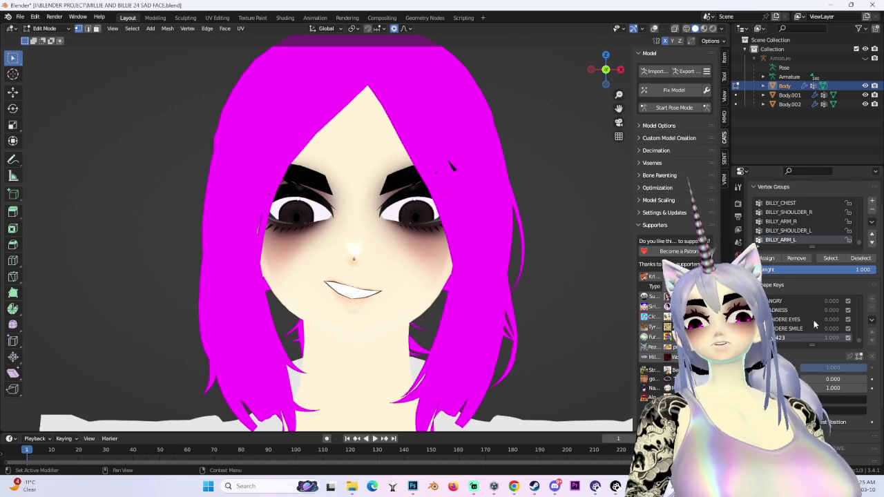
pyautogui.scroll(3, 536, 251)
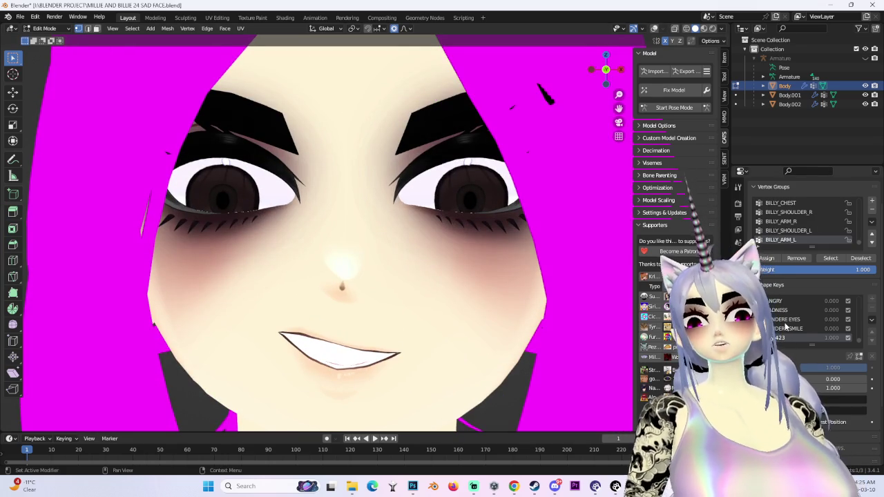
# Step: Rename shape key Key 423 to YANDERE SMILE 2 and set its value to 0
pyautogui.doubleClick(786, 328)
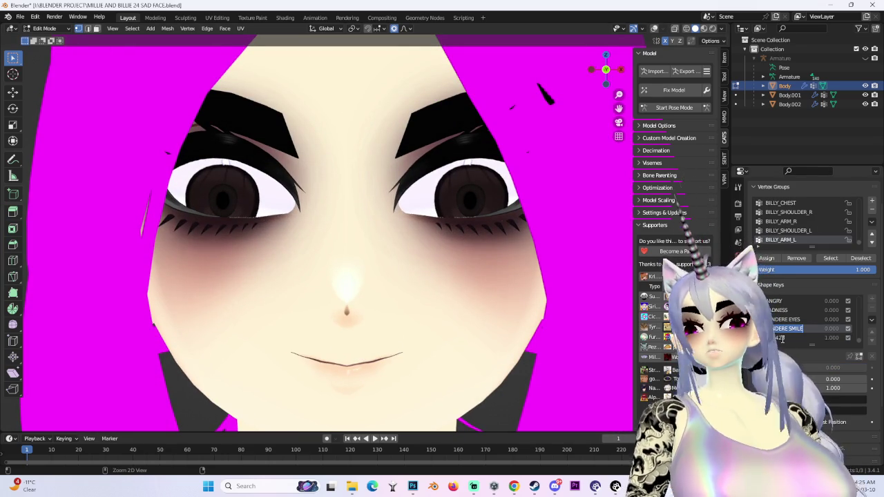
pyautogui.click(814, 337)
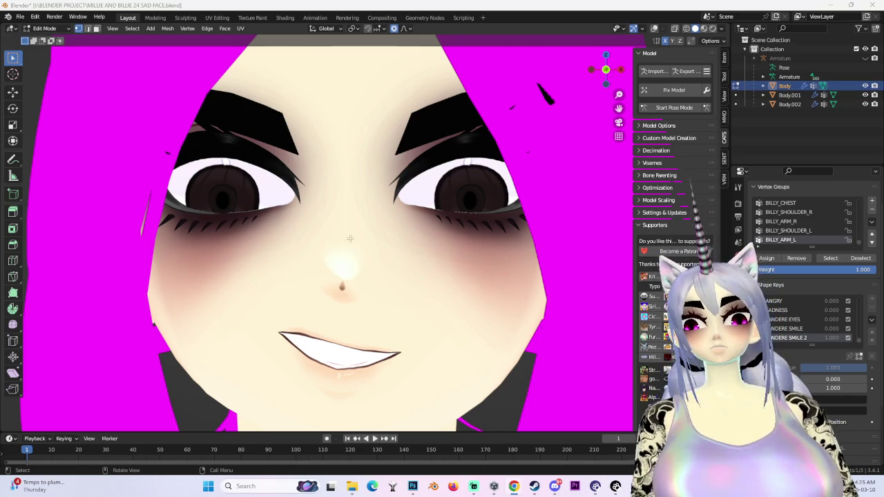
pyautogui.scroll(-4, 353, 238)
pyautogui.write('0')
# Step: In Object Mode, set YANDERE SMILE to 1 and save the mix as new key YANDERE SMILE 3
pyautogui.click(794, 328)
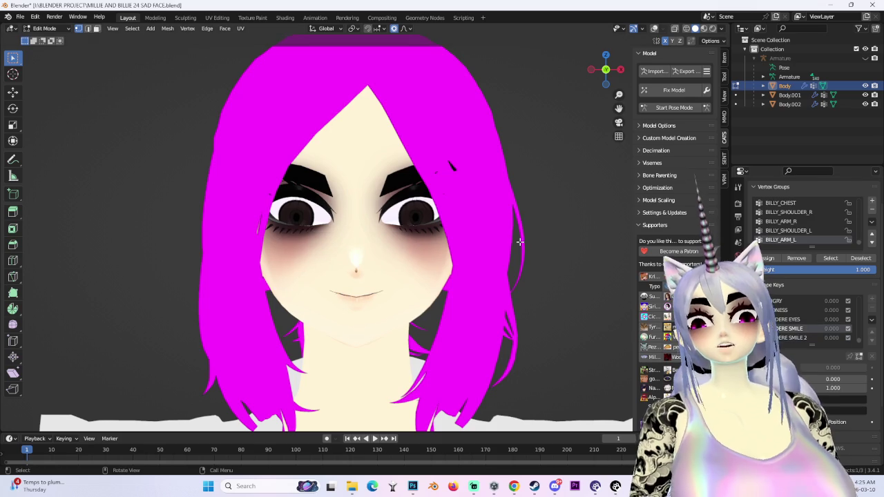
pyautogui.click(44, 28)
pyautogui.click(43, 41)
pyautogui.write('1')
pyautogui.press('Return')
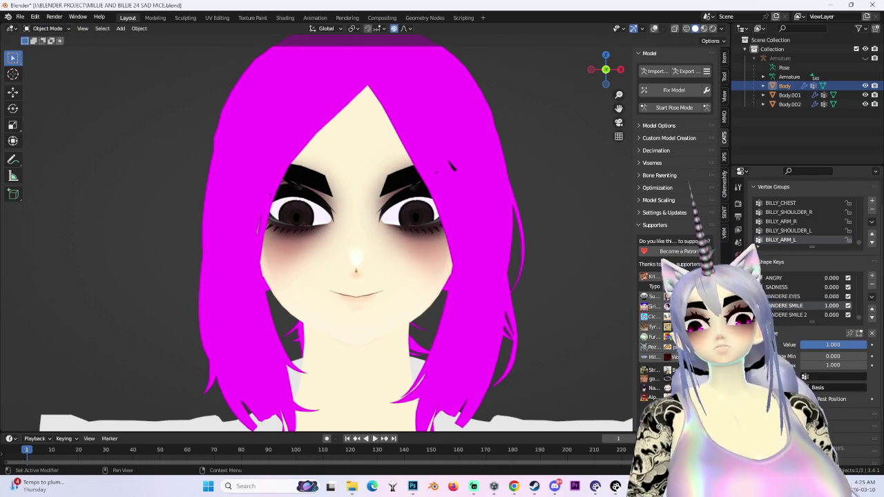
pyautogui.click(871, 296)
pyautogui.click(851, 308)
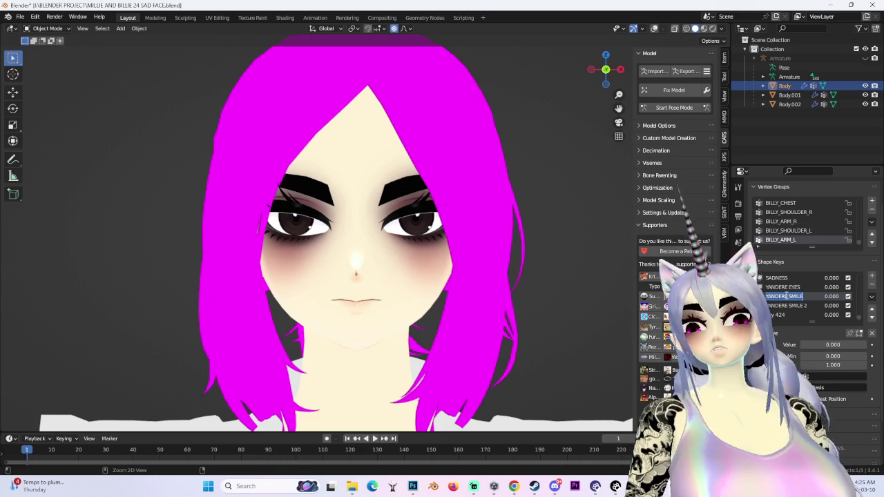
pyautogui.press('Escape')
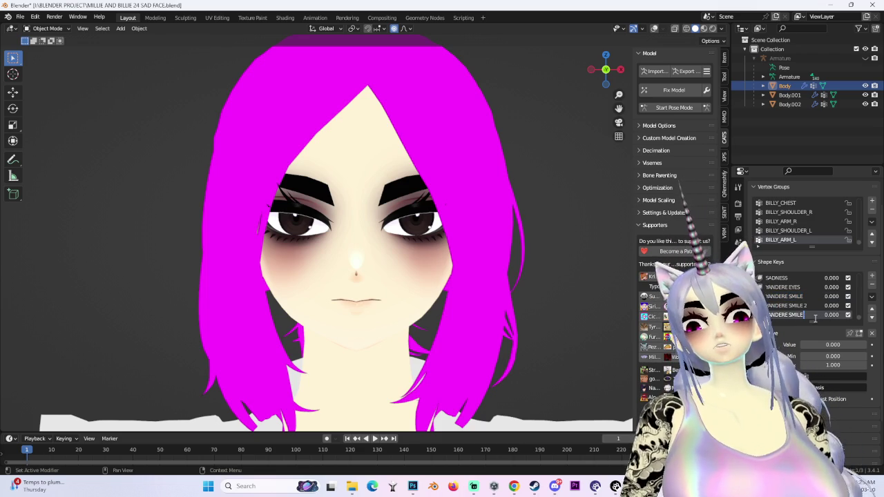
pyautogui.scroll(3, 477, 281)
pyautogui.scroll(-1, 458, 215)
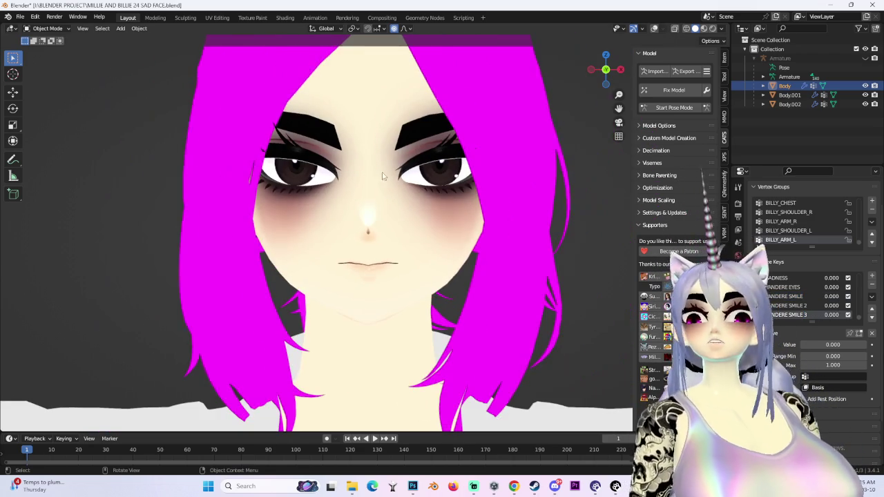
pyautogui.click(47, 28)
# Step: Return to Edit Mode, face the head front-on, and show the mesh wireframe with proportional falloff
pyautogui.click(45, 48)
pyautogui.scroll(3, 353, 268)
pyautogui.scroll(-4, 352, 268)
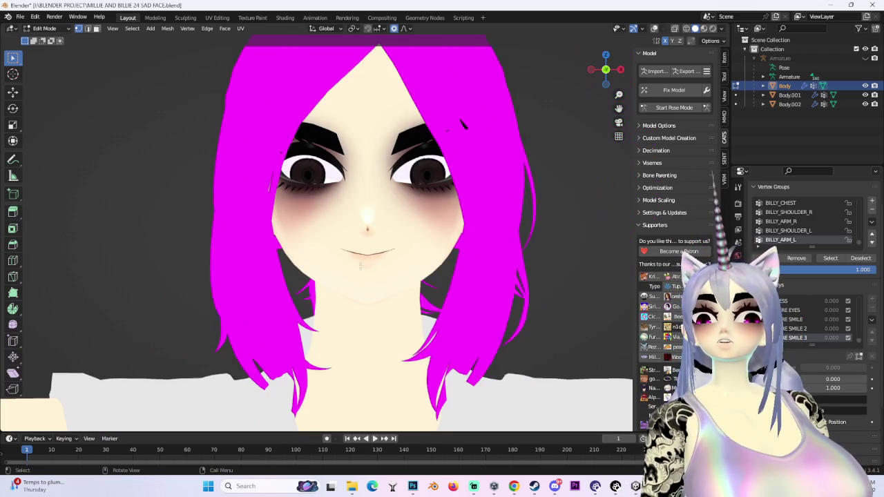
pyautogui.scroll(2, 412, 278)
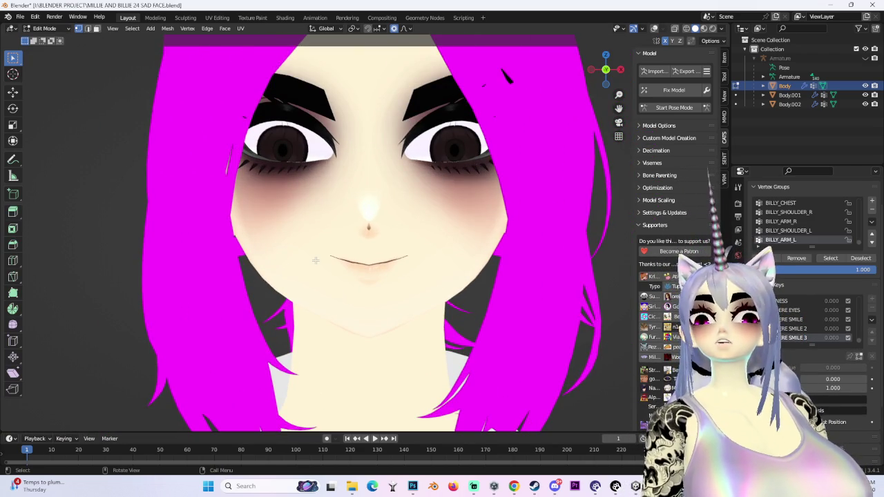
pyautogui.scroll(-3, 315, 260)
pyautogui.moveTo(345, 266)
pyautogui.mouseDown(button='middle')
pyautogui.moveTo(443, 280)
pyautogui.moveTo(488, 276)
pyautogui.mouseUp(button='middle')
pyautogui.scroll(2, 348, 272)
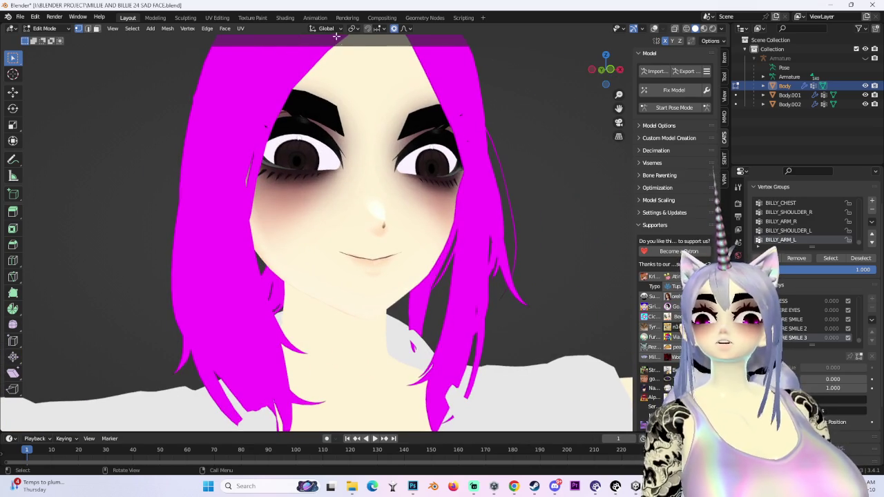
pyautogui.moveTo(612, 79); pyautogui.dragTo(608, 72)
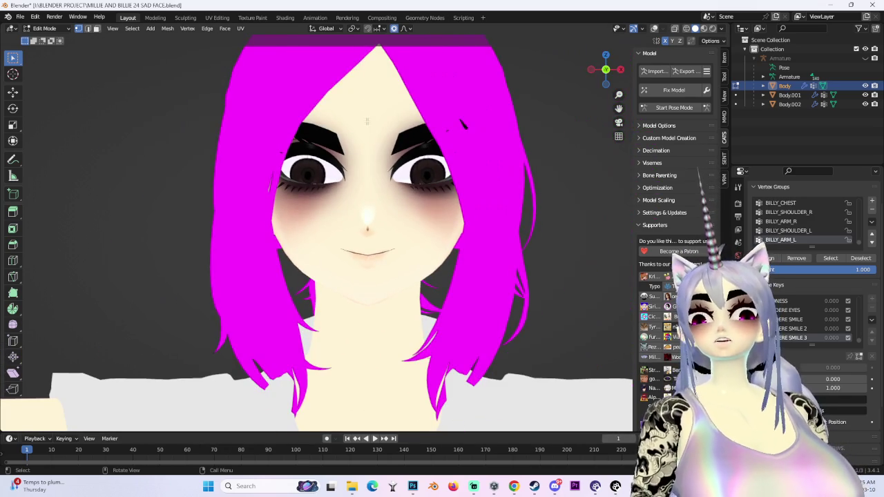
pyautogui.click(404, 29)
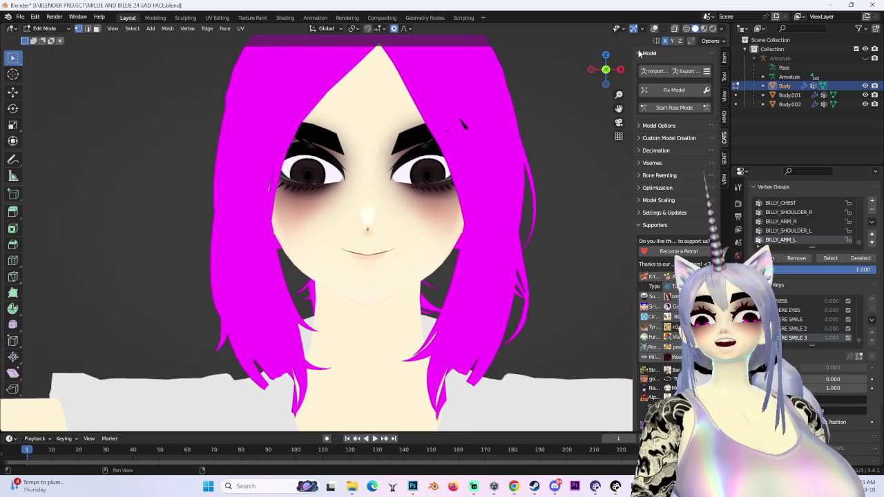
pyautogui.click(654, 28)
pyautogui.scroll(5, 345, 235)
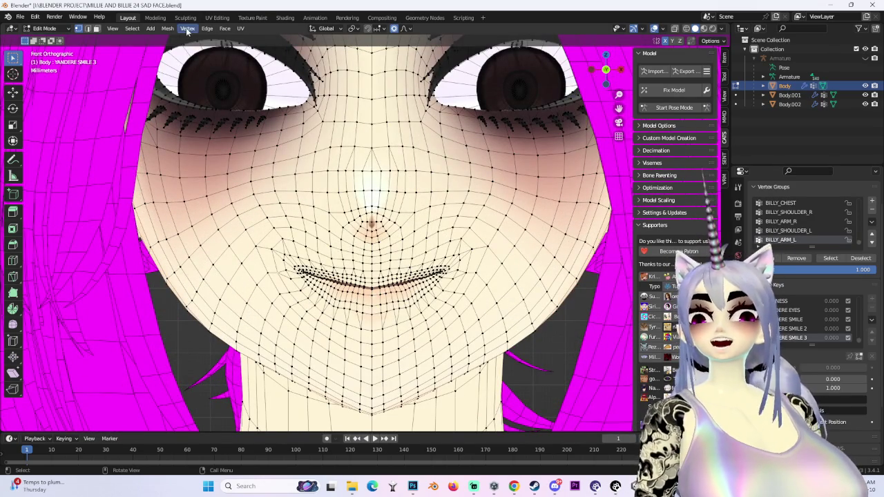
pyautogui.click(406, 29)
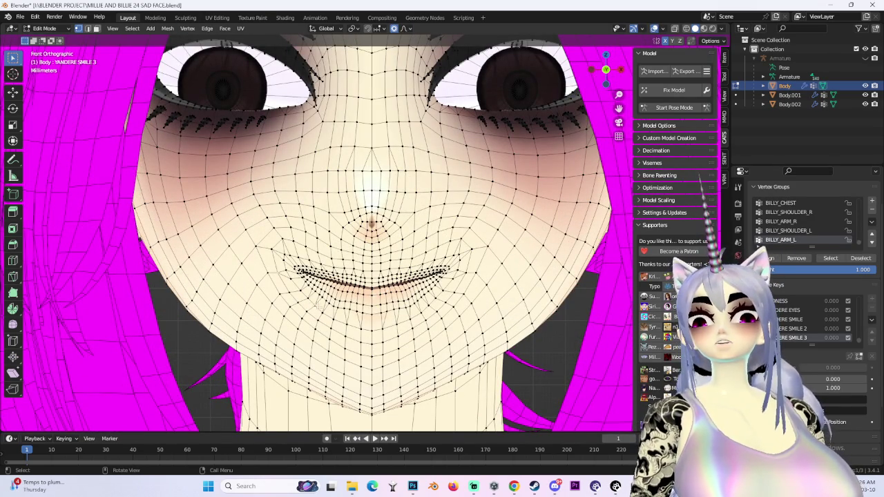
# Step: Proportionally move the mouth vertices, then drag them down along Z to open the mouth
pyautogui.press('g')
pyautogui.scroll(3, 375, 290)
pyautogui.click(375, 290)
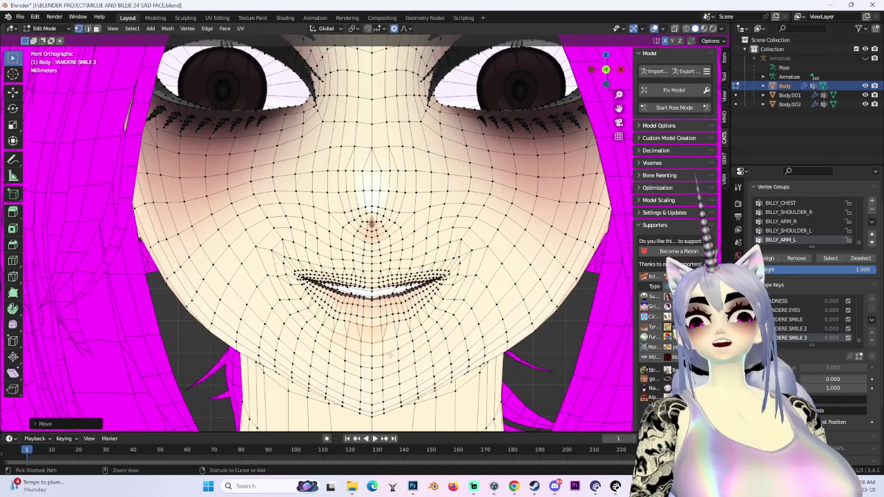
pyautogui.keyDown('shift'); pyautogui.scroll(-2, 468, 270); pyautogui.keyUp('shift')
pyautogui.press('g')
pyautogui.press('z')
pyautogui.scroll(-2, 468, 270)
pyautogui.scroll(-2, 468, 270)
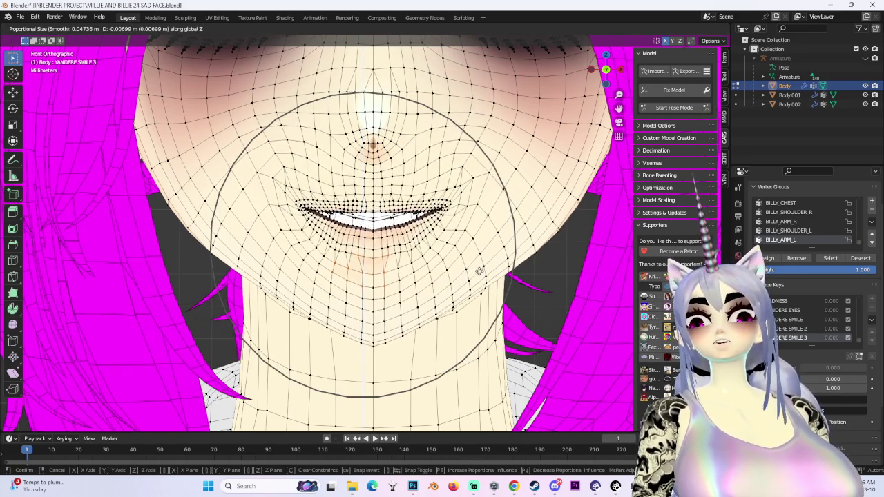
pyautogui.click(477, 271)
pyautogui.scroll(-3, 477, 272)
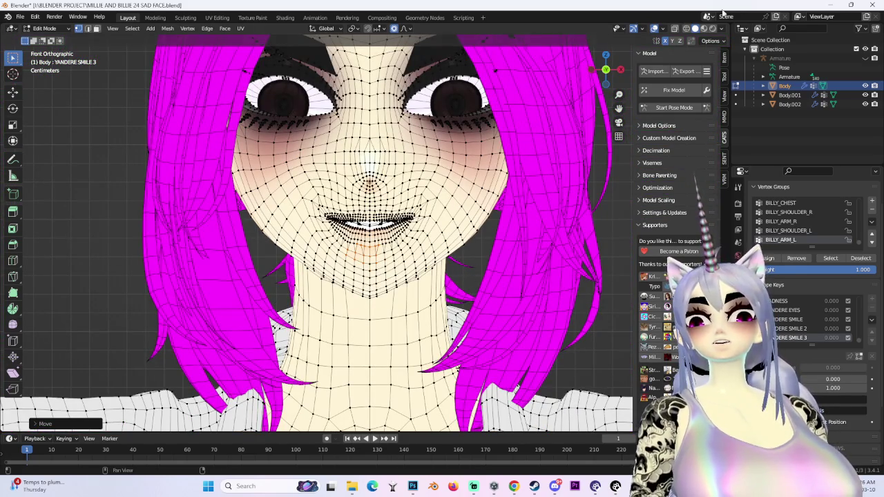
pyautogui.click(654, 28)
pyautogui.scroll(-1, 301, 202)
pyautogui.scroll(1, 302, 202)
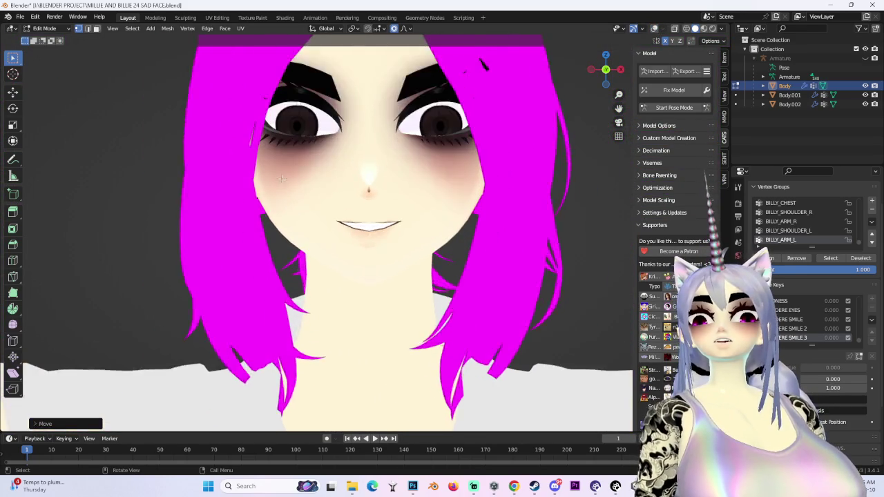
pyautogui.scroll(3, 301, 203)
# Step: Refine the mouth with further soft-falloff vertical Z moves and orbit to check the result
pyautogui.press('g')
pyautogui.scroll(5, 301, 201)
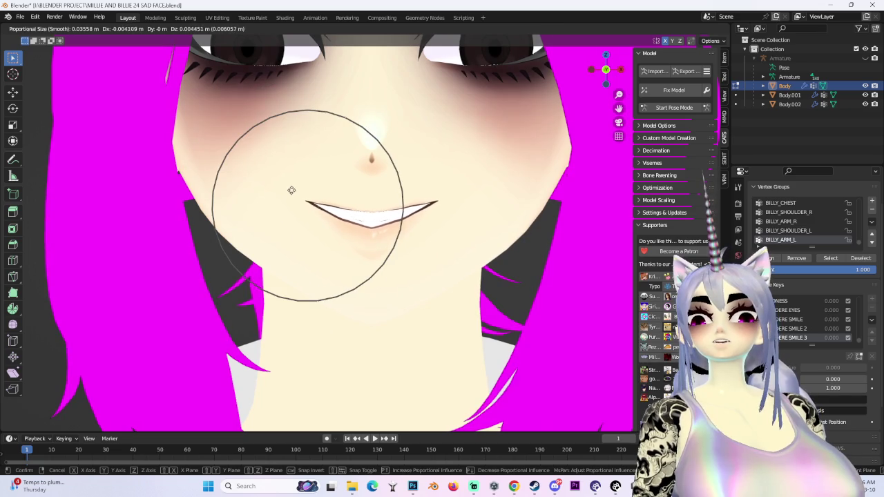
pyautogui.click(292, 190)
pyautogui.press('g')
pyautogui.press('z')
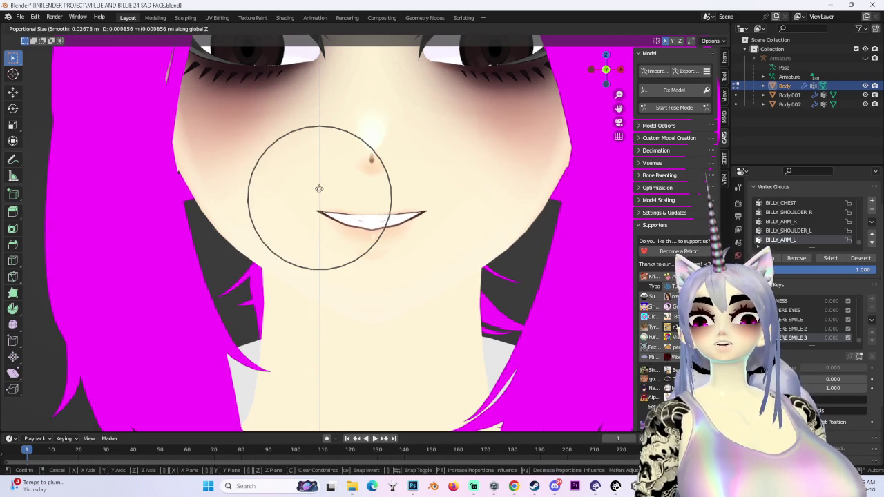
pyautogui.scroll(3, 319, 186)
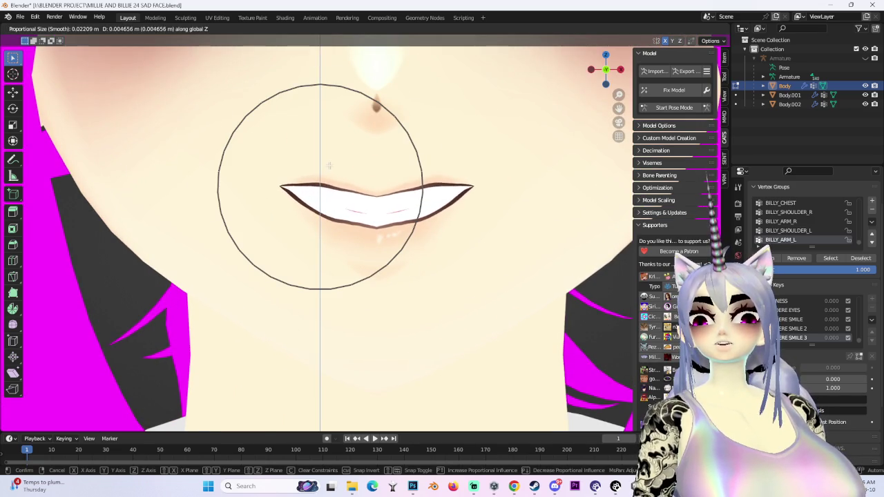
pyautogui.click(328, 165)
pyautogui.scroll(-4, 398, 137)
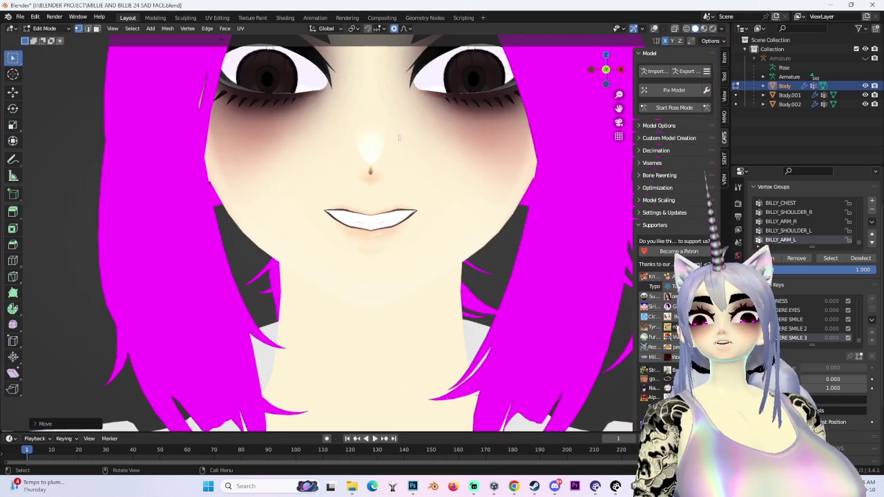
pyautogui.press('g')
pyautogui.press('z')
pyautogui.click(431, 196)
pyautogui.scroll(-4, 468, 177)
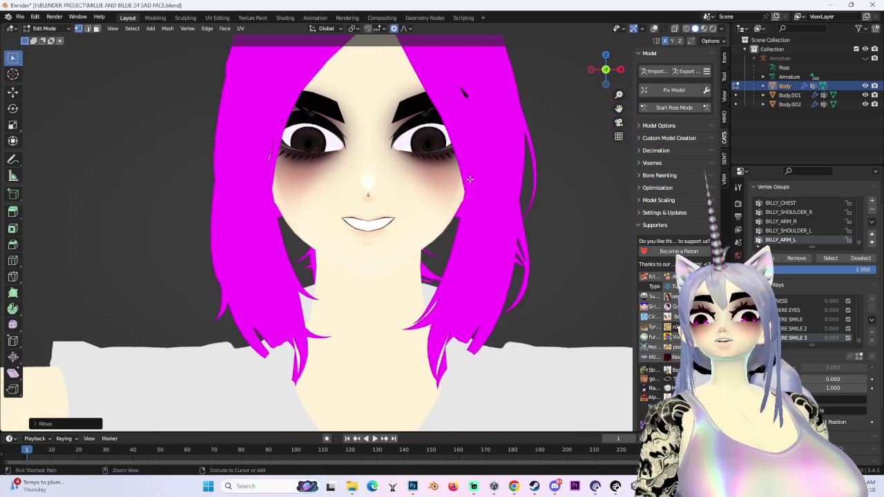
pyautogui.moveTo(410, 204)
pyautogui.mouseDown(button='middle')
pyautogui.moveTo(422, 238)
pyautogui.moveTo(414, 190)
pyautogui.moveTo(377, 203)
pyautogui.moveTo(355, 256)
pyautogui.moveTo(460, 192)
pyautogui.moveTo(437, 229)
pyautogui.moveTo(405, 242)
pyautogui.moveTo(483, 248)
pyautogui.moveTo(449, 253)
pyautogui.moveTo(456, 255)
pyautogui.moveTo(414, 242)
pyautogui.mouseUp(button='middle')
pyautogui.scroll(4, 414, 186)
# Step: Finish a last mouth vertex move, show the wireframe, and return to Object Mode
pyautogui.press('g')
pyautogui.click(333, 263)
pyautogui.click(653, 29)
pyautogui.click(41, 29)
pyautogui.click(43, 35)
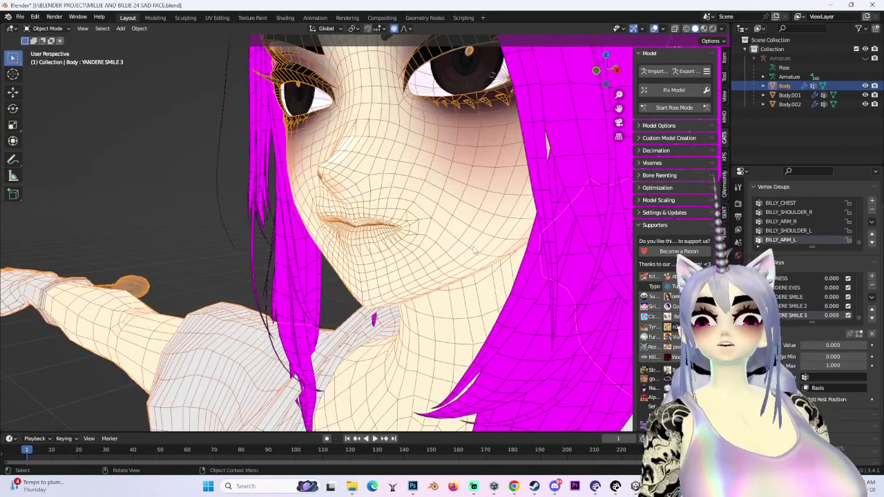
pyautogui.scroll(2, 323, 245)
pyautogui.moveTo(325, 247)
pyautogui.mouseDown(button='middle')
pyautogui.moveTo(493, 230)
pyautogui.moveTo(600, 242)
pyautogui.mouseUp(button='middle')
# Step: Add a new shape key named LIP FLATTENING and view the lips from the right side
pyautogui.click(872, 276)
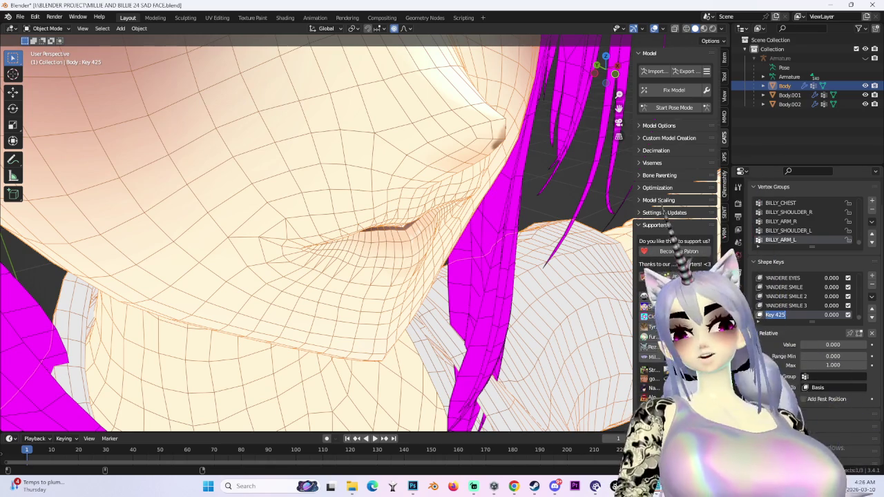
pyautogui.write('P FLAT')
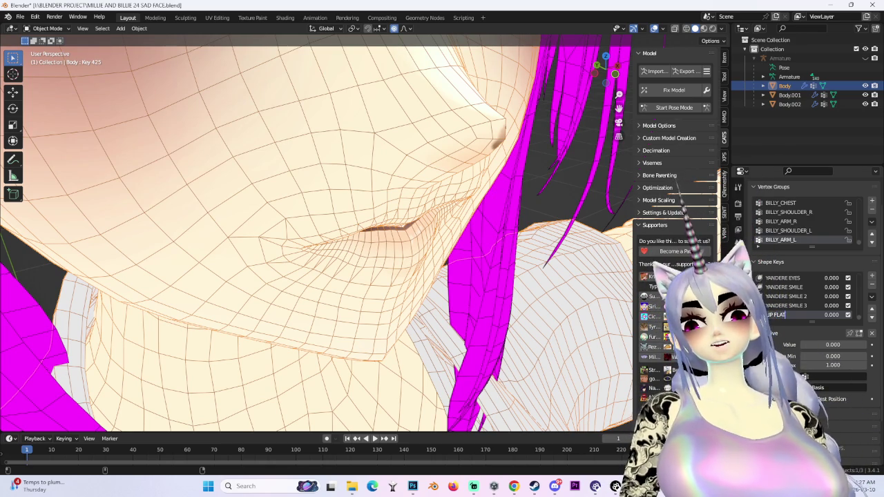
pyautogui.write('TENING')
pyautogui.press('Return')
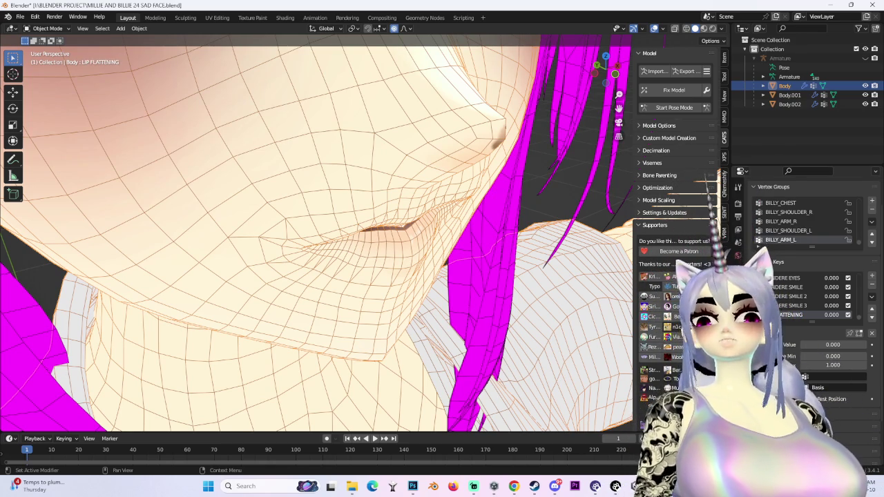
pyautogui.moveTo(524, 228)
pyautogui.mouseDown(button='middle')
pyautogui.moveTo(312, 223)
pyautogui.moveTo(525, 248)
pyautogui.mouseUp(button='middle')
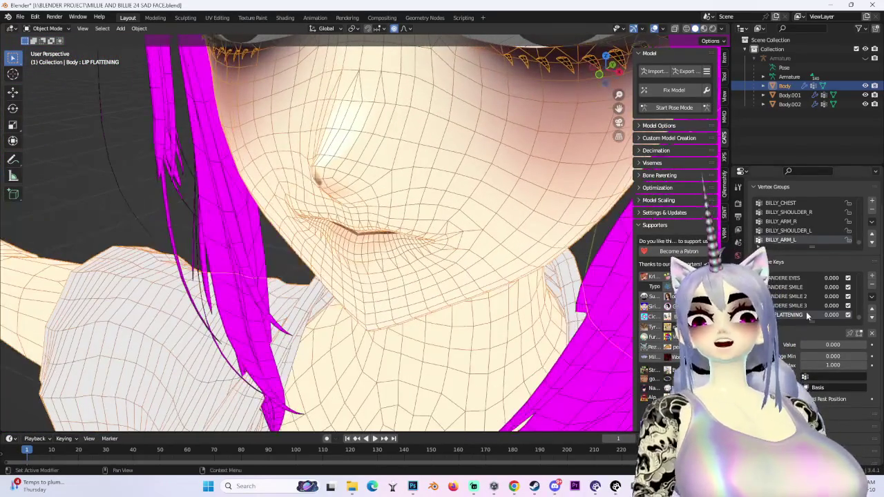
pyautogui.moveTo(470, 241); pyautogui.dragTo(416, 256, button='middle')
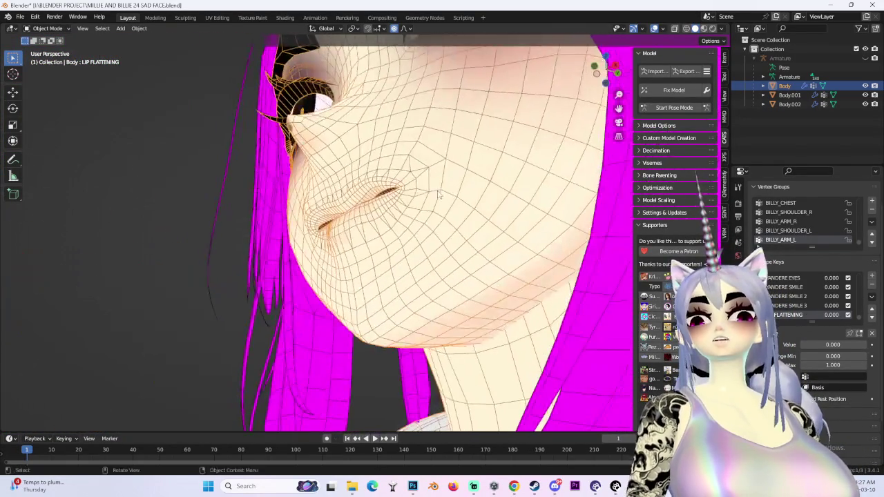
pyautogui.click(615, 71)
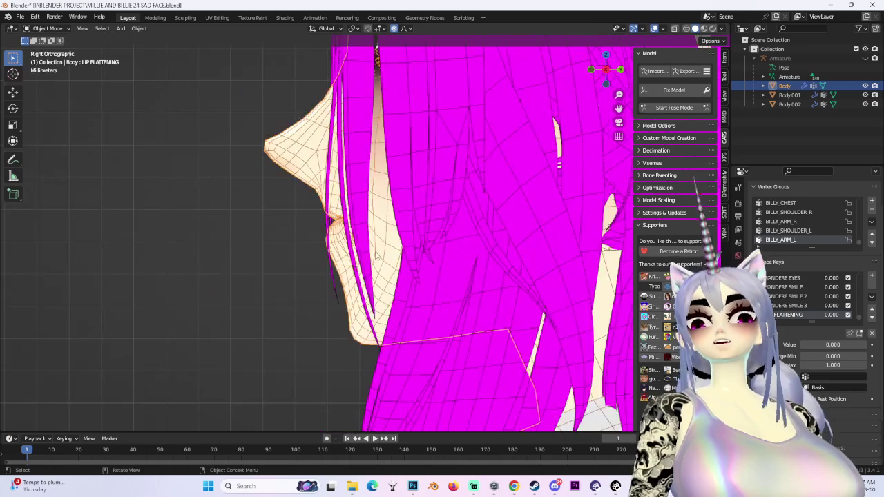
pyautogui.moveTo(619, 74)
pyautogui.mouseDown(button='middle')
pyautogui.moveTo(517, 246)
pyautogui.moveTo(551, 268)
pyautogui.moveTo(532, 285)
pyautogui.mouseUp(button='middle')
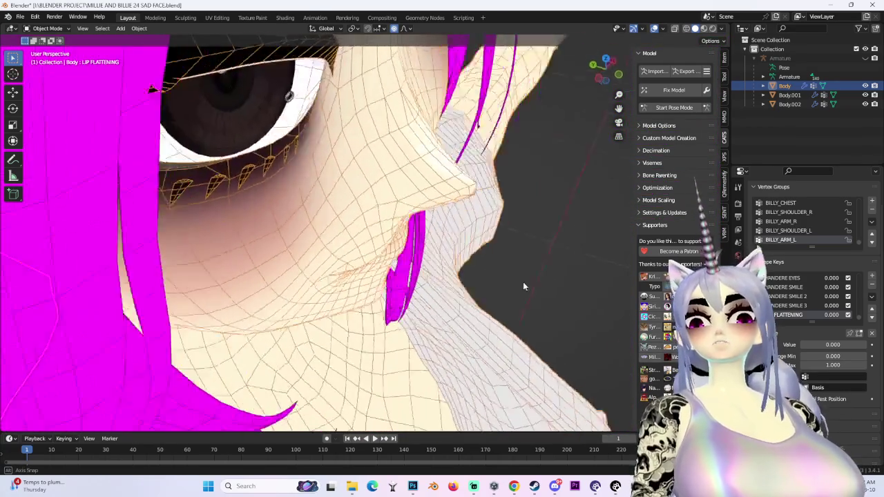
pyautogui.click(65, 28)
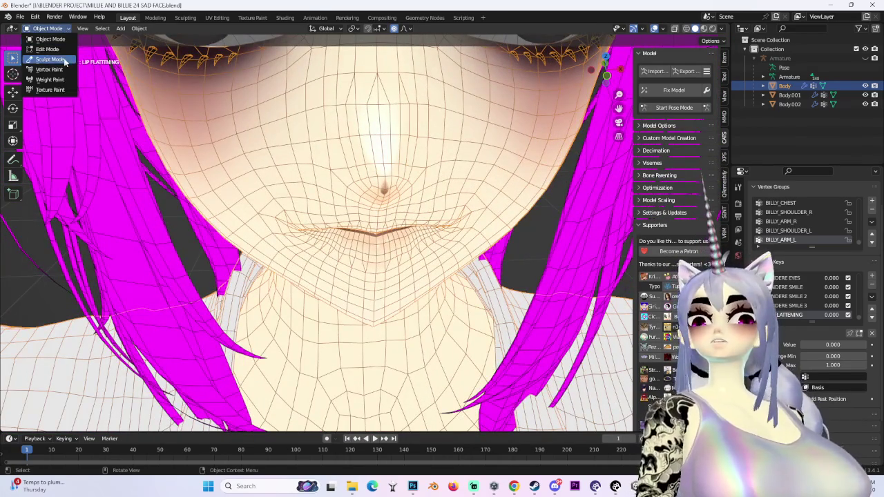
# Step: In Sculpt Mode, flatten the lips with the Flatten/Contrast brush at strength 1.000
pyautogui.click(50, 59)
pyautogui.moveTo(311, 207); pyautogui.dragTo(262, 269, button='middle')
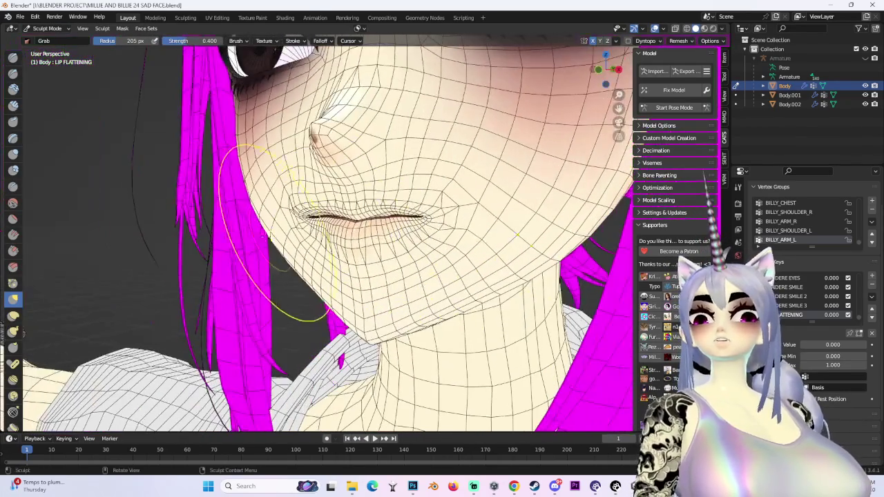
pyautogui.click(13, 219)
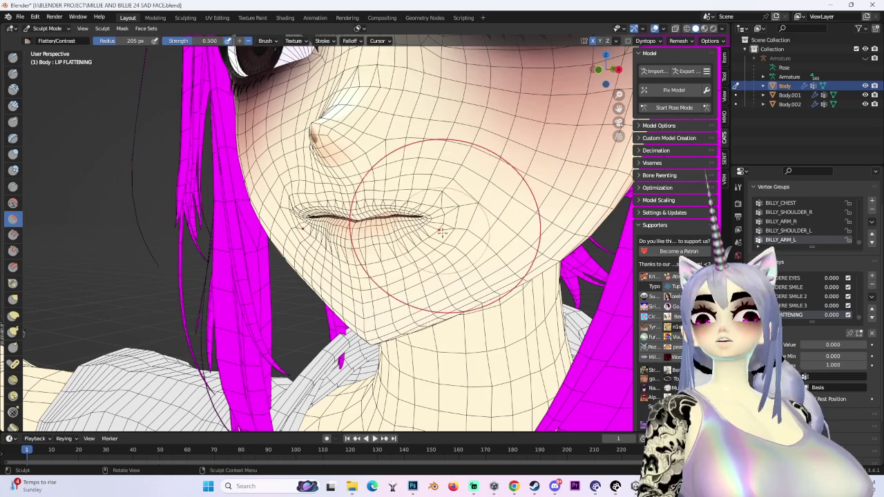
pyautogui.moveTo(386, 221); pyautogui.dragTo(419, 220, button='middle')
pyautogui.scroll(2, 419, 220)
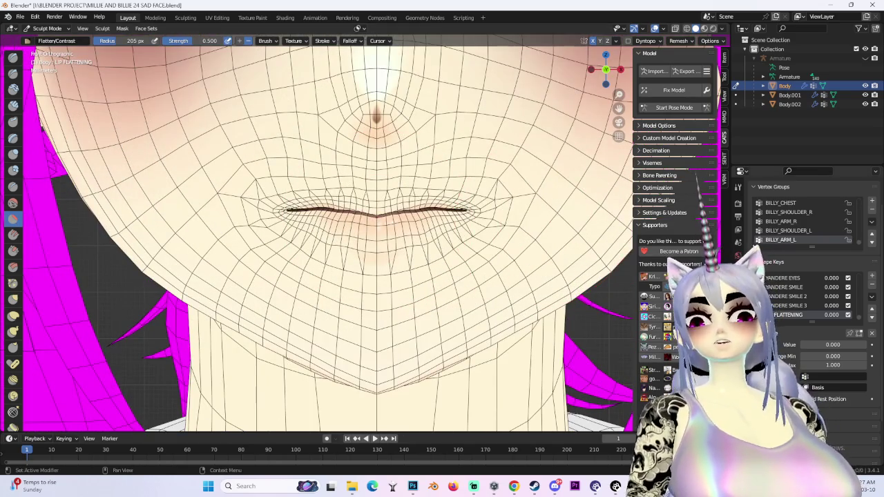
pyautogui.click(738, 187)
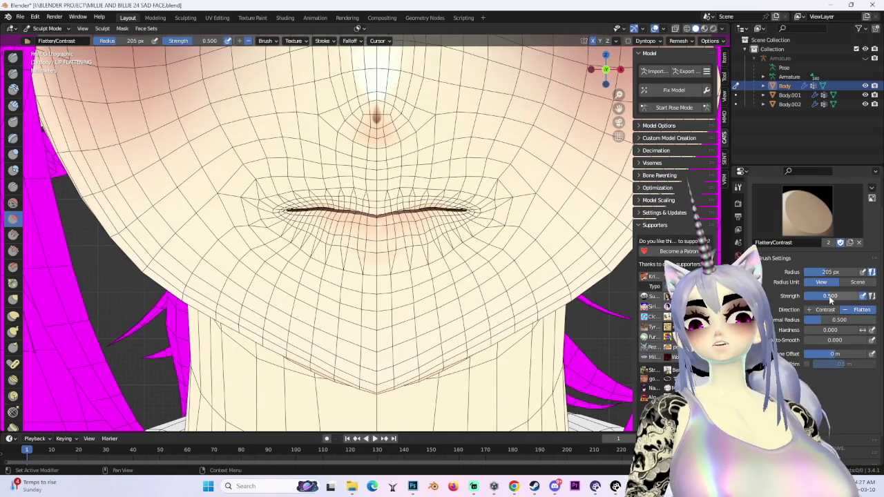
pyautogui.moveTo(303, 189); pyautogui.dragTo(282, 174)
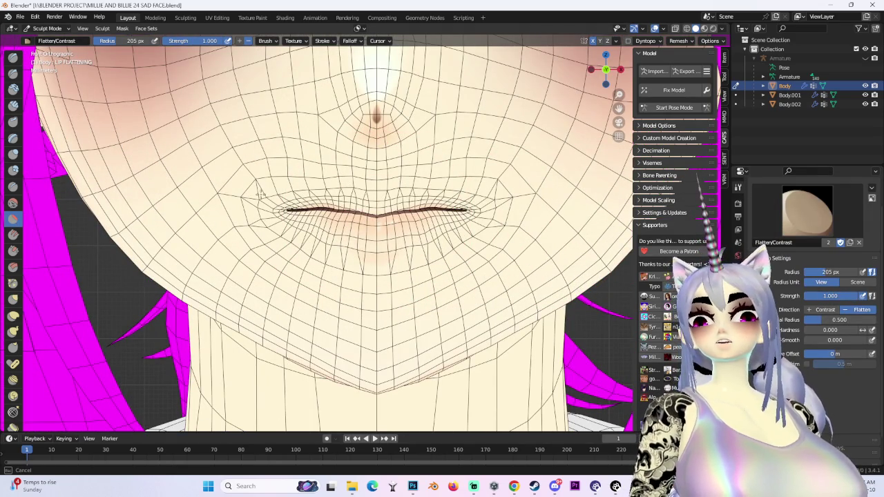
pyautogui.moveTo(388, 168); pyautogui.dragTo(419, 260, button='middle')
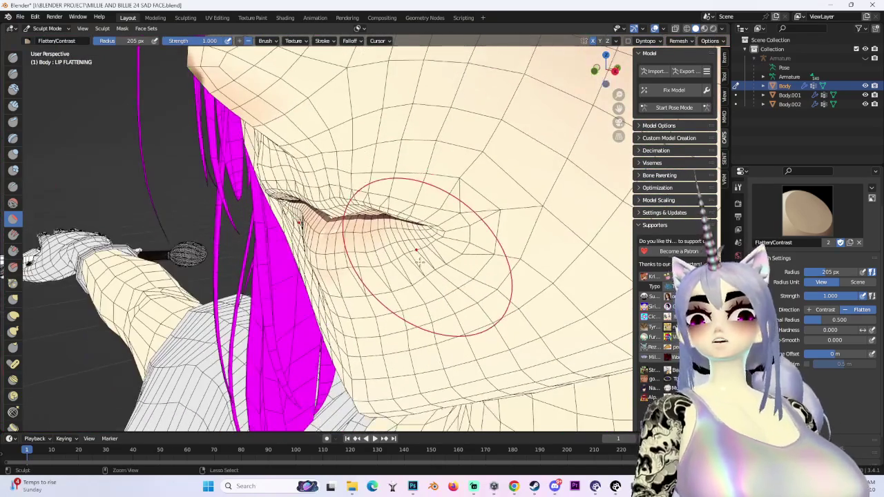
# Step: Set the LIP FLATTENING value to 1.000, check the mouth from the front, and return to Object Mode
pyautogui.click(737, 351)
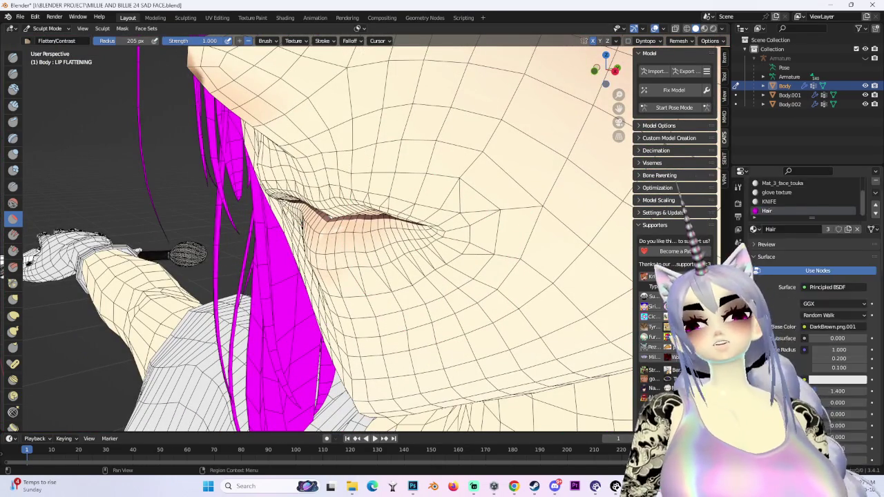
pyautogui.moveTo(825, 315); pyautogui.dragTo(845, 316)
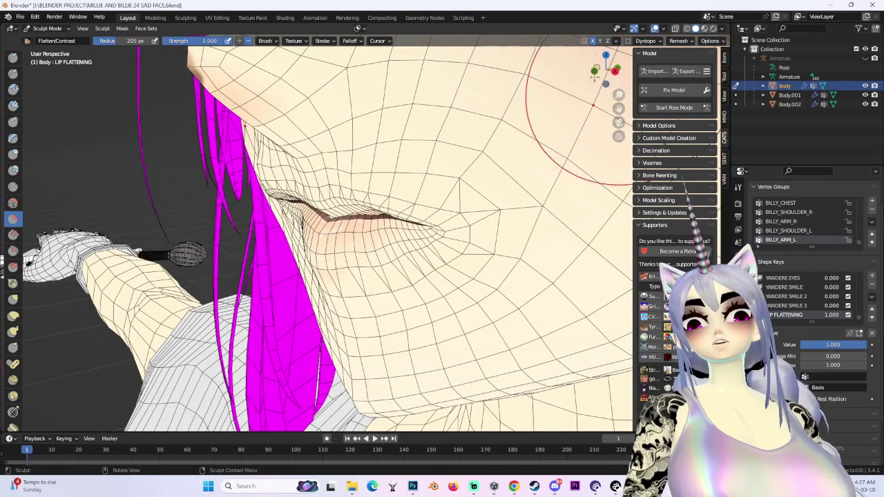
pyautogui.press('KP_1')
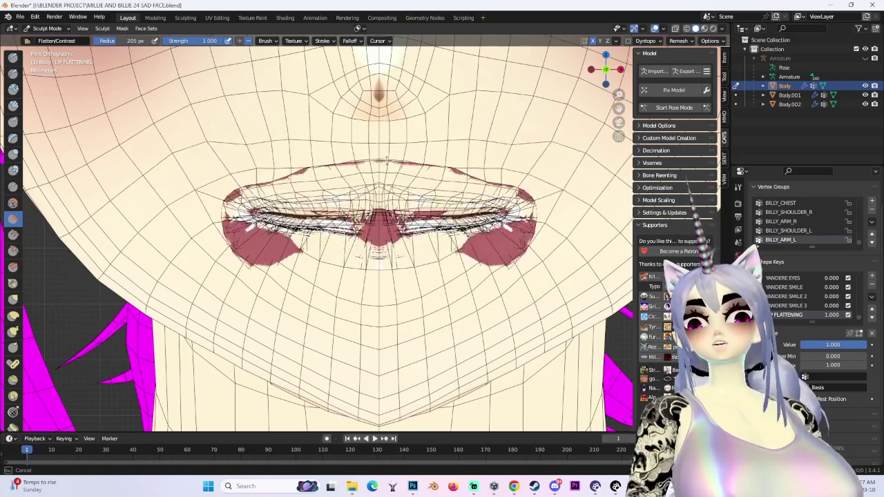
pyautogui.scroll(-3, 375, 249)
pyautogui.moveTo(375, 249)
pyautogui.mouseDown(button='middle')
pyautogui.moveTo(523, 245)
pyautogui.moveTo(365, 186)
pyautogui.mouseUp(button='middle')
pyautogui.scroll(5, 365, 186)
pyautogui.scroll(5, 355, 266)
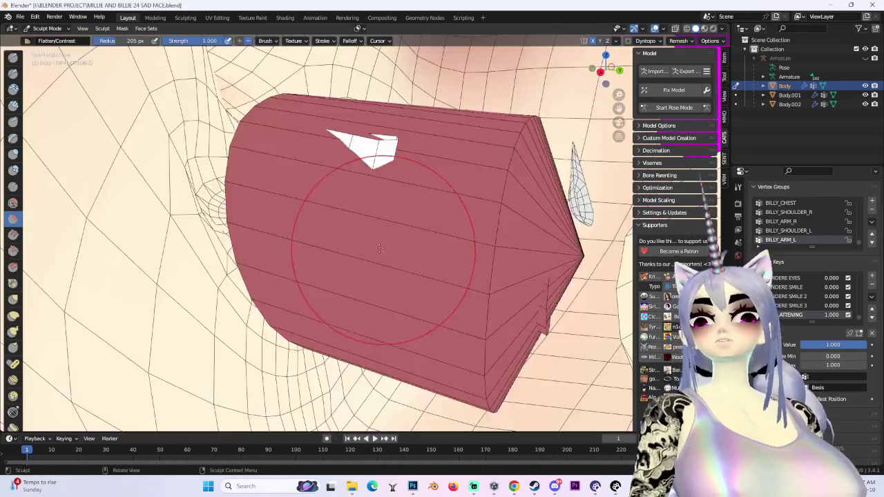
pyautogui.click(44, 31)
pyautogui.click(48, 42)
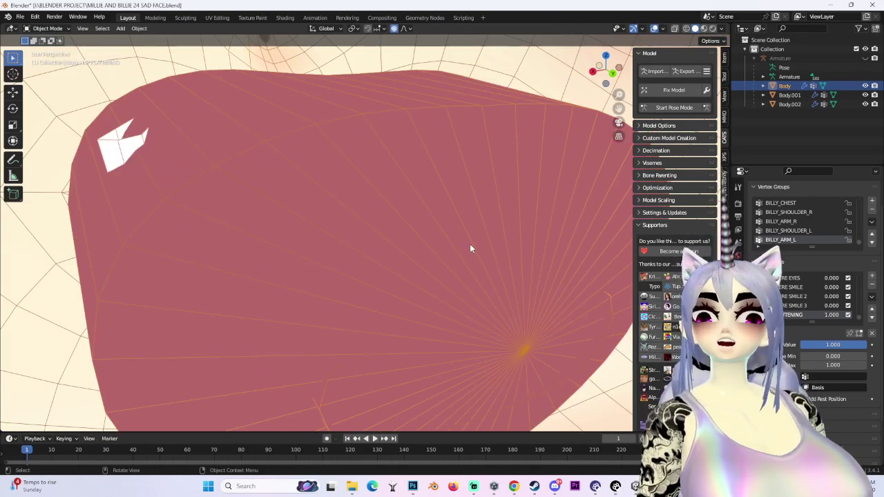
pyautogui.click(54, 29)
# Step: In Edit Mode, select the connected mesh parts around the mouth, then clear the selection
pyautogui.click(49, 54)
pyautogui.scroll(-3, 457, 237)
pyautogui.scroll(3, 435, 233)
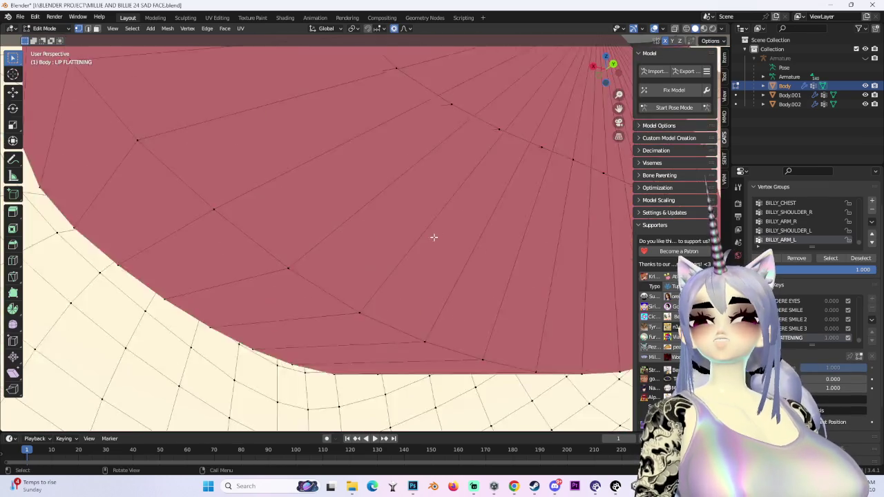
pyautogui.scroll(2, 420, 259)
pyautogui.moveTo(420, 259); pyautogui.dragTo(385, 290, button='middle')
pyautogui.scroll(-3, 428, 263)
pyautogui.moveTo(428, 264)
pyautogui.mouseDown(button='middle')
pyautogui.moveTo(412, 283)
pyautogui.moveTo(459, 265)
pyautogui.moveTo(276, 241)
pyautogui.moveTo(90, 191)
pyautogui.mouseUp(button='middle')
pyautogui.scroll(2, 421, 275)
pyautogui.scroll(3, 422, 275)
pyautogui.hotkey('ctrl', 'l')
pyautogui.scroll(-3, 112, 138)
pyautogui.hotkey('alt', 'a')
pyautogui.scroll(2, 224, 160)
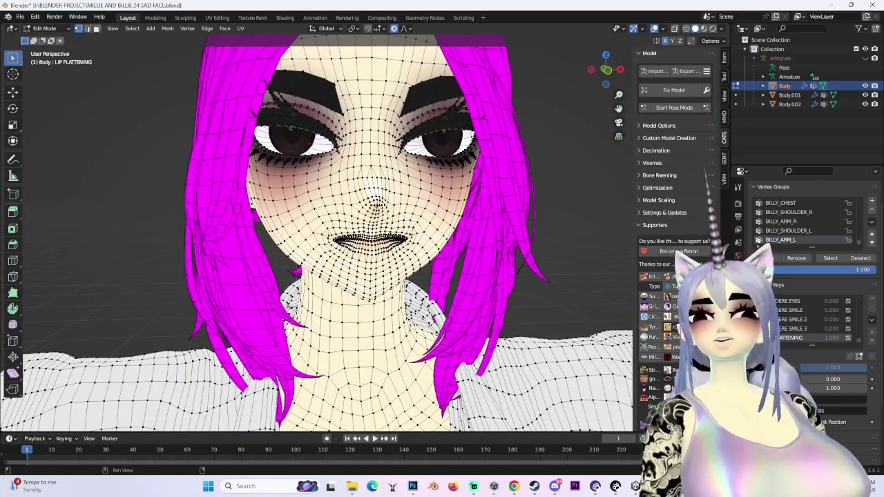
# Step: With Basis active, select faces by shared material and separate them into a new object
pyautogui.click(45, 28)
pyautogui.click(44, 38)
pyautogui.click(45, 28)
pyautogui.click(43, 45)
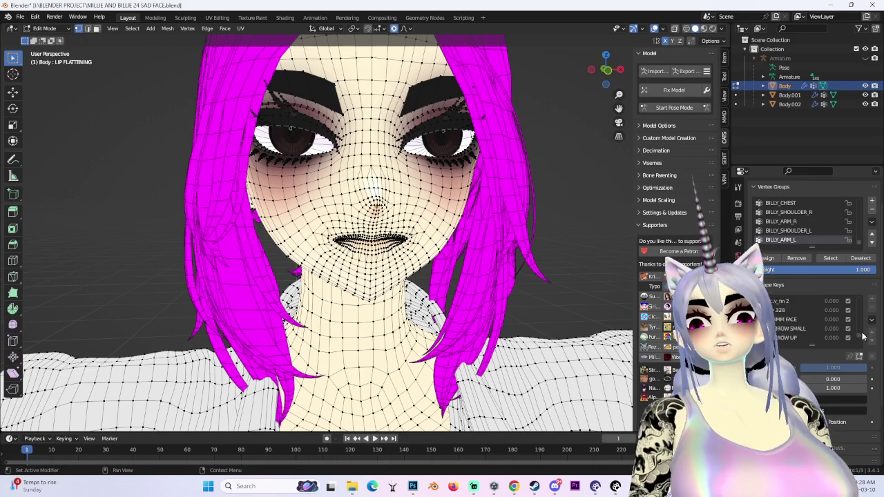
pyautogui.click(784, 300)
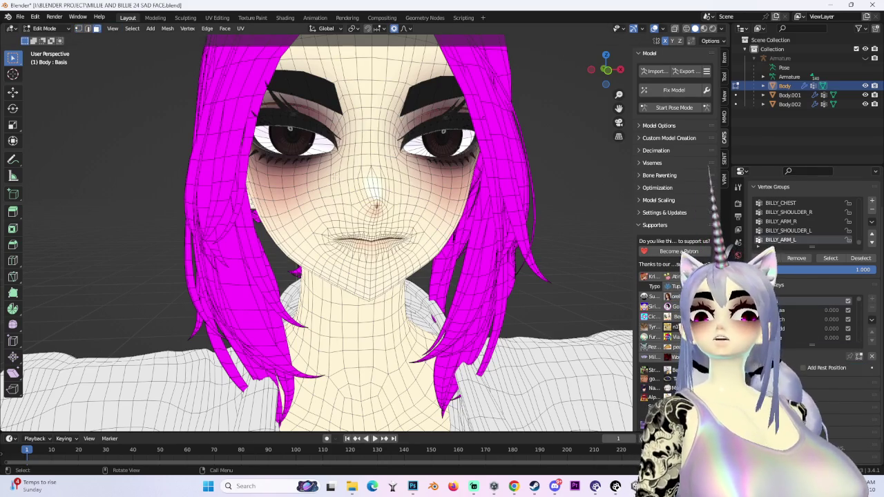
pyautogui.click(132, 29)
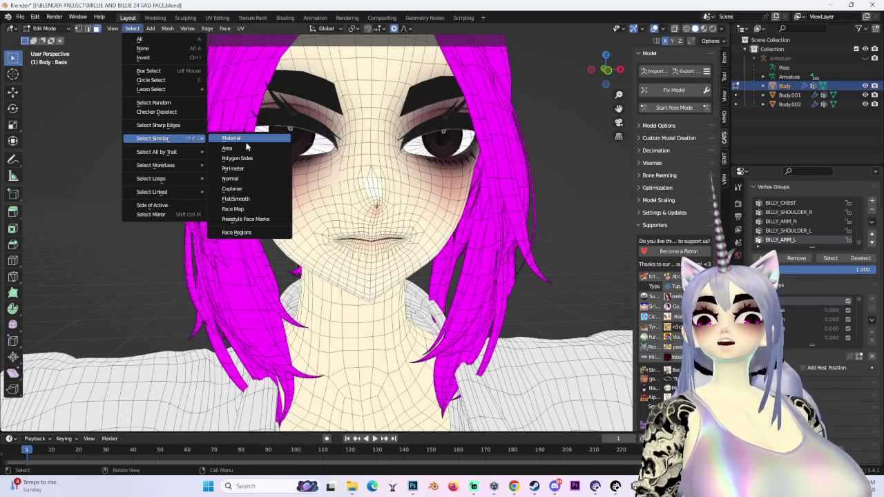
pyautogui.click(273, 136)
pyautogui.moveTo(426, 205); pyautogui.dragTo(417, 188, button='middle')
pyautogui.press('p')
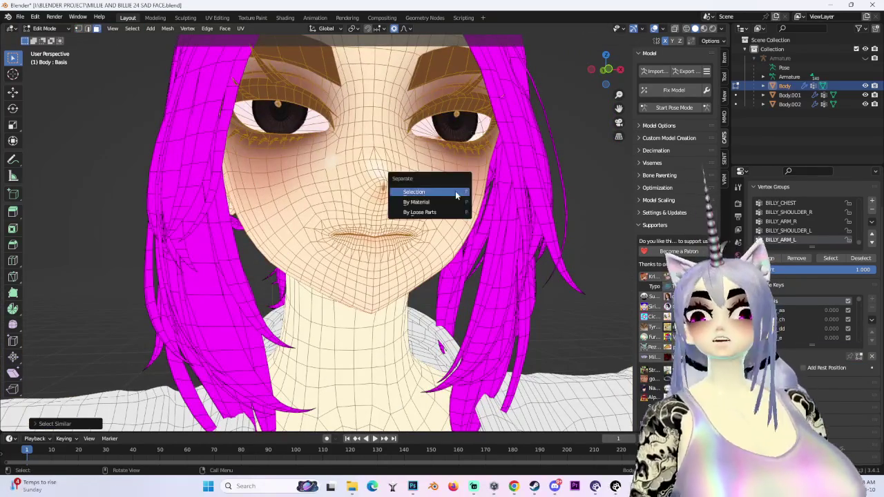
pyautogui.click(418, 189)
# Step: Make Body.003 active, view the face from the front, and toggle Body.002 hidden and visible
pyautogui.click(52, 29)
pyautogui.click(48, 17)
pyautogui.click(789, 113)
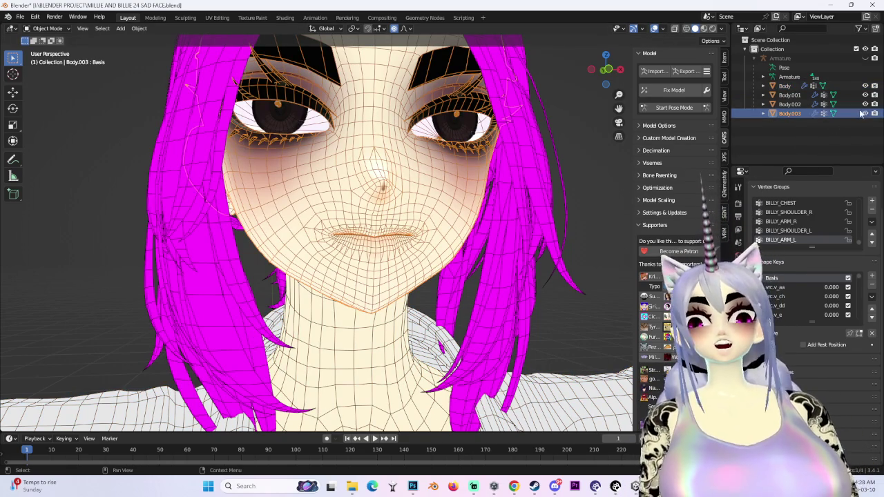
pyautogui.click(606, 70)
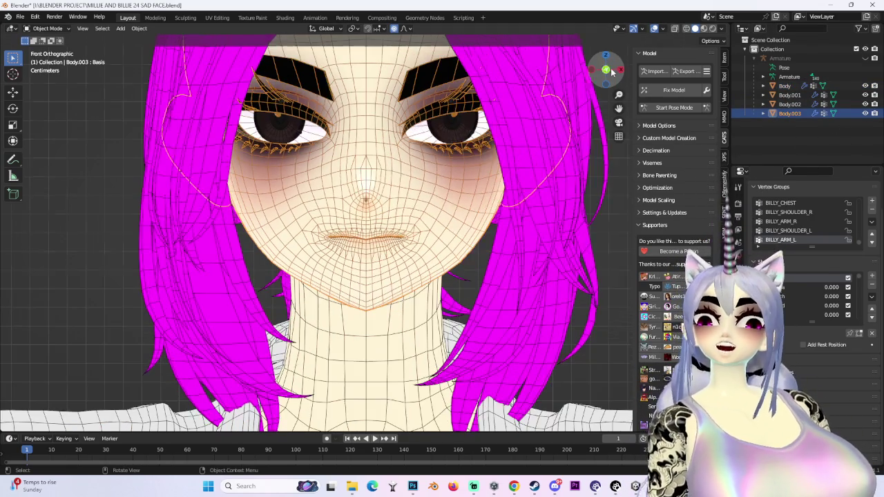
pyautogui.scroll(4, 480, 233)
pyautogui.scroll(-2, 481, 233)
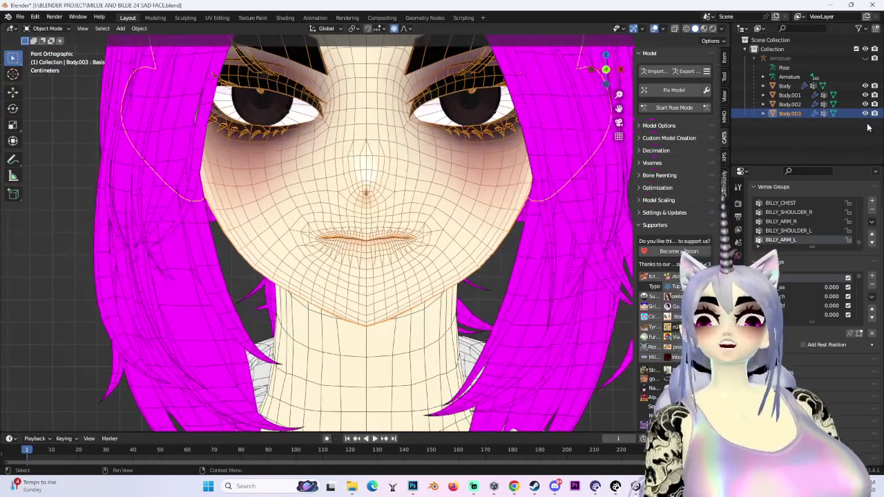
pyautogui.click(864, 104)
pyautogui.click(864, 104)
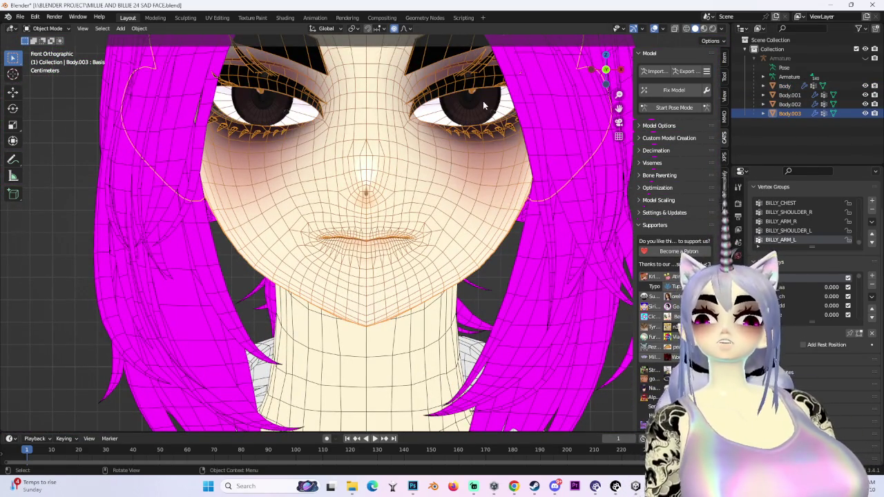
pyautogui.click(285, 18)
# Step: Browse the UV Editing, Modeling, Sculpting, Texture Paint and Shading workspaces, ending back in Layout
pyautogui.click(219, 18)
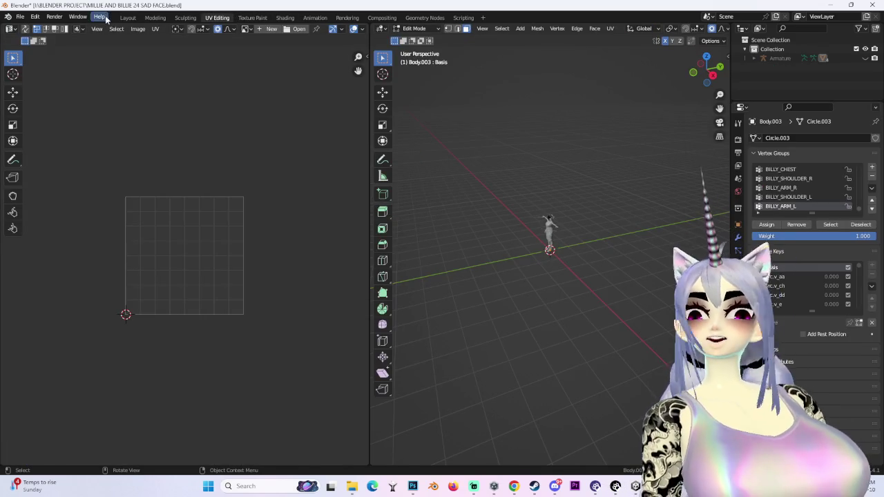
pyautogui.click(154, 17)
pyautogui.click(185, 17)
pyautogui.click(252, 17)
pyautogui.click(280, 18)
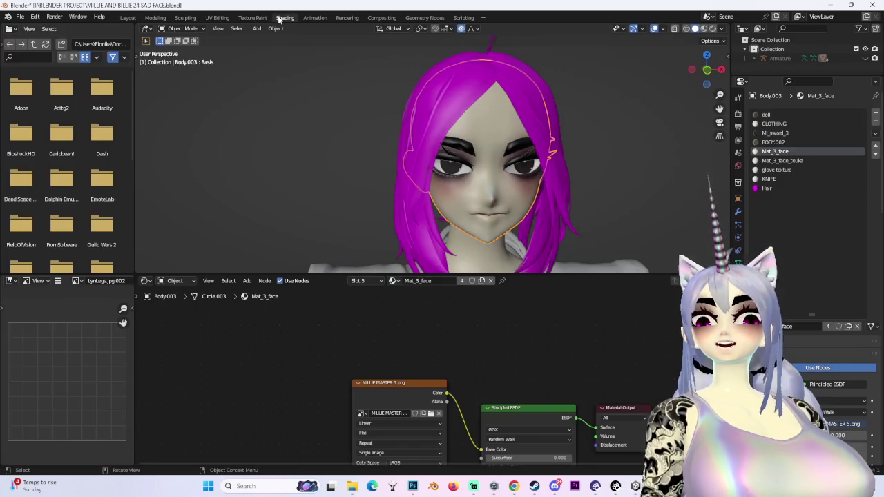
pyautogui.click(253, 18)
pyautogui.scroll(10, 523, 201)
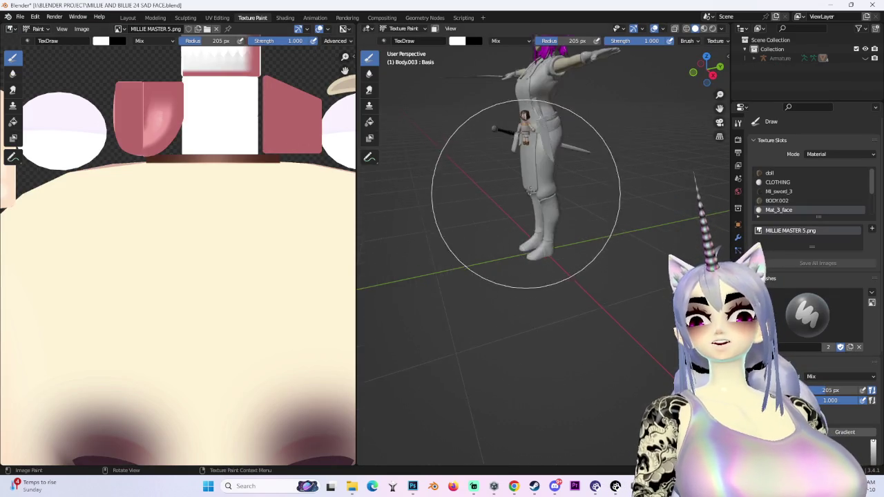
pyautogui.click(128, 17)
pyautogui.scroll(-4, 388, 215)
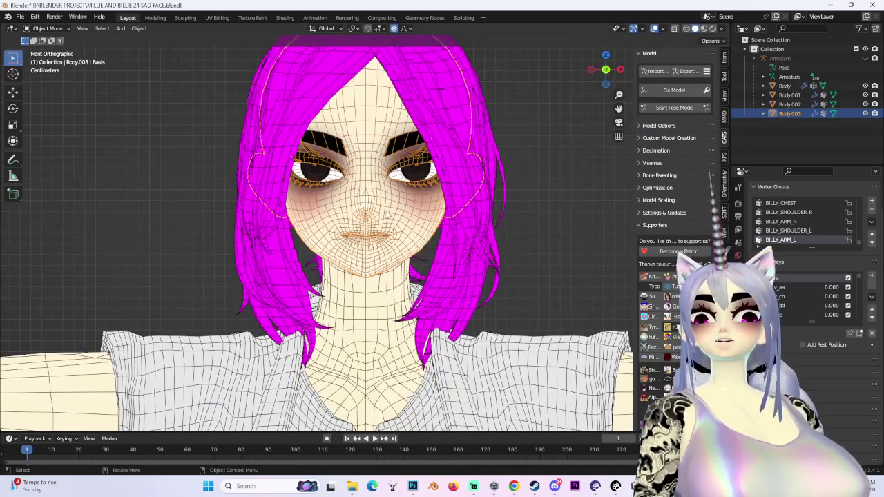
# Step: Switch the head mesh into Sculpt Mode, then into Edit Mode
pyautogui.click(47, 28)
pyautogui.click(48, 61)
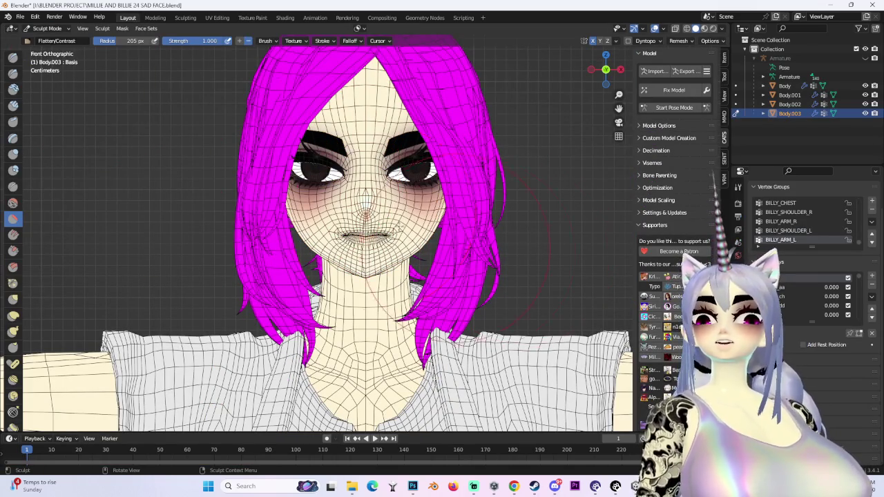
pyautogui.click(43, 28)
pyautogui.click(45, 50)
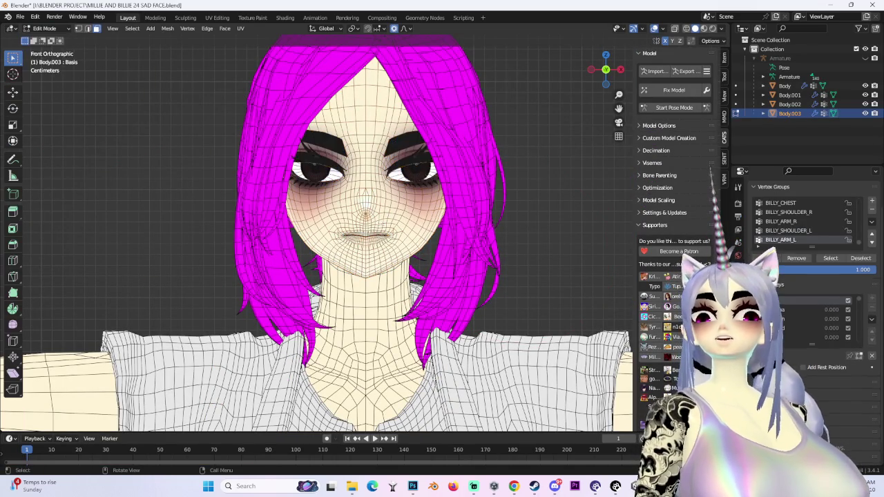
pyautogui.scroll(3, 317, 235)
# Step: Select the head mesh, snap to a front view, and bring up the Shading workspace
pyautogui.press('l')
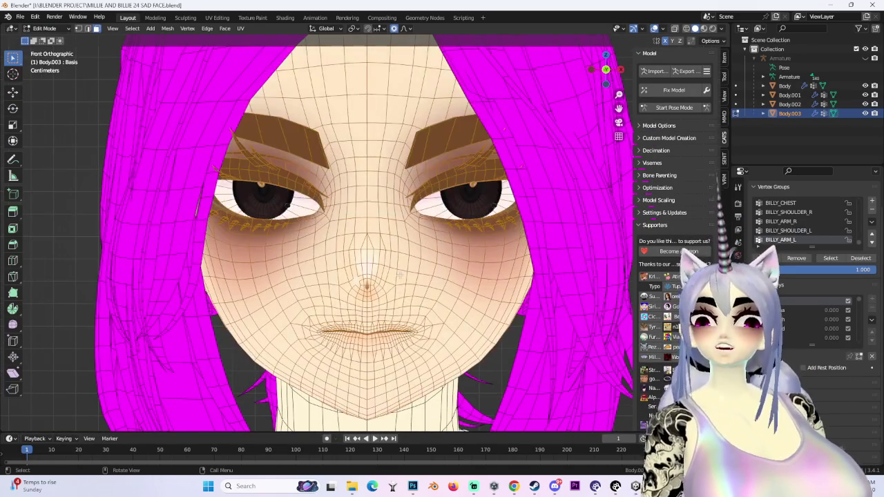
pyautogui.moveTo(318, 235)
pyautogui.mouseDown(button='middle')
pyautogui.moveTo(474, 296)
pyautogui.moveTo(580, 115)
pyautogui.mouseUp(button='middle')
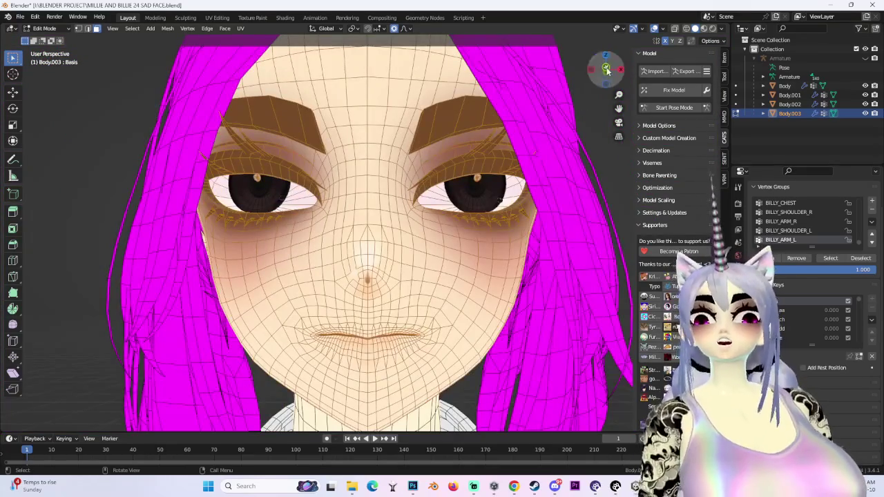
pyautogui.click(606, 69)
pyautogui.click(281, 20)
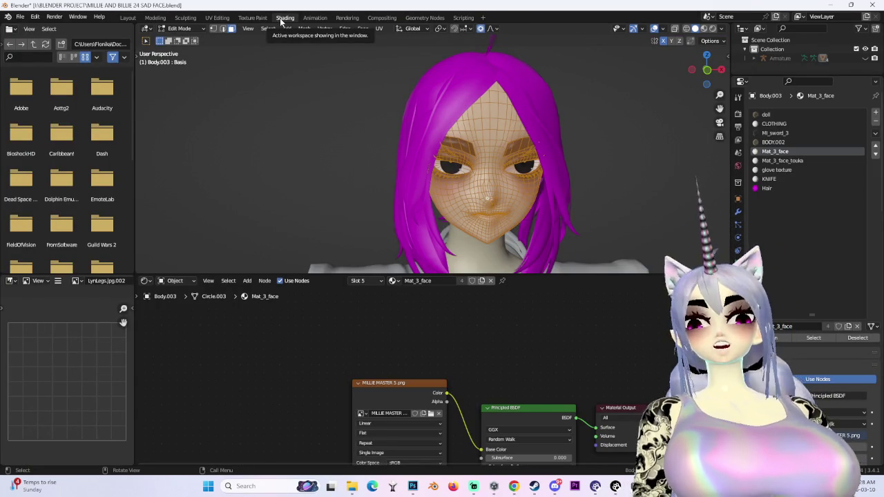
# Step: In UV Editing, face the character front-on and frame the mouth, teeth and eyelash UV islands
pyautogui.click(215, 17)
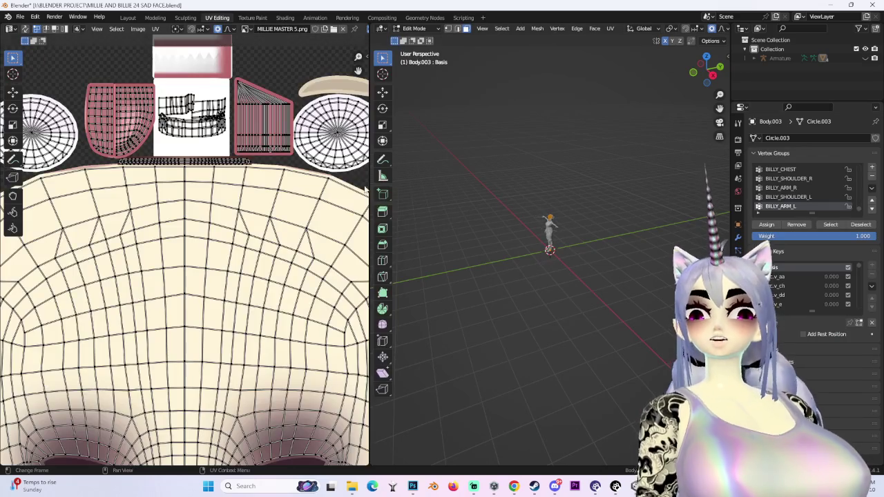
pyautogui.scroll(-3, 187, 208)
pyautogui.scroll(4, 187, 207)
pyautogui.scroll(-5, 271, 384)
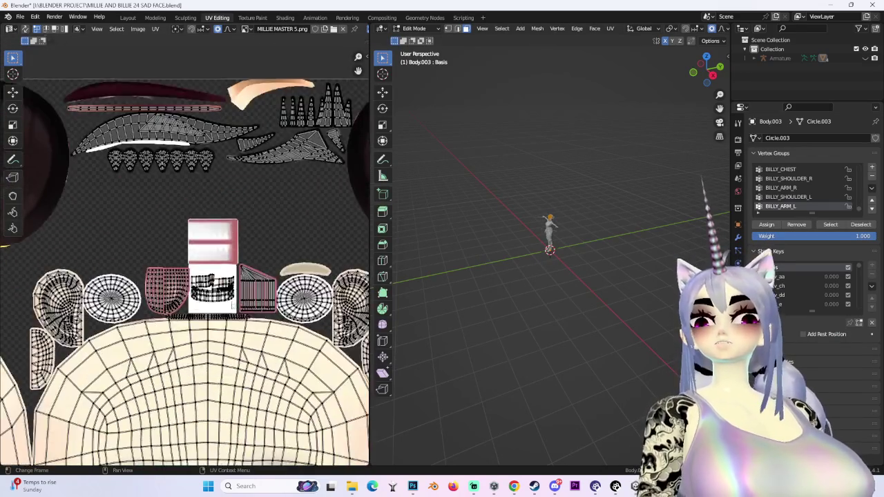
pyautogui.scroll(6, 176, 281)
pyautogui.scroll(3, 544, 237)
pyautogui.moveTo(544, 237); pyautogui.dragTo(581, 171, button='middle')
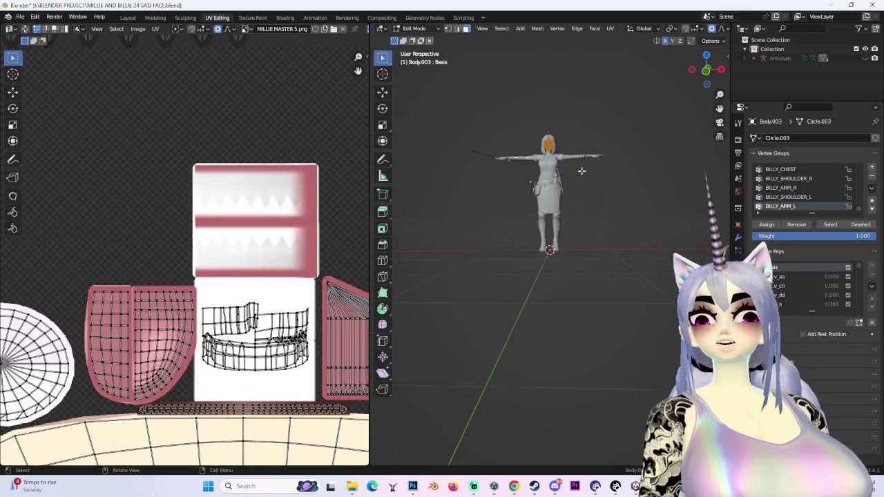
pyautogui.click(716, 67)
pyautogui.scroll(2, 580, 315)
pyautogui.scroll(2, 580, 315)
pyautogui.scroll(3, 580, 314)
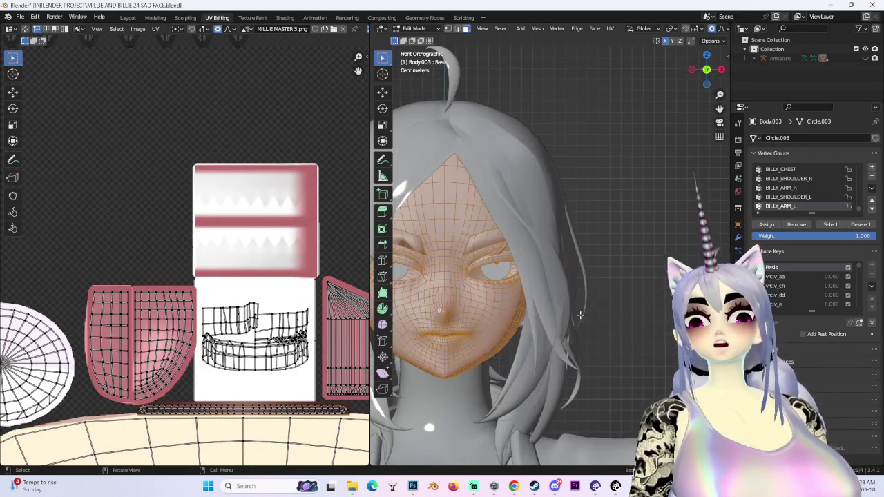
pyautogui.scroll(-5, 208, 276)
pyautogui.scroll(5, 207, 276)
pyautogui.moveTo(273, 188)
pyautogui.mouseDown(button='middle')
pyautogui.moveTo(245, 319)
pyautogui.moveTo(276, 304)
pyautogui.mouseUp(button='middle')
pyautogui.scroll(-2, 276, 303)
pyautogui.scroll(2, 237, 245)
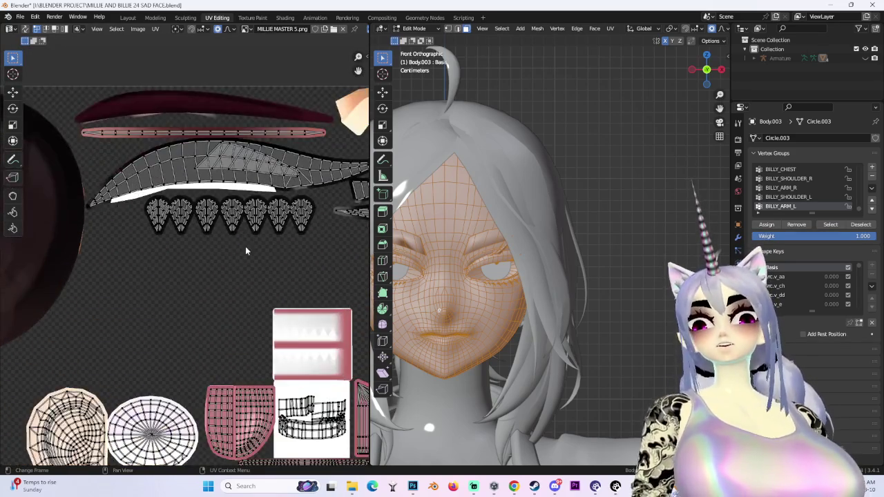
pyautogui.moveTo(291, 240); pyautogui.dragTo(210, 212, button='middle')
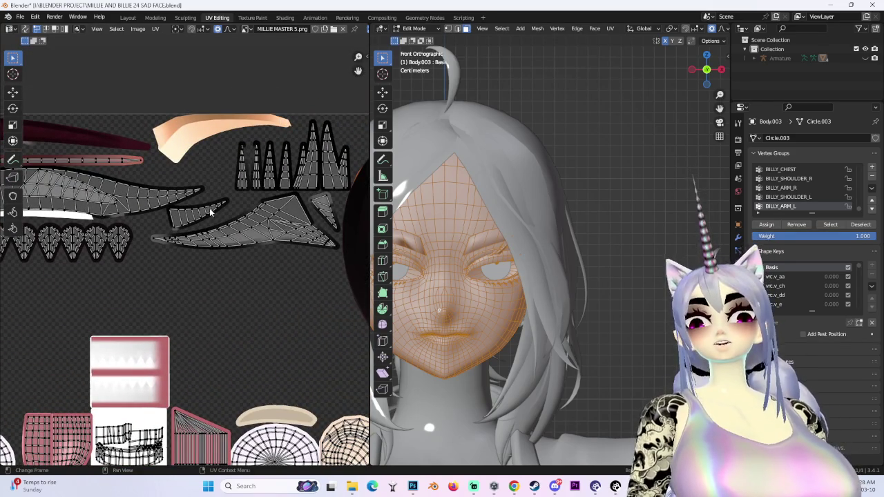
pyautogui.scroll(4, 483, 207)
pyautogui.scroll(2, 483, 207)
pyautogui.scroll(-2, 550, 177)
pyautogui.scroll(-3, 207, 276)
pyautogui.scroll(1, 207, 276)
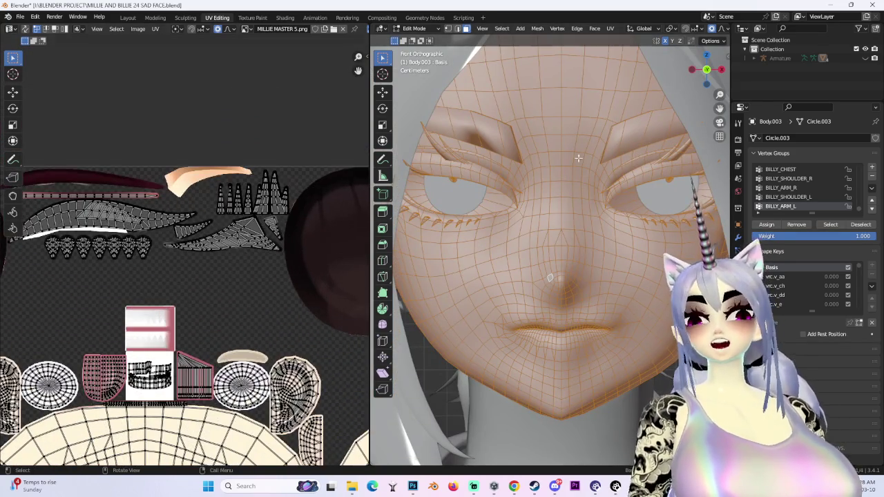
# Step: Clear the selection, turn on UV sync selection, and select the mouth island beside the teeth
pyautogui.scroll(-2, 467, 308)
pyautogui.hotkey('alt', 'a')
pyautogui.scroll(-3, 222, 238)
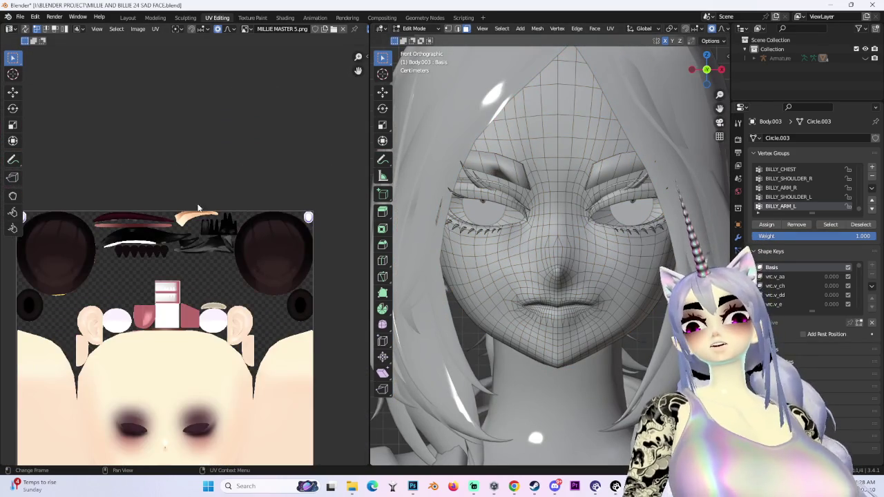
pyautogui.click(25, 29)
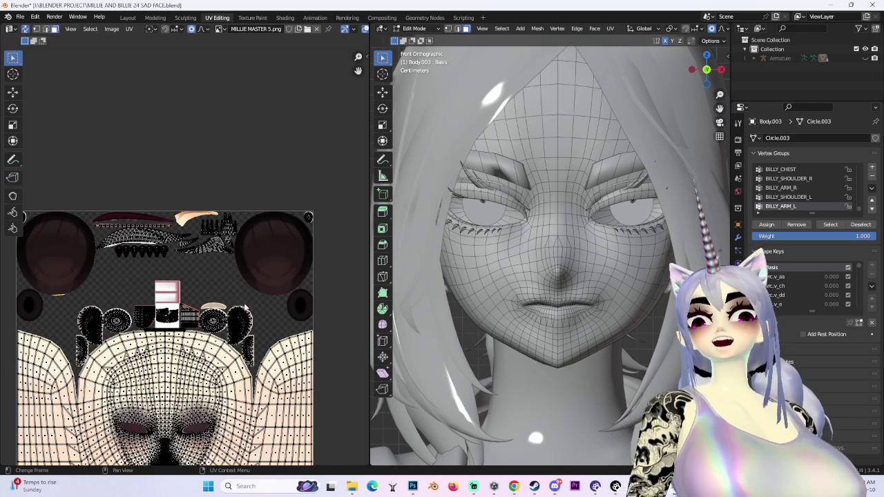
pyautogui.scroll(2, 216, 289)
pyautogui.scroll(2, 216, 289)
pyautogui.moveTo(238, 459)
pyautogui.mouseDown(button='middle')
pyautogui.moveTo(238, 385)
pyautogui.moveTo(185, 285)
pyautogui.mouseUp(button='middle')
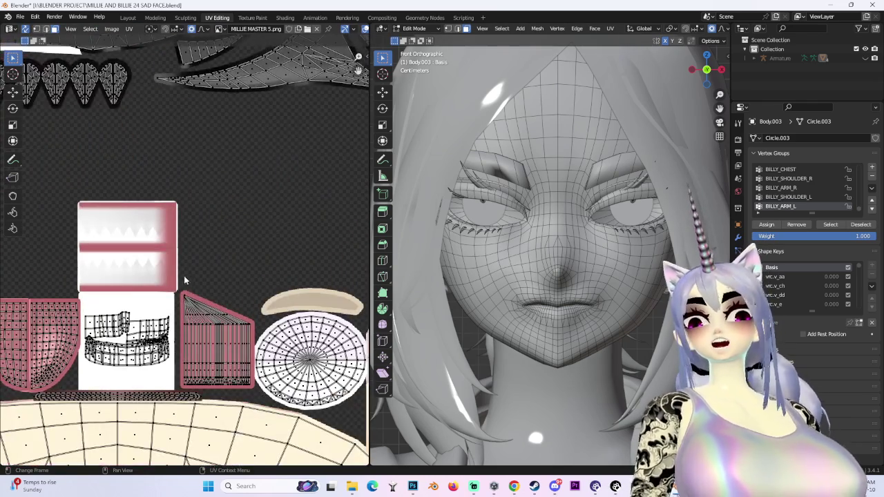
pyautogui.moveTo(235, 391); pyautogui.dragTo(238, 392)
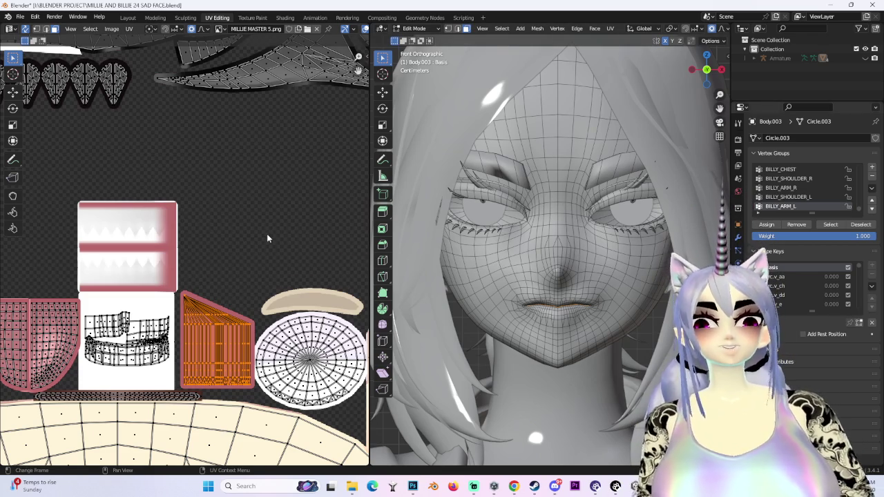
# Step: Box-select the teeth and more mouth UV faces, then select-linked to take the whole islands
pyautogui.scroll(-3, 267, 238)
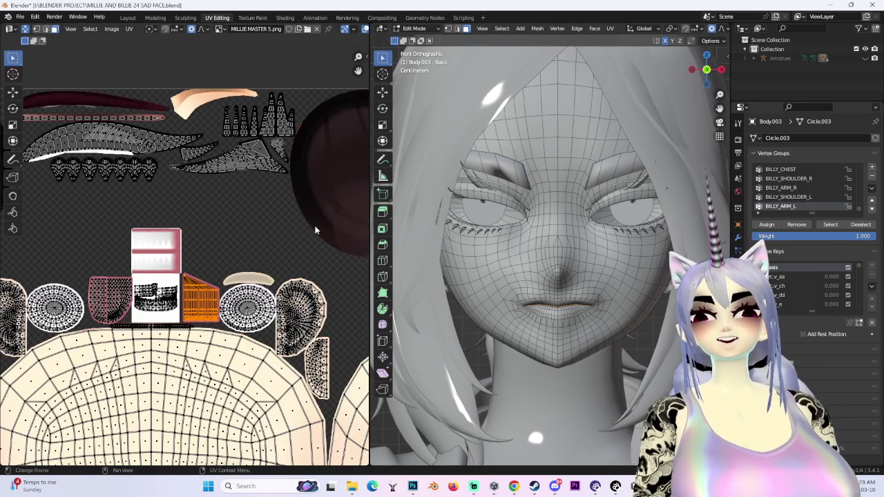
pyautogui.scroll(-2, 185, 246)
pyautogui.scroll(7, 145, 283)
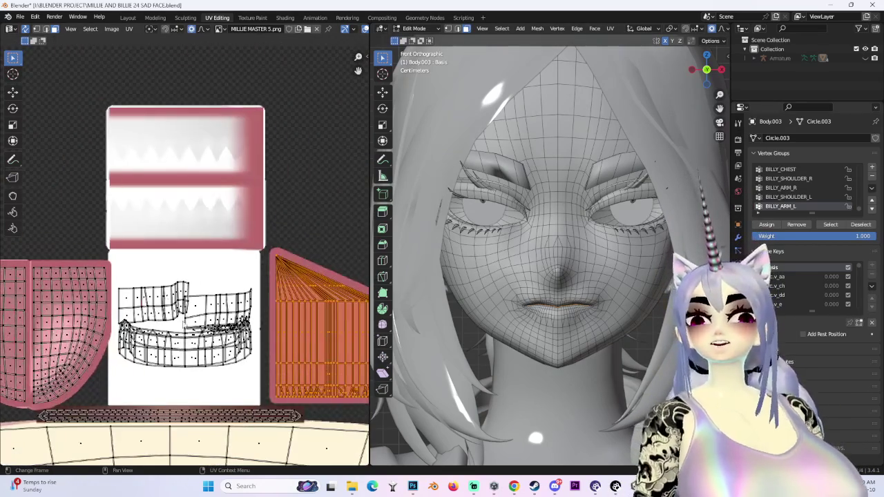
pyautogui.moveTo(233, 372); pyautogui.dragTo(260, 377)
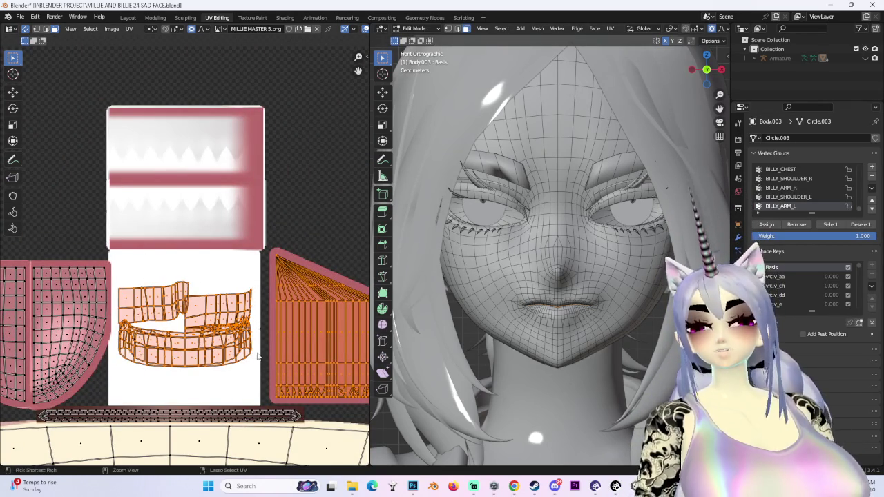
pyautogui.scroll(-2, 256, 322)
pyautogui.scroll(-3, 255, 322)
pyautogui.moveTo(553, 290)
pyautogui.mouseDown(button='middle')
pyautogui.moveTo(592, 295)
pyautogui.moveTo(497, 277)
pyautogui.mouseUp(button='middle')
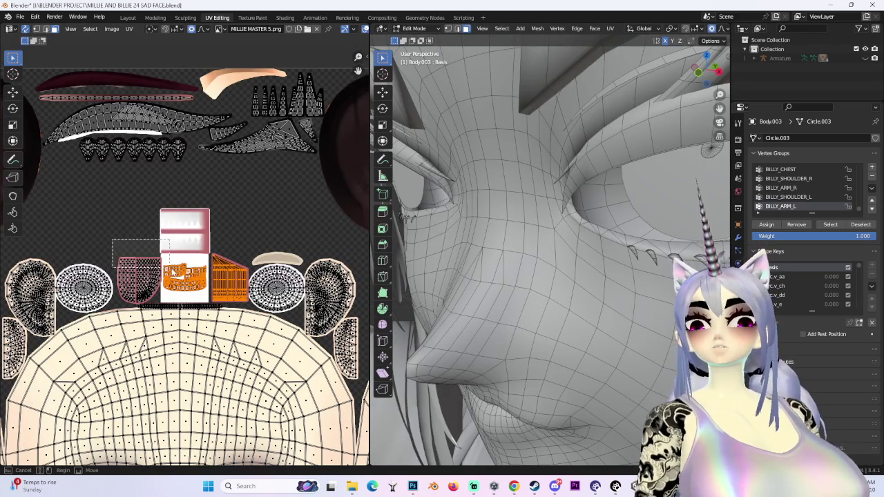
pyautogui.scroll(3, 186, 248)
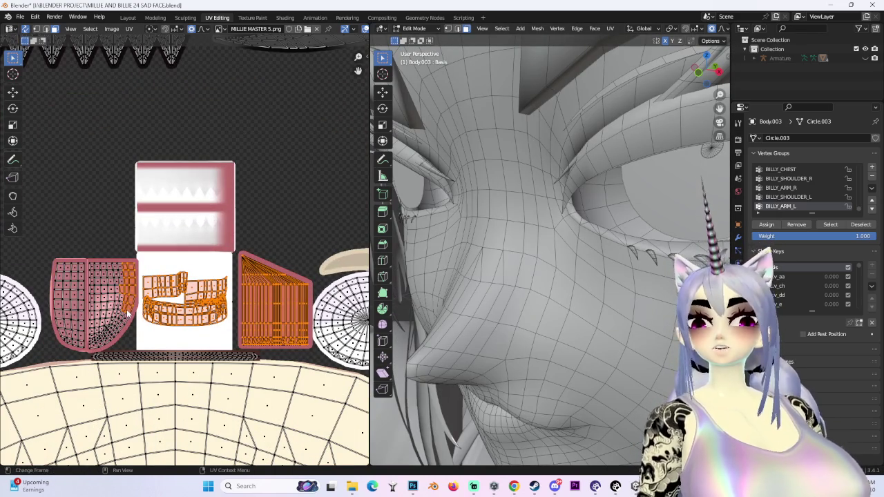
pyautogui.scroll(1, 69, 276)
pyautogui.moveTo(27, 237); pyautogui.dragTo(82, 296)
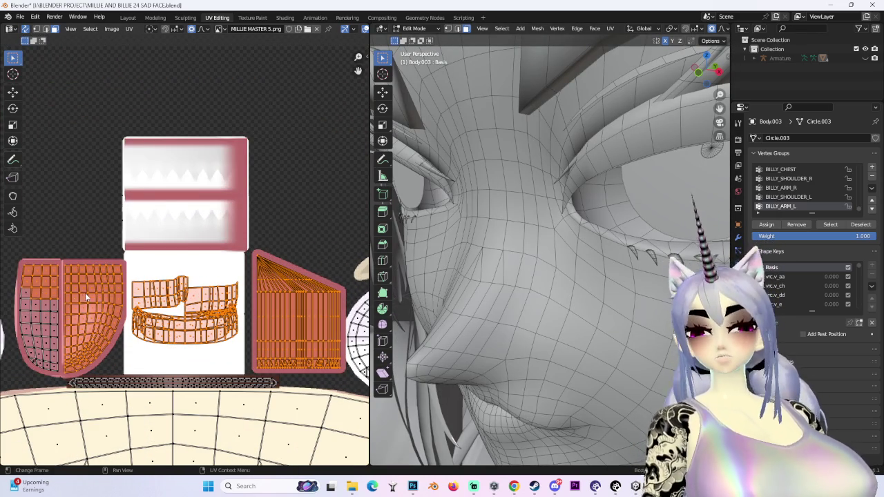
pyautogui.press('l')
pyautogui.scroll(-3, 84, 294)
# Step: Return to the Layout workspace and open the interaction mode list
pyautogui.moveTo(552, 276); pyautogui.dragTo(483, 242, button='middle')
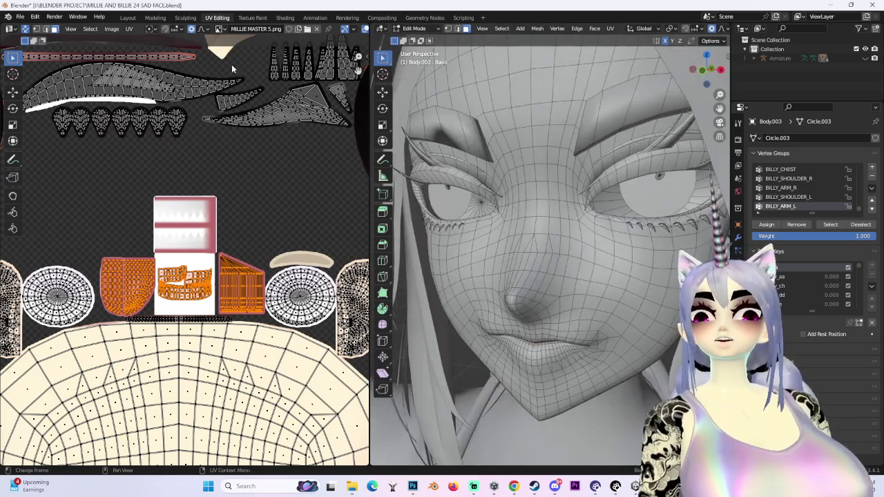
pyautogui.click(125, 17)
pyautogui.click(48, 28)
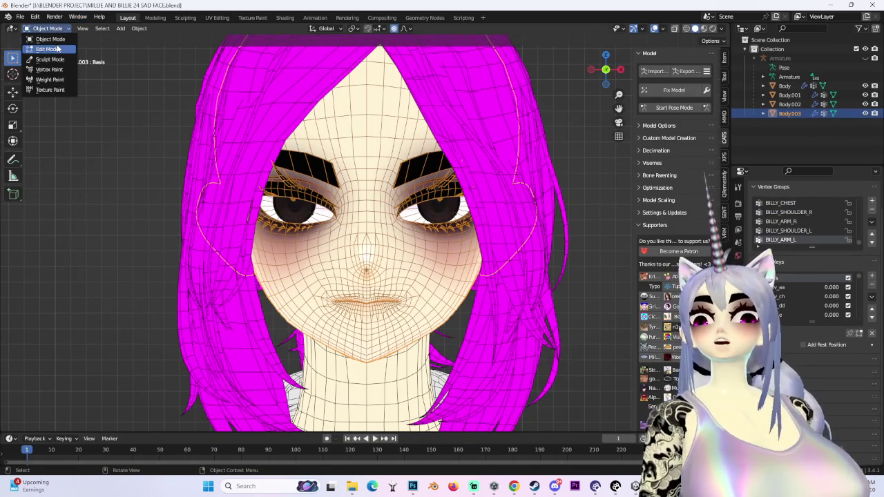
# Step: In Edit Mode, separate the selected mouth interior into a new object, Body.004
pyautogui.press('Tab')
pyautogui.moveTo(606, 72)
pyautogui.mouseDown()
pyautogui.moveTo(606, 57)
pyautogui.moveTo(605, 69)
pyautogui.mouseUp()
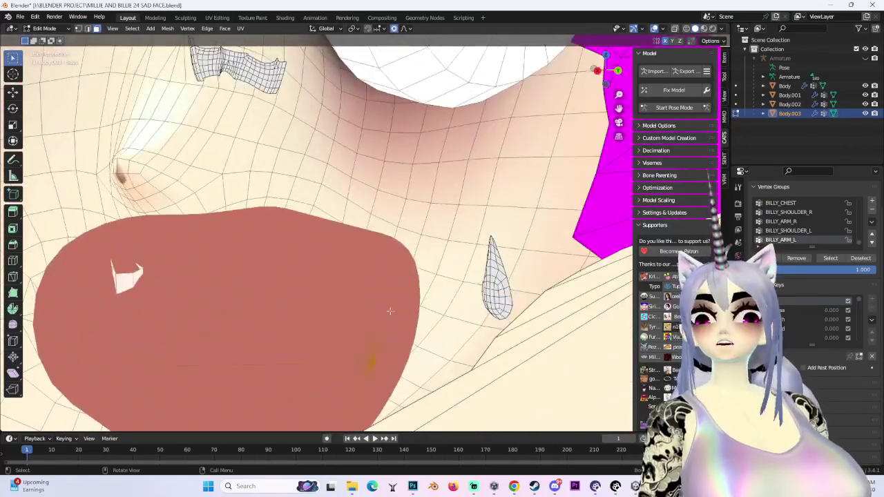
pyautogui.press('p')
pyautogui.click(386, 328)
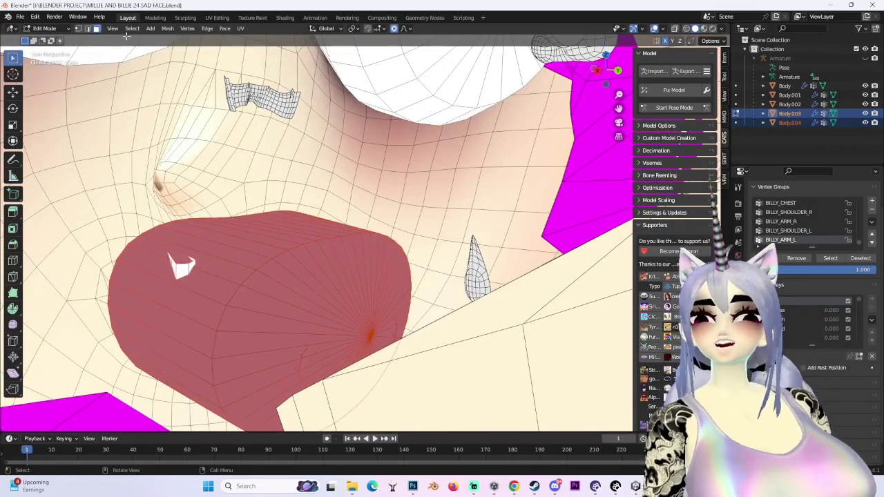
# Step: Back in Object Mode, hide Body.004 and select Body.003 in a front view of the lips
pyautogui.click(44, 28)
pyautogui.click(49, 41)
pyautogui.click(311, 310)
pyautogui.click(865, 123)
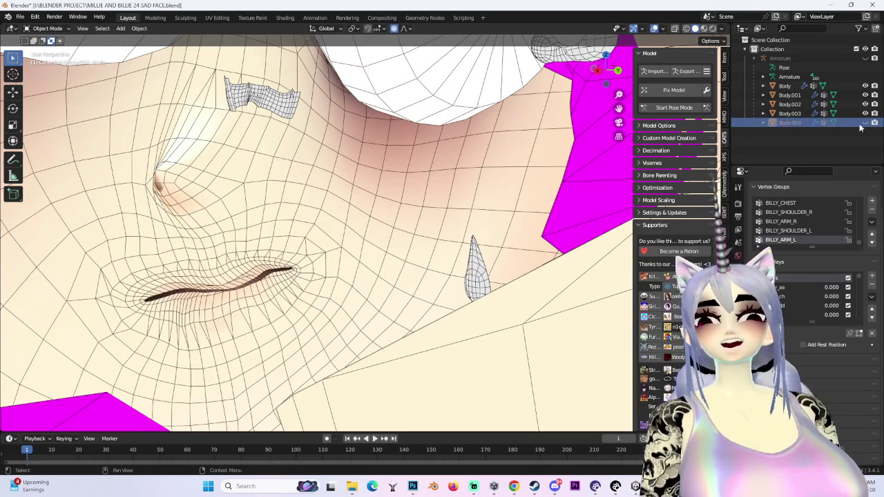
pyautogui.moveTo(299, 246)
pyautogui.mouseDown(button='middle')
pyautogui.moveTo(474, 240)
pyautogui.moveTo(466, 167)
pyautogui.mouseUp(button='middle')
pyautogui.click(474, 240)
pyautogui.click(609, 69)
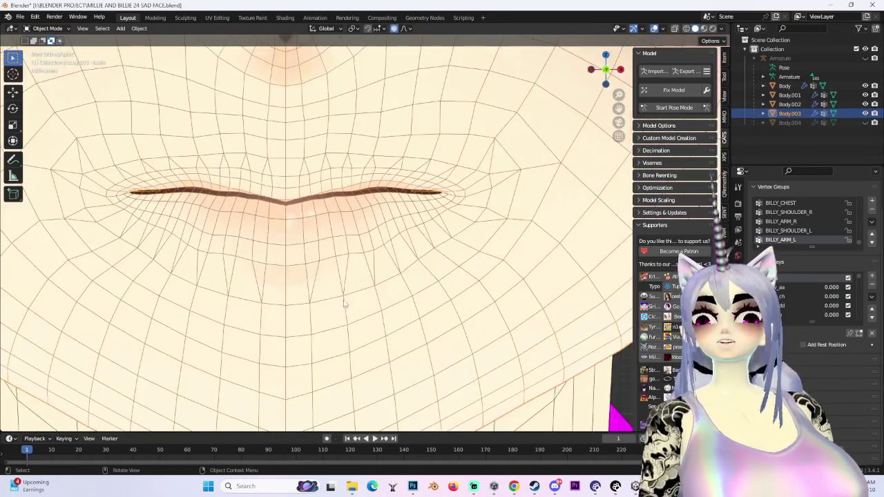
pyautogui.scroll(-3, 465, 141)
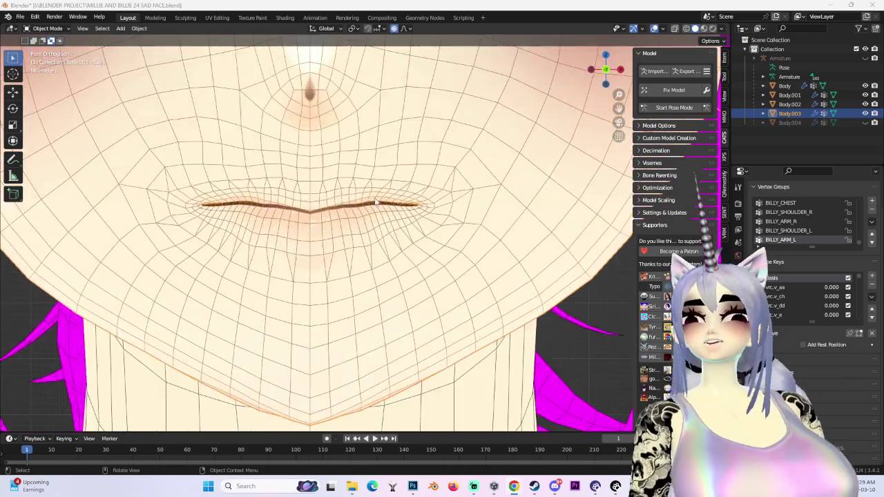
# Step: Put Body.003 in Sculpt Mode, activate the LIP FLATTENING shape key, and frame the mouth straight on
pyautogui.moveTo(483, 186); pyautogui.dragTo(415, 185, button='middle')
pyautogui.click(47, 29)
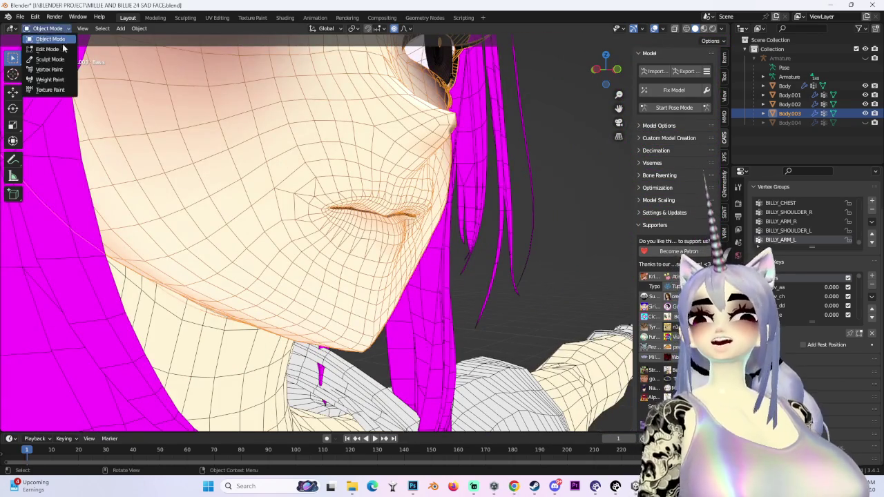
pyautogui.click(46, 28)
pyautogui.click(48, 60)
pyautogui.moveTo(338, 228); pyautogui.dragTo(435, 231, button='middle')
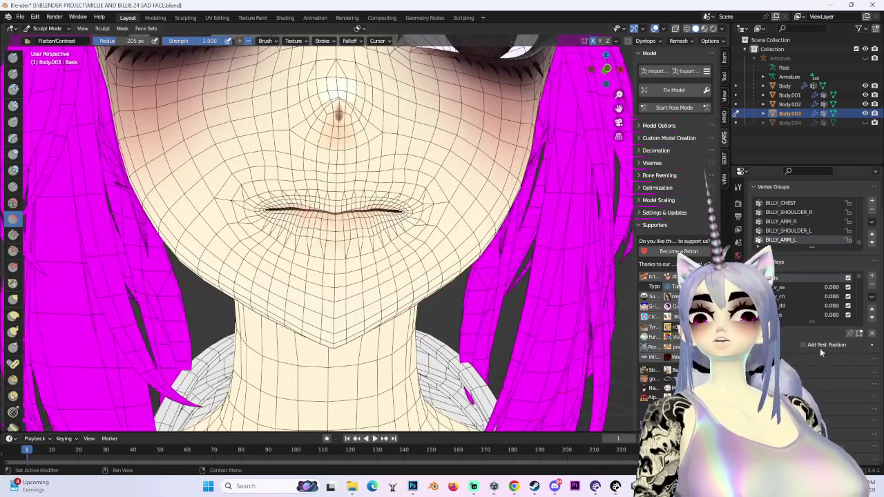
pyautogui.click(826, 319)
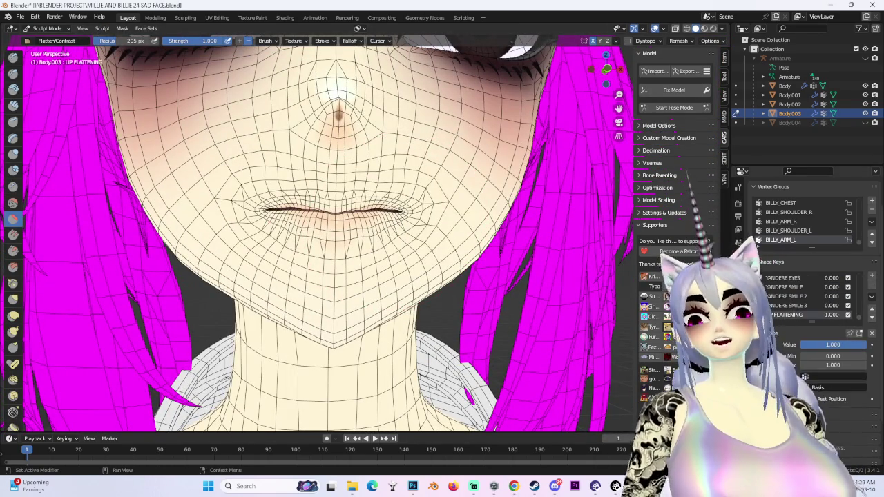
pyautogui.moveTo(345, 228)
pyautogui.mouseDown(button='middle')
pyautogui.moveTo(414, 207)
pyautogui.moveTo(394, 214)
pyautogui.moveTo(407, 200)
pyautogui.moveTo(345, 143)
pyautogui.moveTo(394, 177)
pyautogui.moveTo(400, 221)
pyautogui.moveTo(355, 202)
pyautogui.moveTo(311, 198)
pyautogui.mouseUp(button='middle')
pyautogui.moveTo(255, 205)
pyautogui.mouseDown(button='middle')
pyautogui.moveTo(205, 173)
pyautogui.moveTo(246, 148)
pyautogui.moveTo(435, 231)
pyautogui.moveTo(301, 186)
pyautogui.mouseUp(button='middle')
pyautogui.scroll(2, 207, 167)
pyautogui.moveTo(525, 167)
pyautogui.mouseDown(button='middle')
pyautogui.moveTo(440, 237)
pyautogui.moveTo(272, 239)
pyautogui.moveTo(372, 233)
pyautogui.moveTo(324, 221)
pyautogui.mouseUp(button='middle')
pyautogui.scroll(-5, 304, 235)
pyautogui.scroll(3, 343, 233)
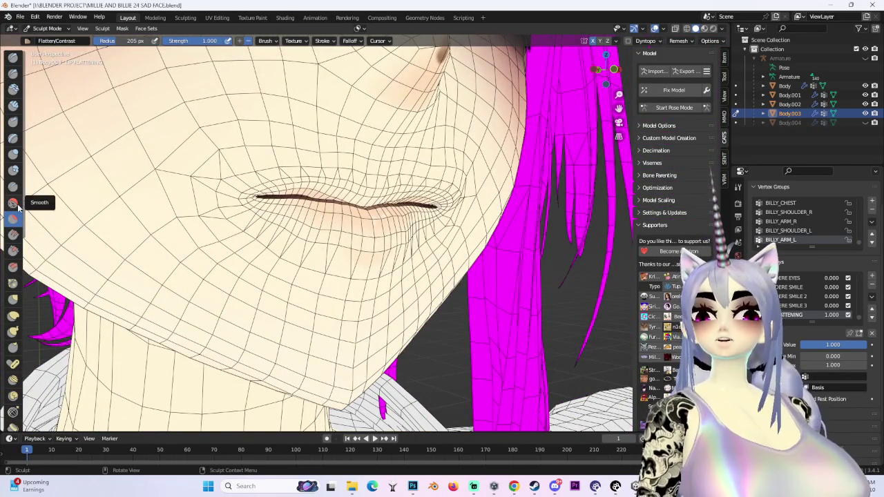
# Step: Smooth the skin above and left of the lips with the Smooth brush, checking several angles
pyautogui.click(737, 187)
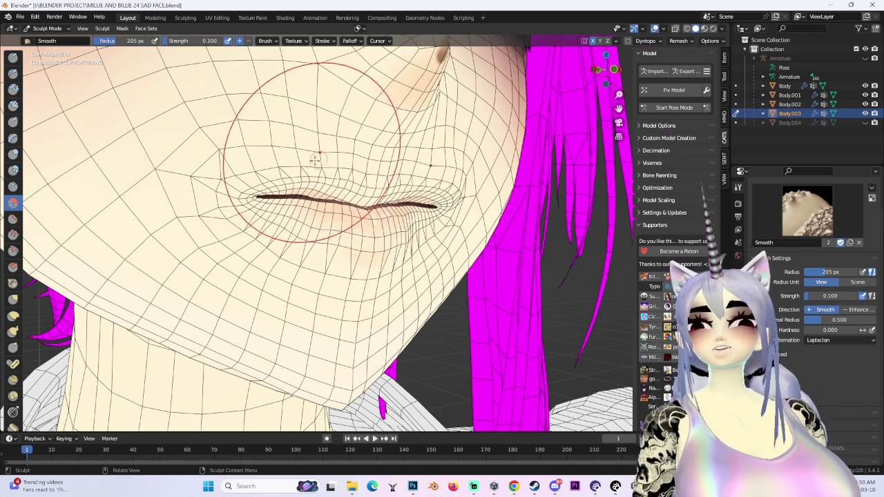
pyautogui.moveTo(263, 162); pyautogui.dragTo(291, 234)
pyautogui.moveTo(366, 247)
pyautogui.mouseDown(button='middle')
pyautogui.moveTo(415, 239)
pyautogui.moveTo(293, 131)
pyautogui.mouseUp(button='middle')
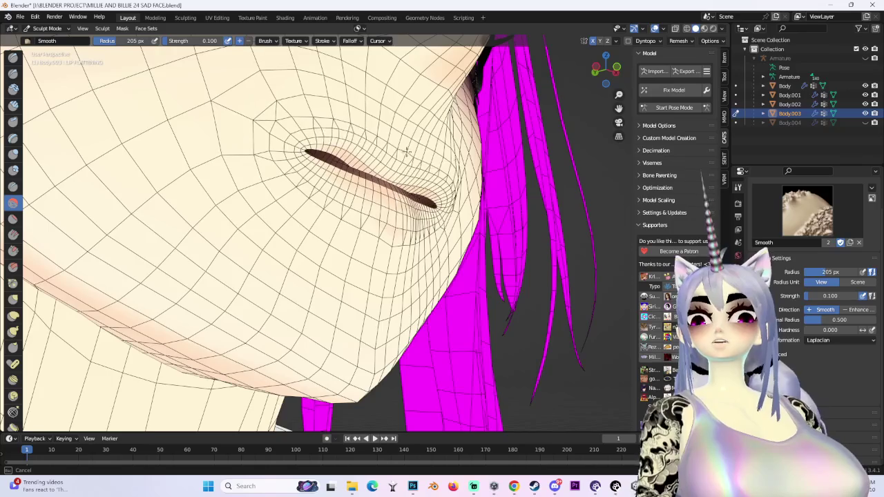
pyautogui.moveTo(428, 169); pyautogui.dragTo(361, 153, button='middle')
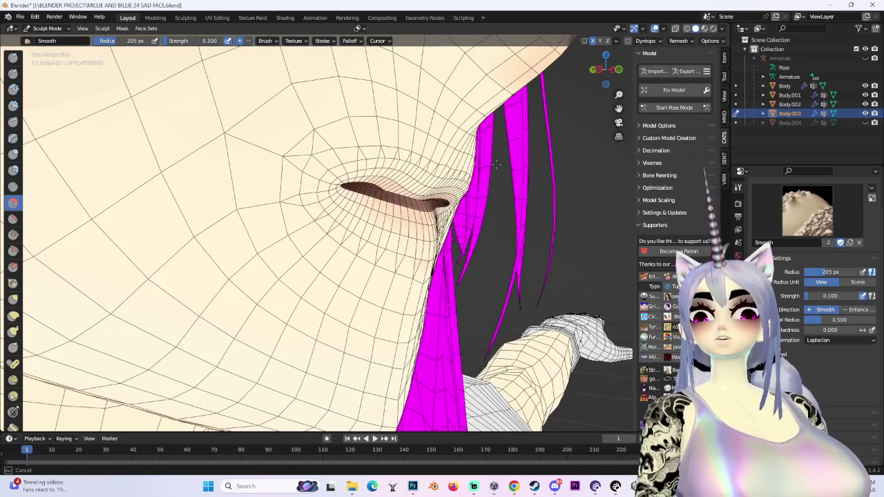
pyautogui.moveTo(481, 163); pyautogui.dragTo(415, 166, button='middle')
pyautogui.moveTo(483, 159); pyautogui.dragTo(455, 209, button='middle')
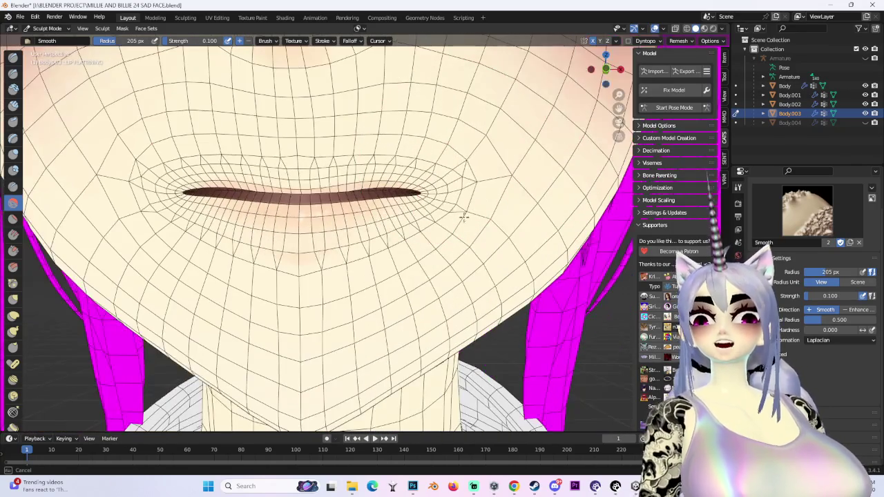
pyautogui.moveTo(338, 298)
pyautogui.mouseDown(button='middle')
pyautogui.moveTo(369, 259)
pyautogui.moveTo(365, 269)
pyautogui.mouseUp(button='middle')
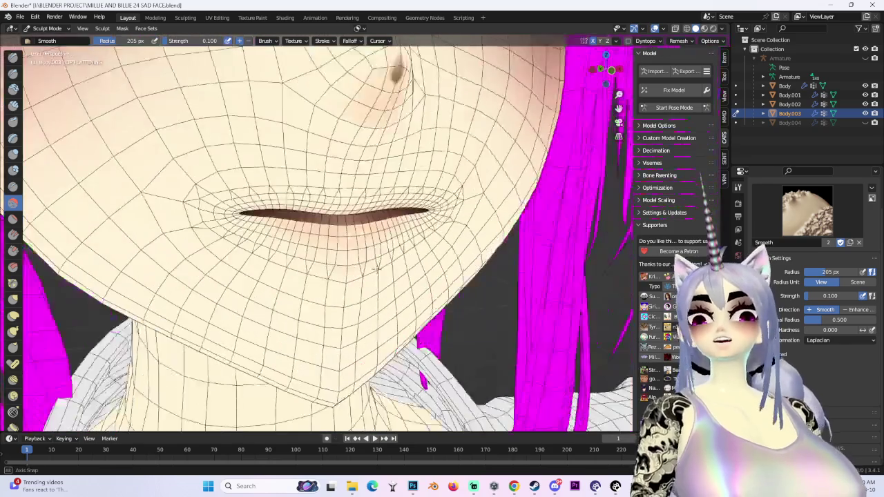
pyautogui.moveTo(451, 251); pyautogui.dragTo(383, 267, button='middle')
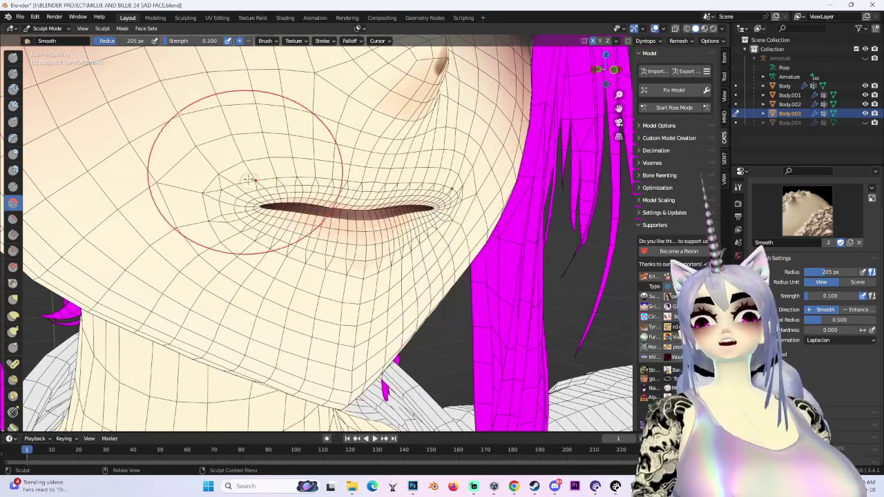
pyautogui.moveTo(280, 199)
pyautogui.mouseDown(button='middle')
pyautogui.moveTo(347, 226)
pyautogui.moveTo(417, 224)
pyautogui.mouseUp(button='middle')
pyautogui.moveTo(363, 200); pyautogui.dragTo(437, 202, button='middle')
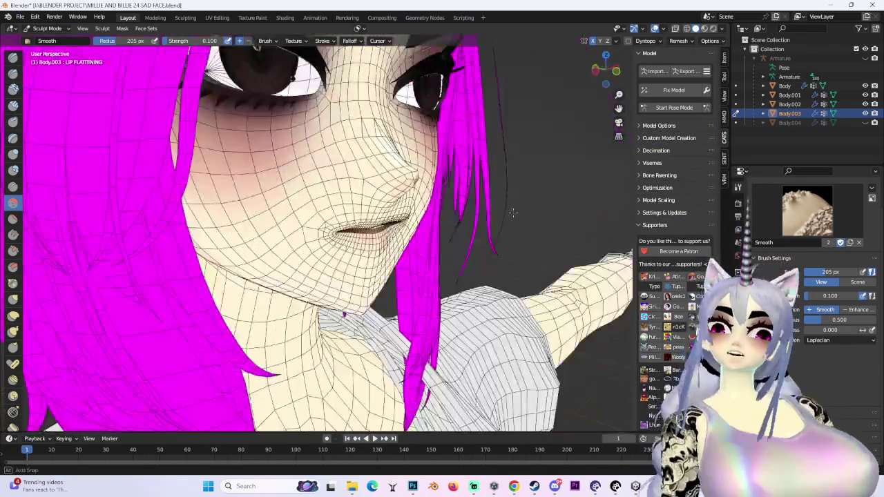
pyautogui.press('KP_1')
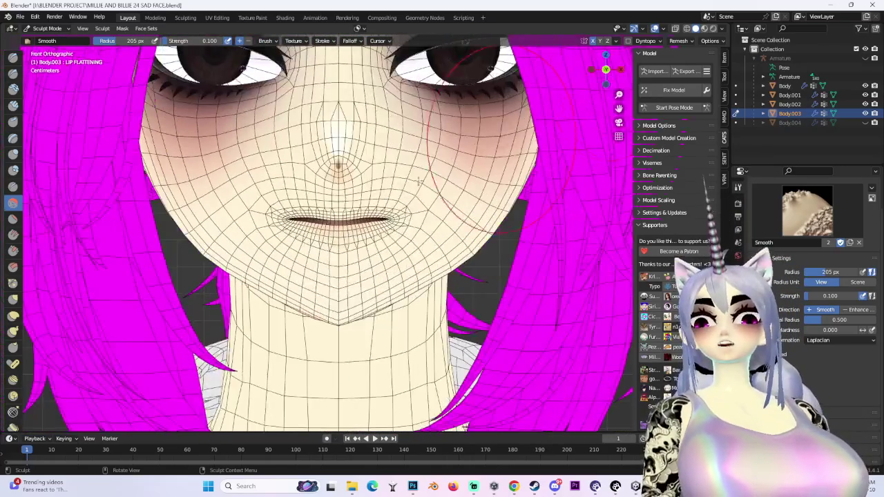
# Step: Inspect the smoothed mouth from side and front, then return Body.003 to Edit Mode
pyautogui.scroll(3, 272, 231)
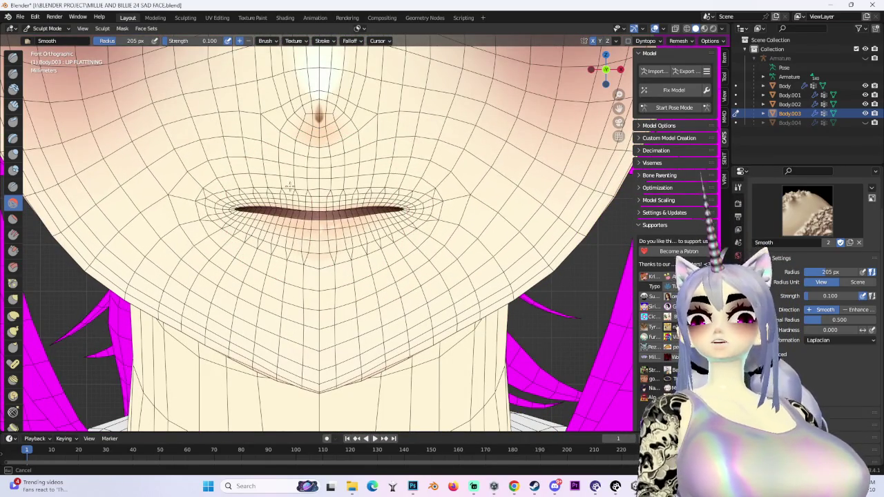
pyautogui.scroll(-5, 215, 230)
pyautogui.moveTo(305, 325)
pyautogui.mouseDown(button='middle')
pyautogui.moveTo(438, 264)
pyautogui.moveTo(371, 150)
pyautogui.moveTo(347, 169)
pyautogui.mouseUp(button='middle')
pyautogui.scroll(4, 460, 260)
pyautogui.scroll(2, 371, 150)
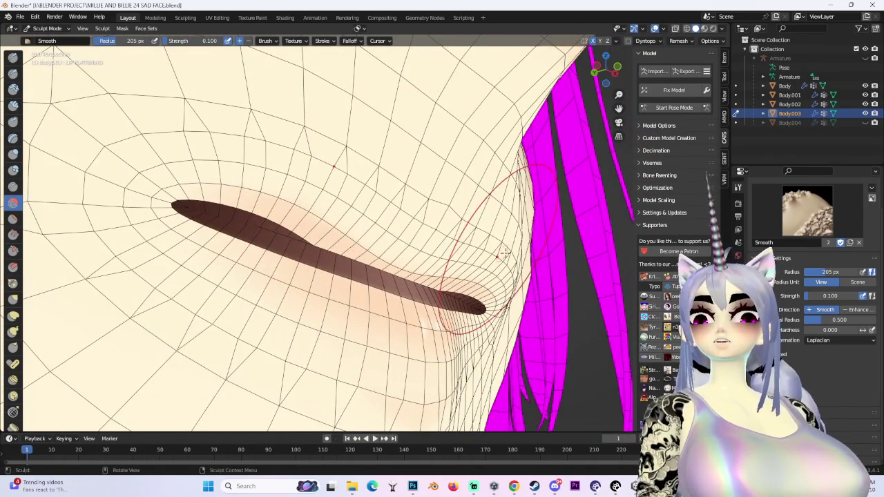
pyautogui.moveTo(503, 254); pyautogui.dragTo(529, 266, button='middle')
pyautogui.scroll(-3, 345, 347)
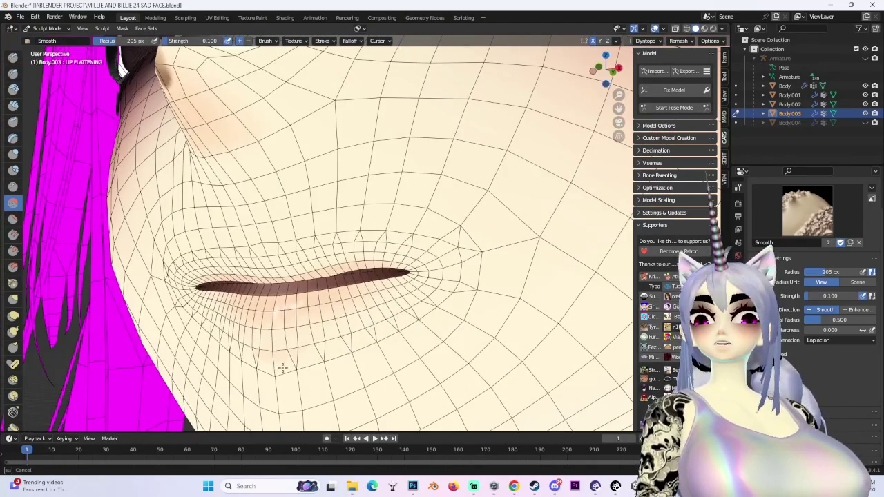
pyautogui.moveTo(287, 383); pyautogui.dragTo(154, 199, button='middle')
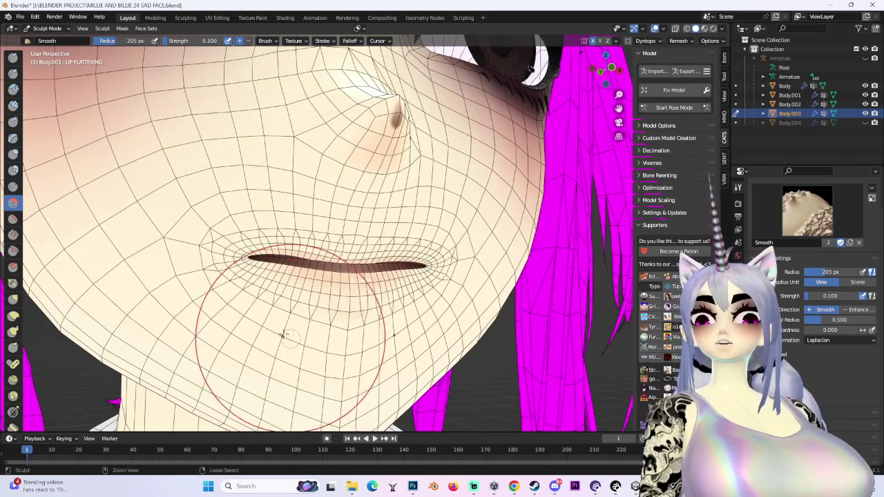
pyautogui.moveTo(257, 300); pyautogui.dragTo(431, 299, button='middle')
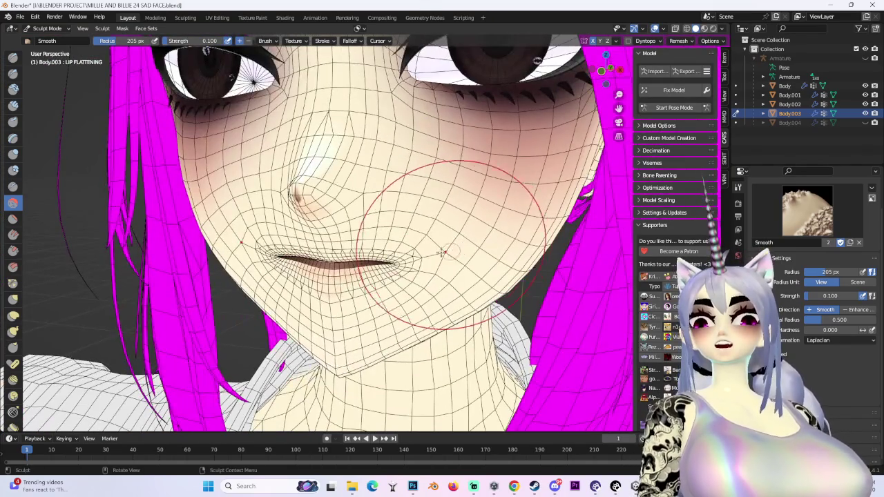
pyautogui.moveTo(442, 253); pyautogui.dragTo(607, 76, button='middle')
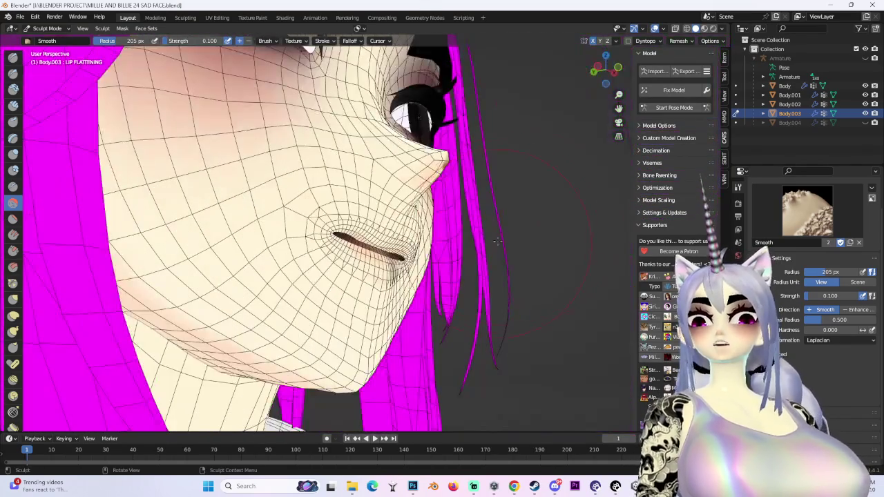
pyautogui.scroll(3, 625, 77)
pyautogui.click(610, 69)
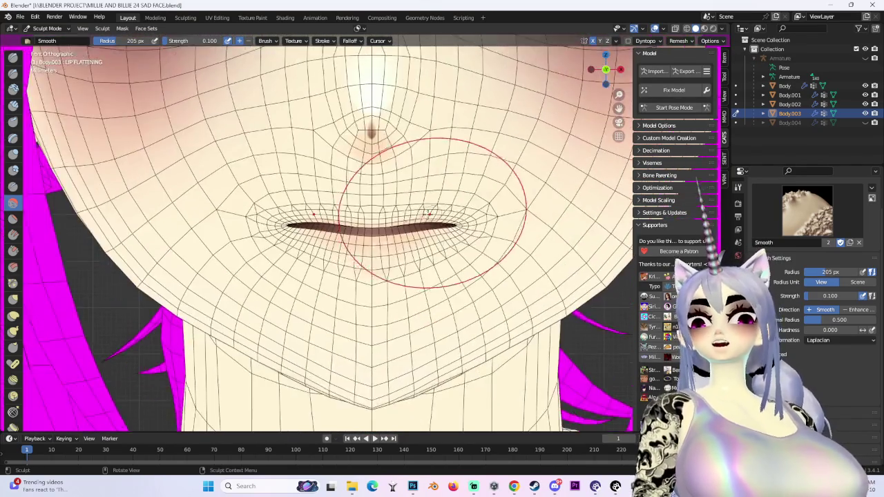
pyautogui.click(47, 28)
pyautogui.click(42, 59)
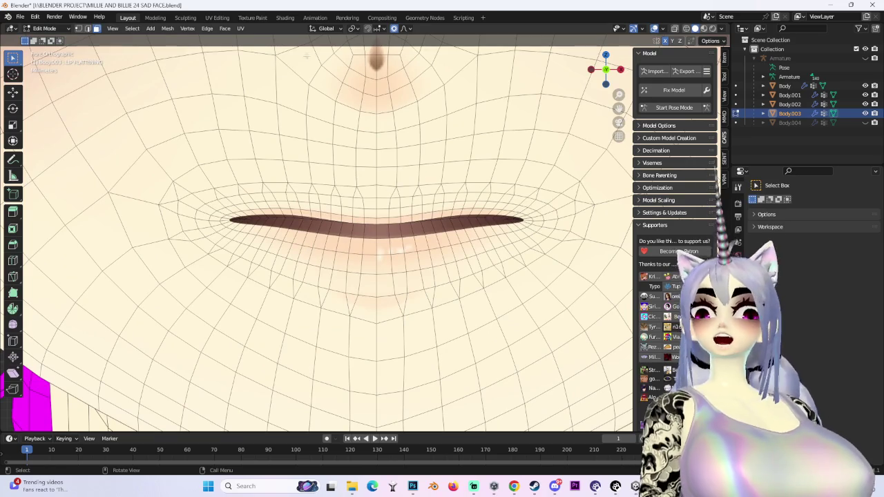
pyautogui.moveTo(381, 247)
pyautogui.mouseDown(button='middle')
pyautogui.moveTo(264, 266)
pyautogui.moveTo(251, 278)
pyautogui.moveTo(306, 232)
pyautogui.moveTo(439, 270)
pyautogui.moveTo(381, 265)
pyautogui.mouseUp(button='middle')
pyautogui.scroll(-2, 418, 271)
pyautogui.scroll(3, 417, 272)
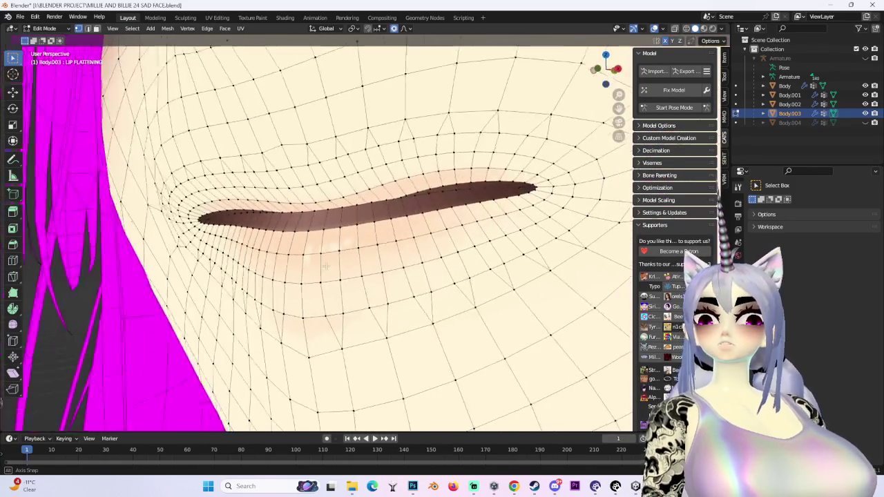
pyautogui.scroll(-3, 381, 268)
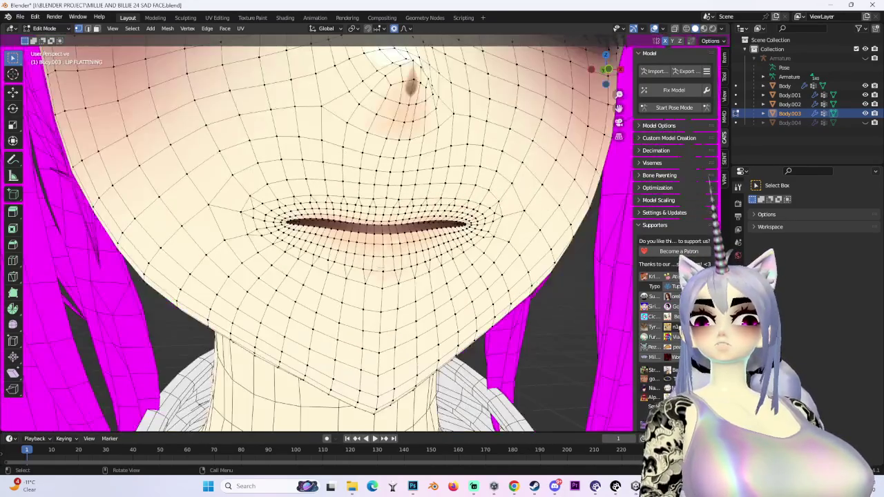
pyautogui.scroll(-1, 380, 270)
pyautogui.click(285, 17)
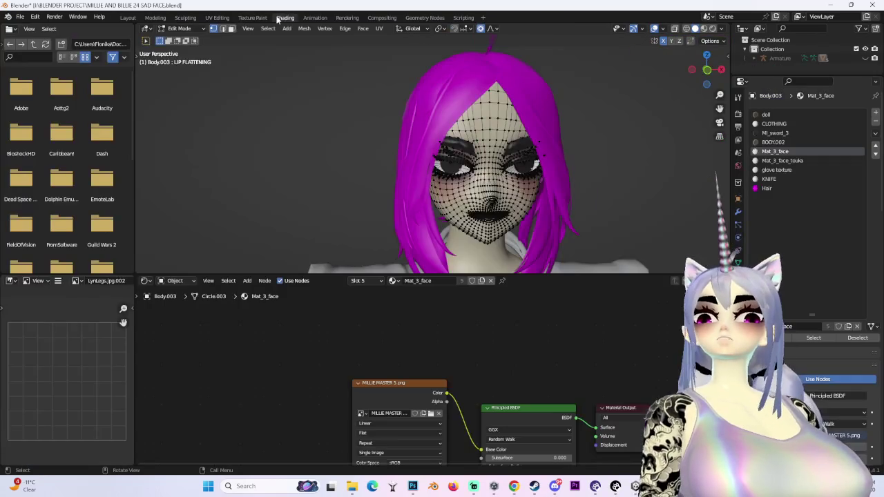
# Step: Bring Photoshop forward, then switch over to the Unity avatar project
pyautogui.click(412, 485)
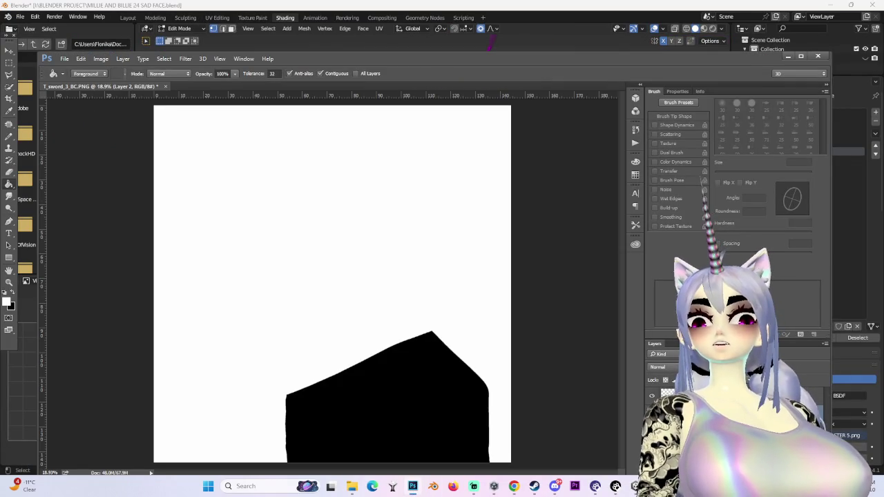
pyautogui.click(613, 484)
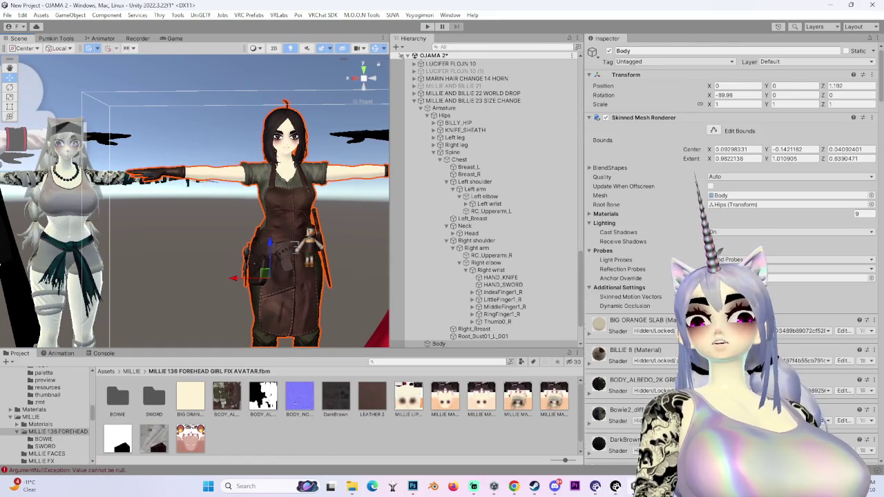
# Step: Select the MILLIE MASTER 5 texture in Unity's Project panel and bring it up in Photoshop
pyautogui.scroll(-5, 624, 391)
pyautogui.scroll(-1, 625, 391)
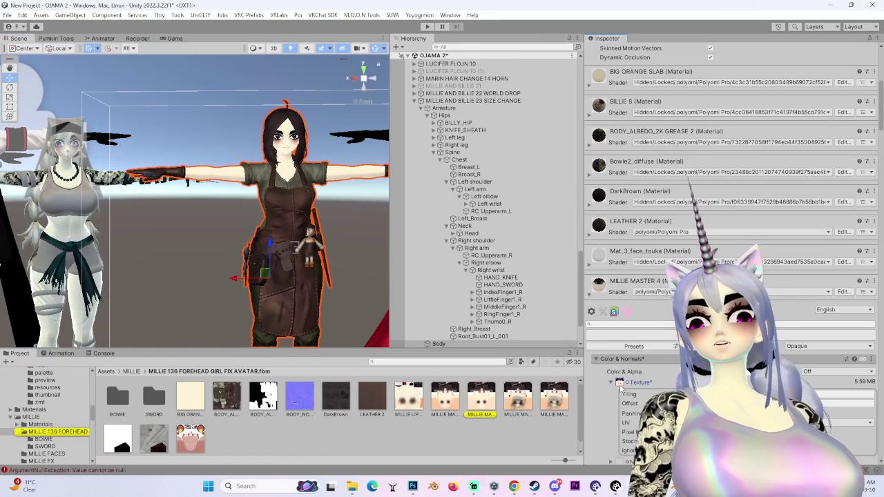
pyautogui.rightClick(481, 397)
pyautogui.click(519, 77)
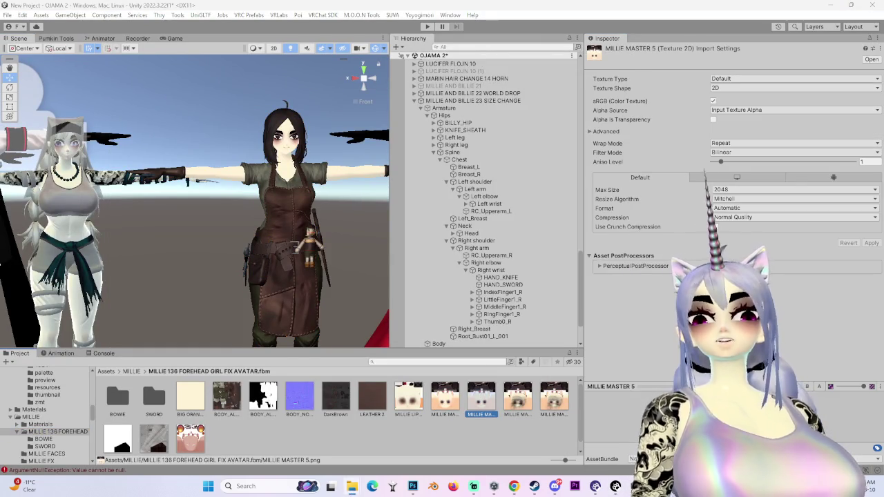
pyautogui.click(411, 486)
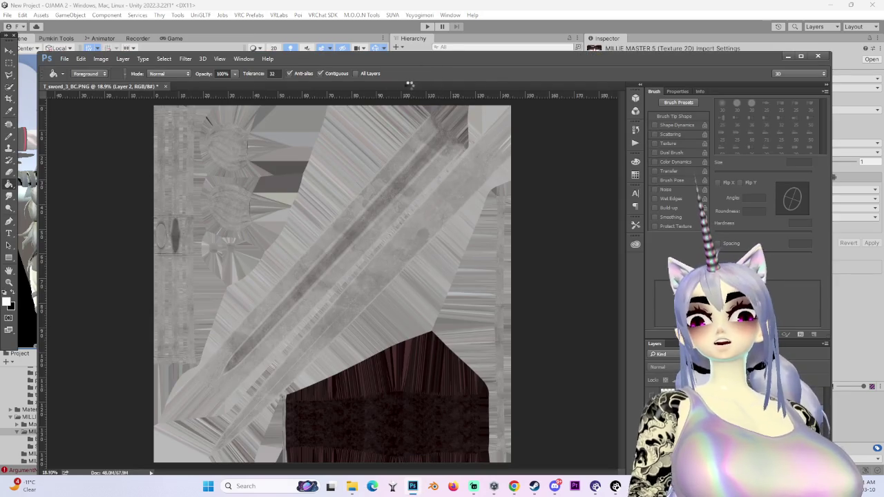
# Step: Return to Blender's Layout workspace showing Body.003's flattened mouth in Edit Mode
pyautogui.keyDown('alt'); pyautogui.scroll(2, 349, 433); pyautogui.keyUp('alt')
pyautogui.keyDown('alt'); pyautogui.scroll(3, 338, 420); pyautogui.keyUp('alt')
pyautogui.keyDown('alt'); pyautogui.scroll(-1, 340, 417); pyautogui.keyUp('alt')
pyautogui.keyDown('alt'); pyautogui.scroll(-2, 321, 407); pyautogui.keyUp('alt')
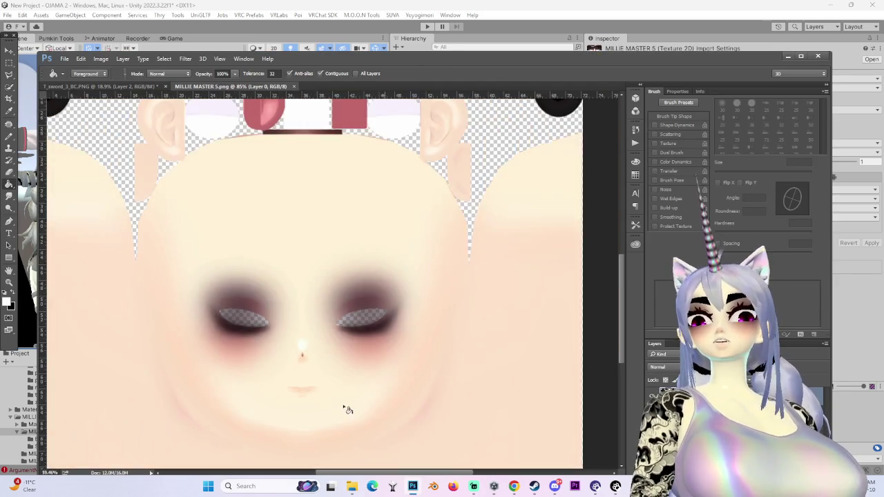
pyautogui.keyDown('alt'); pyautogui.scroll(-1, 352, 409); pyautogui.keyUp('alt')
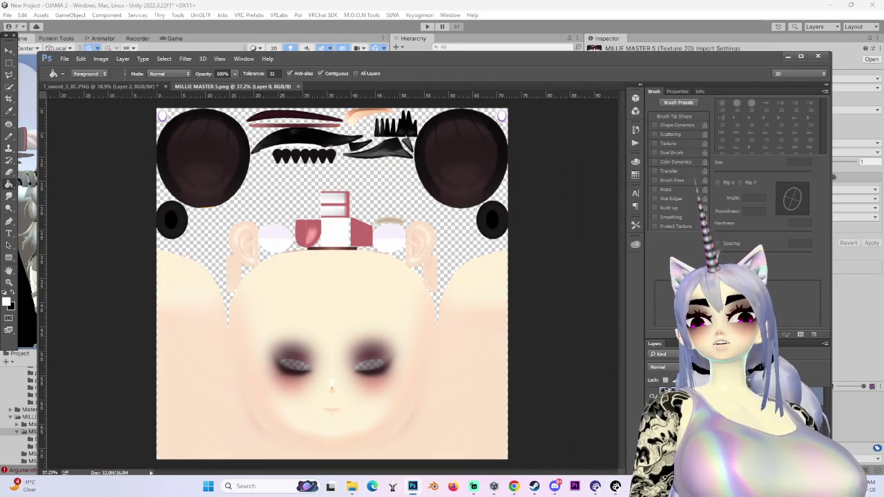
pyautogui.hotkey('alt', 'Tab')
pyautogui.click(127, 18)
pyautogui.scroll(2, 514, 296)
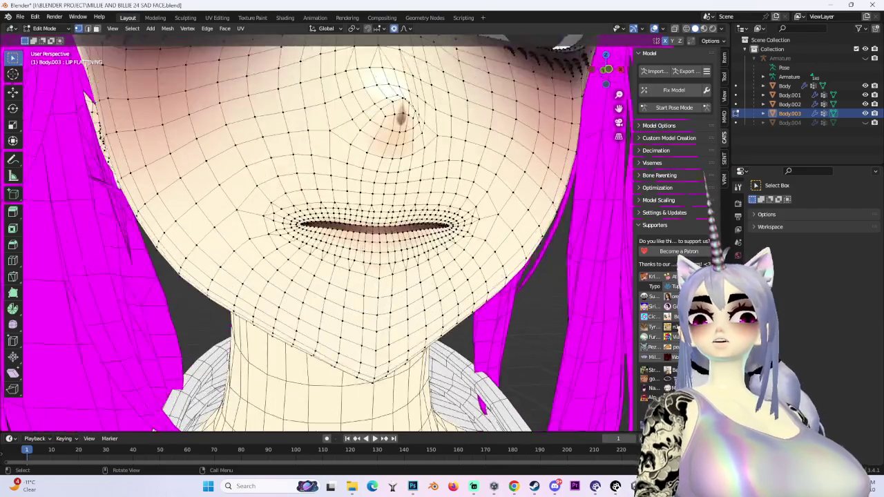
# Step: Select the whole connected face mesh around the mouth
pyautogui.scroll(2, 515, 296)
pyautogui.scroll(1, 514, 296)
pyautogui.moveTo(514, 296); pyautogui.dragTo(511, 296, button='middle')
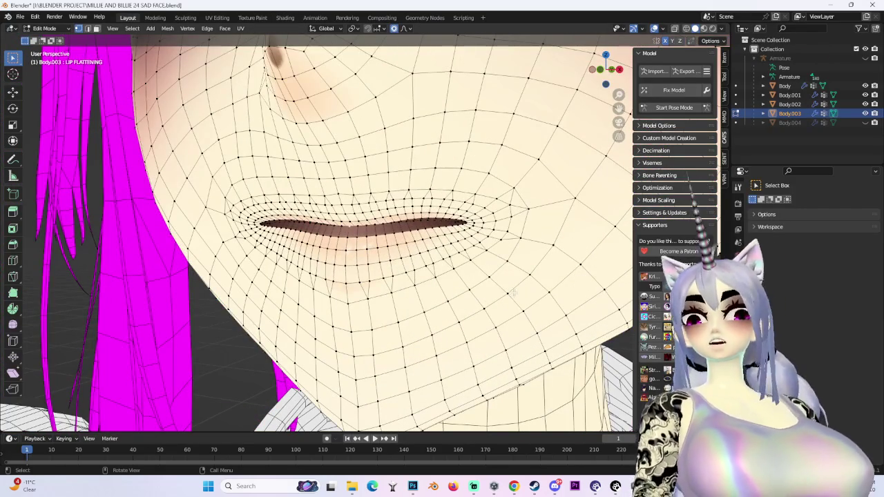
pyautogui.hotkey('ctrl', 'l')
# Step: In UV Editing, clear the mesh selection and turn off UV sync selection
pyautogui.click(217, 17)
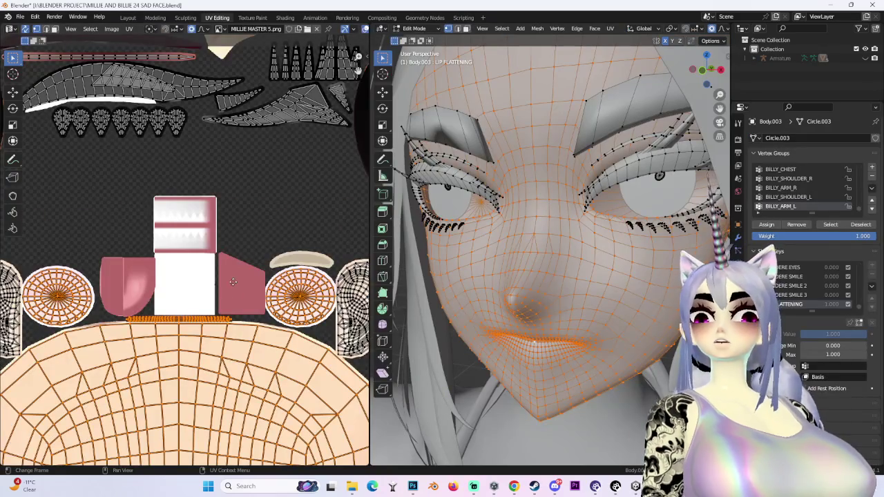
pyautogui.scroll(4, 231, 296)
pyautogui.hotkey('ctrl', 'z')
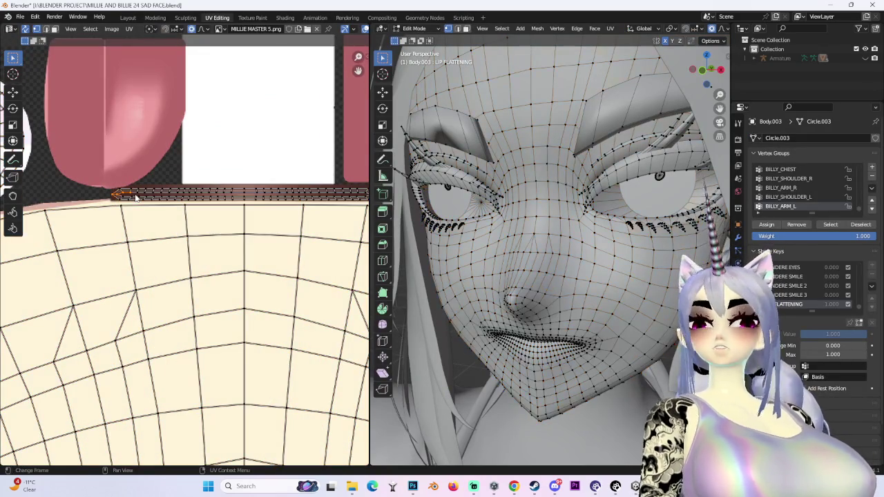
pyautogui.hotkey('ctrl', 'shift', 'z')
pyautogui.scroll(-4, 185, 166)
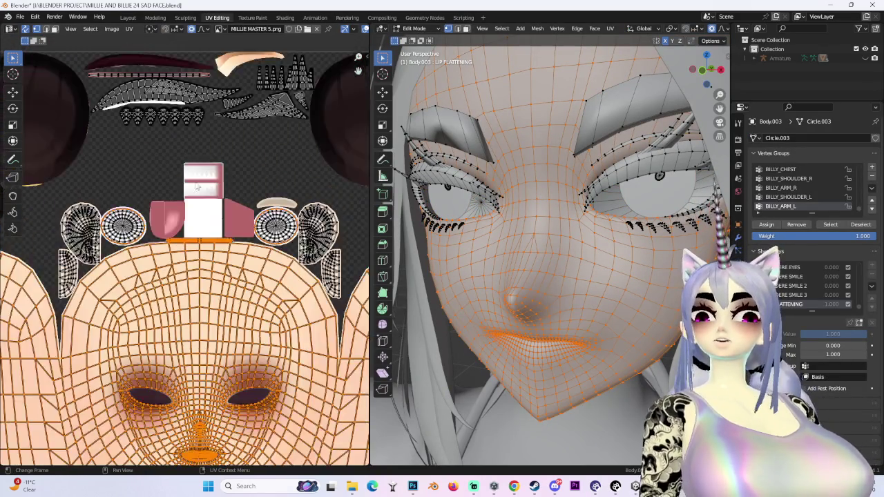
pyautogui.scroll(1, 179, 207)
pyautogui.hotkey('alt', 'a')
pyautogui.scroll(3, 237, 259)
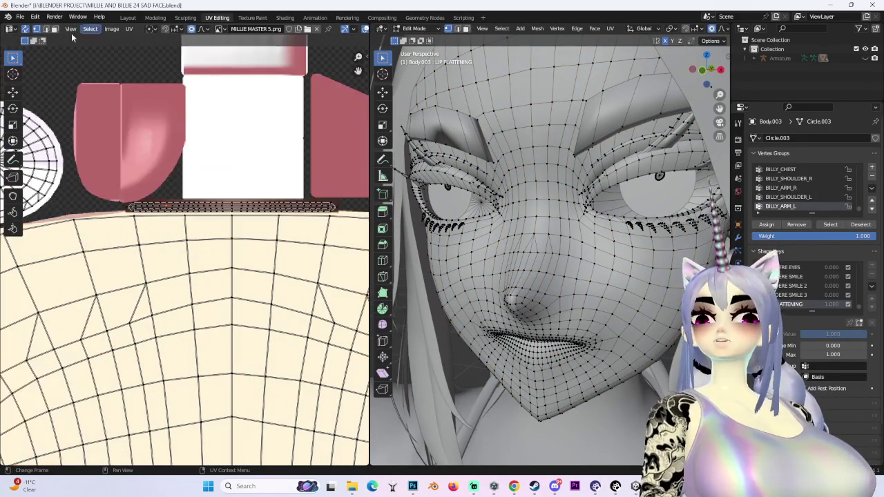
pyautogui.click(25, 29)
pyautogui.scroll(4, 423, 363)
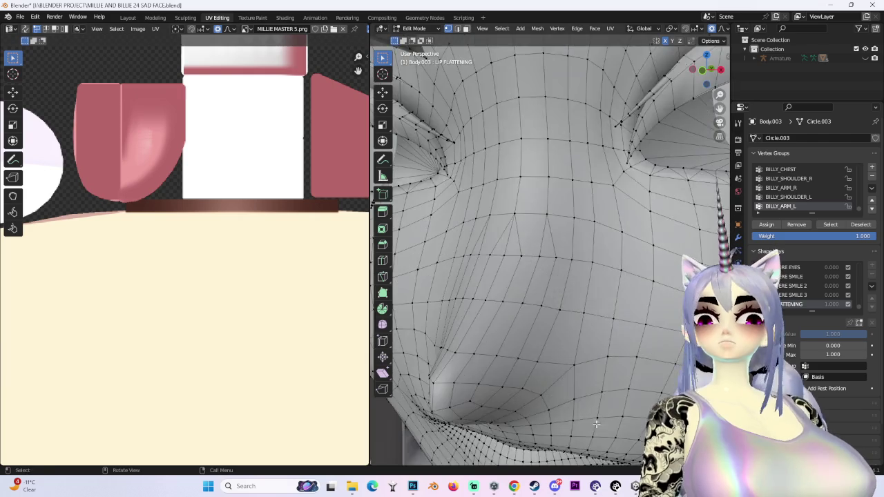
# Step: Reselect the connected face mesh from a frontal close-up and fit the whole texture in view
pyautogui.moveTo(424, 362); pyautogui.dragTo(620, 365, button='middle')
pyautogui.hotkey('ctrl', 'l')
pyautogui.scroll(-3, 138, 207)
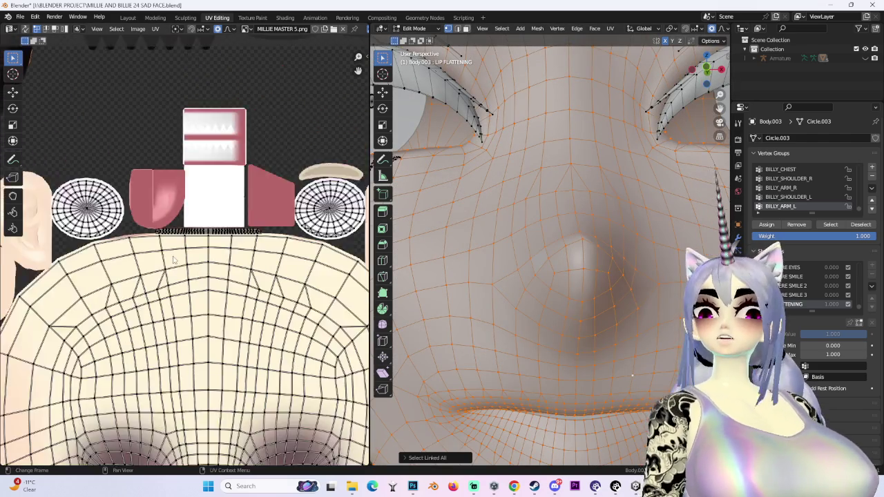
pyautogui.scroll(5, 108, 185)
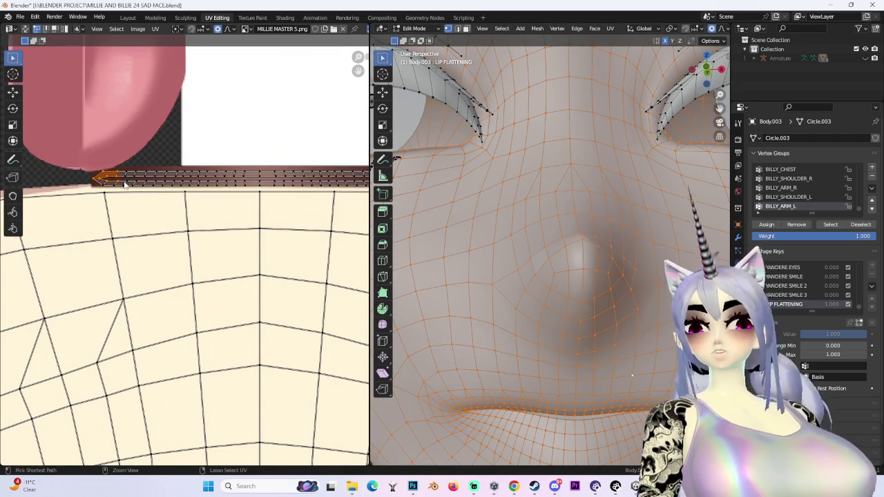
pyautogui.scroll(-3, 124, 185)
pyautogui.scroll(-3, 138, 207)
pyautogui.scroll(1, 138, 207)
pyautogui.press('Home')
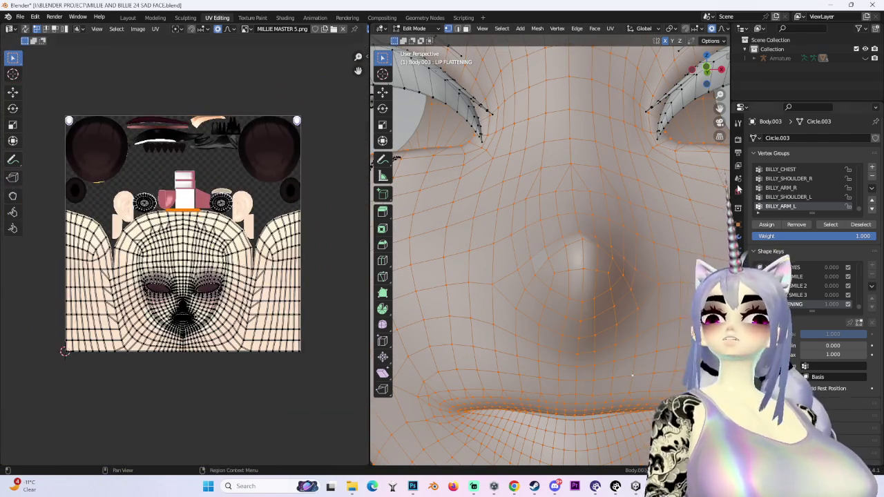
pyautogui.scroll(-5, 734, 185)
pyautogui.moveTo(718, 183); pyautogui.dragTo(666, 176, button='middle')
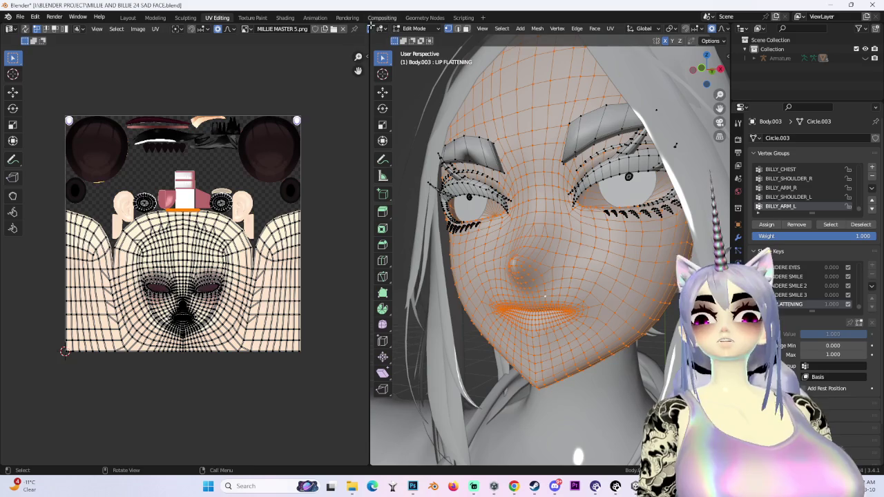
# Step: Put the face in Edit Mode under UV Editing with texture-coloured solid shading, front lip view, no overlays
pyautogui.click(128, 17)
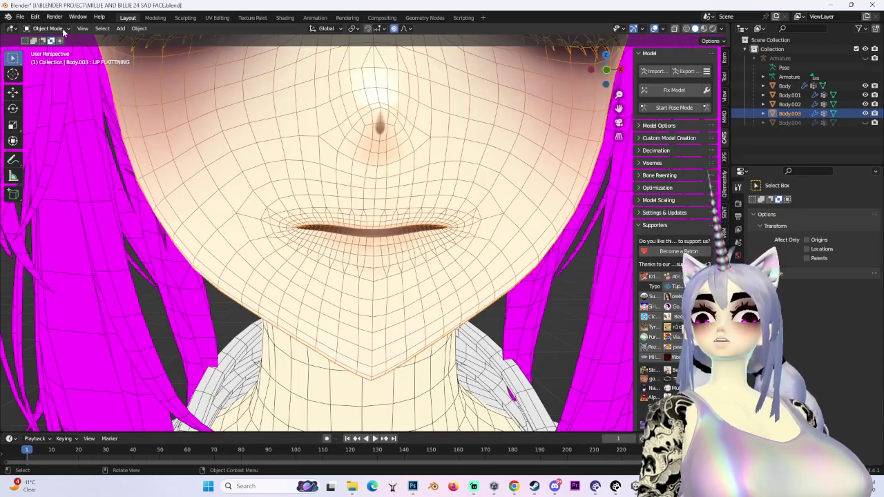
pyautogui.press('Tab')
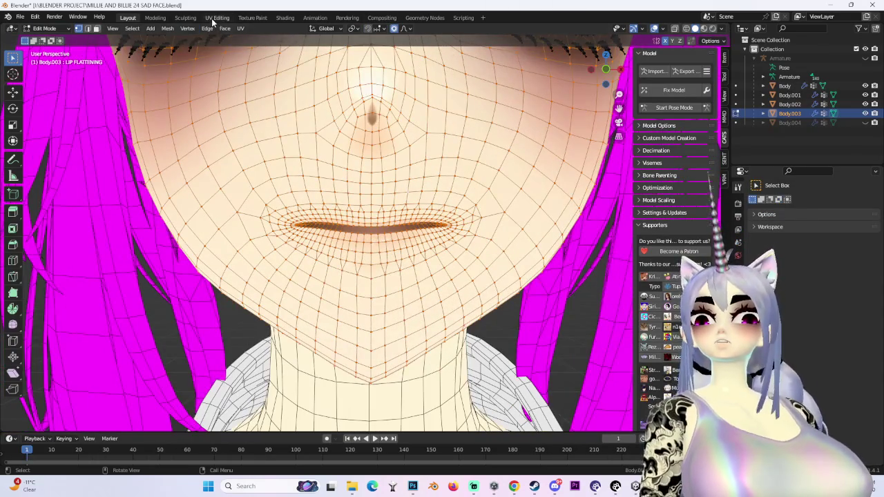
pyautogui.click(216, 17)
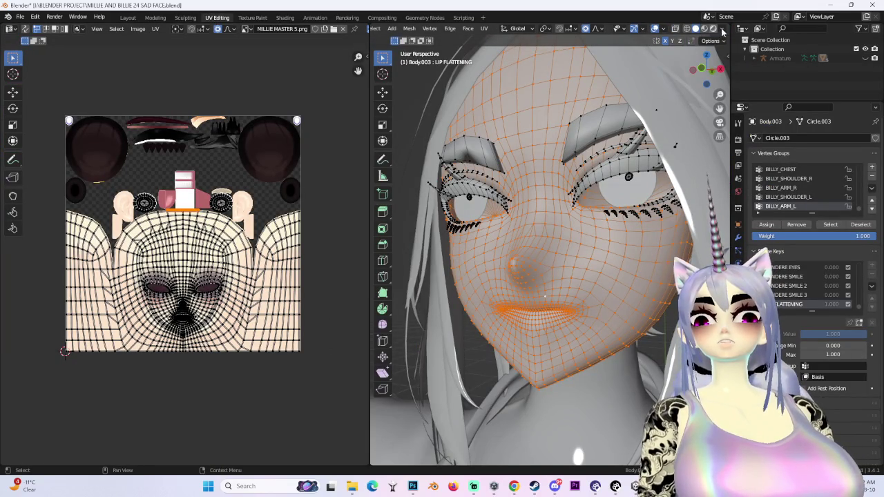
pyautogui.click(722, 31)
pyautogui.click(695, 29)
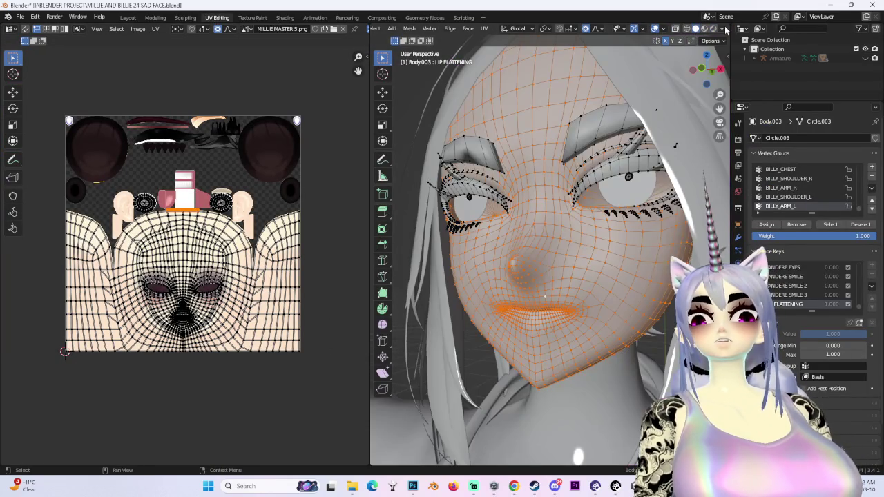
pyautogui.click(722, 29)
pyautogui.click(751, 183)
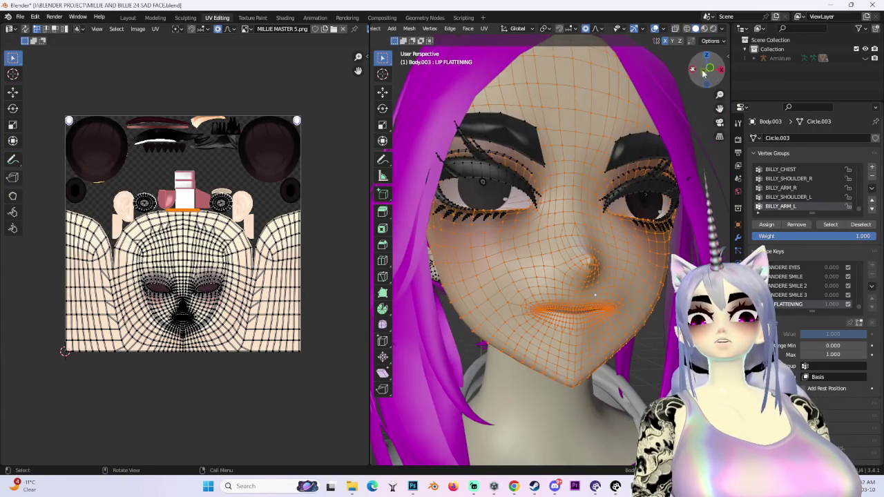
pyautogui.click(695, 72)
pyautogui.scroll(4, 484, 260)
pyautogui.scroll(2, 485, 260)
pyautogui.moveTo(485, 260)
pyautogui.keyDown('shift'); pyautogui.mouseDown(button='middle')
pyautogui.moveTo(569, 238)
pyautogui.moveTo(538, 262)
pyautogui.mouseUp(button='middle'); pyautogui.keyUp('shift')
pyautogui.click(661, 31)
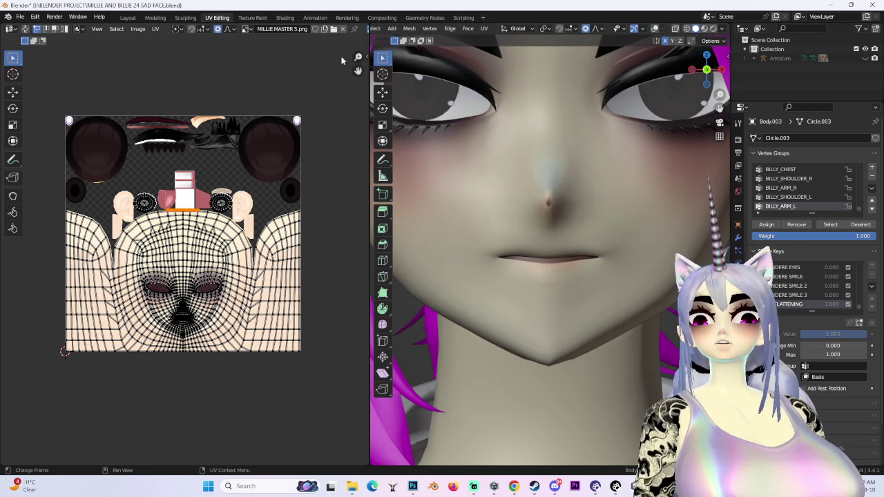
# Step: Make a trial lip UV move, then undo it and show the whole texture
pyautogui.scroll(2, 193, 278)
pyautogui.scroll(3, 242, 262)
pyautogui.press('g')
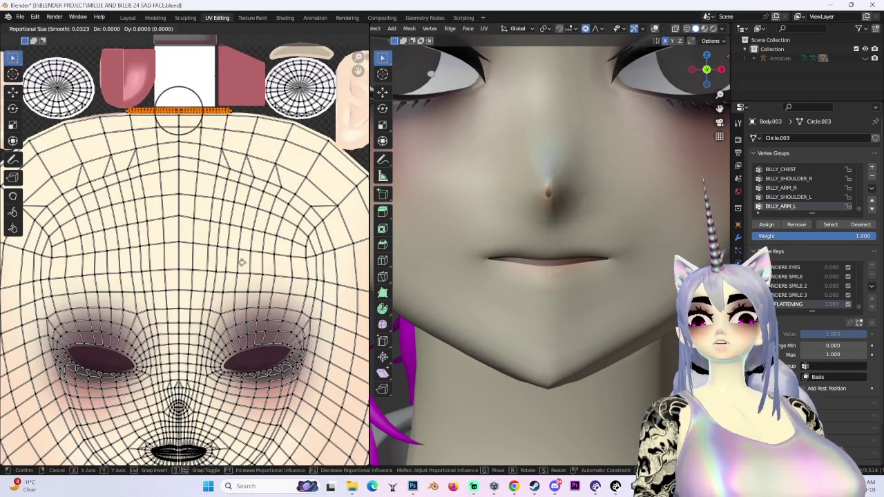
pyautogui.press('Escape')
pyautogui.scroll(-2, 239, 341)
pyautogui.scroll(4, 265, 238)
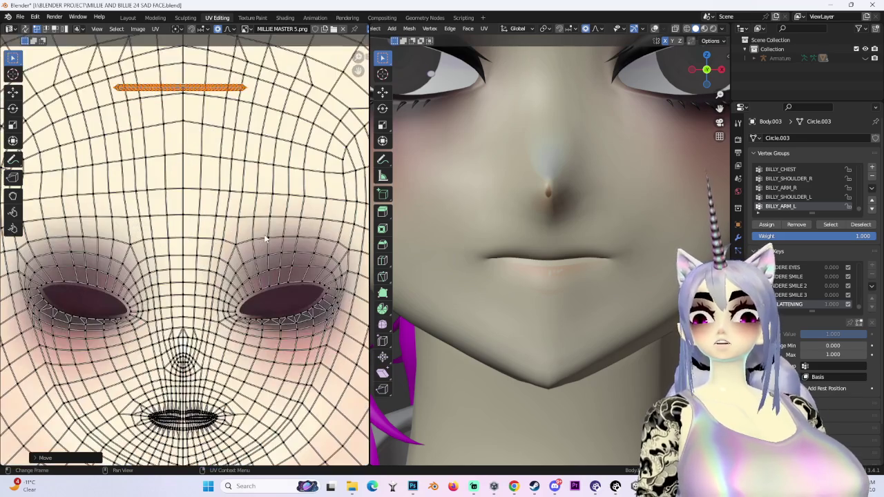
pyautogui.hotkey('ctrl', 'z')
pyautogui.press('Home')
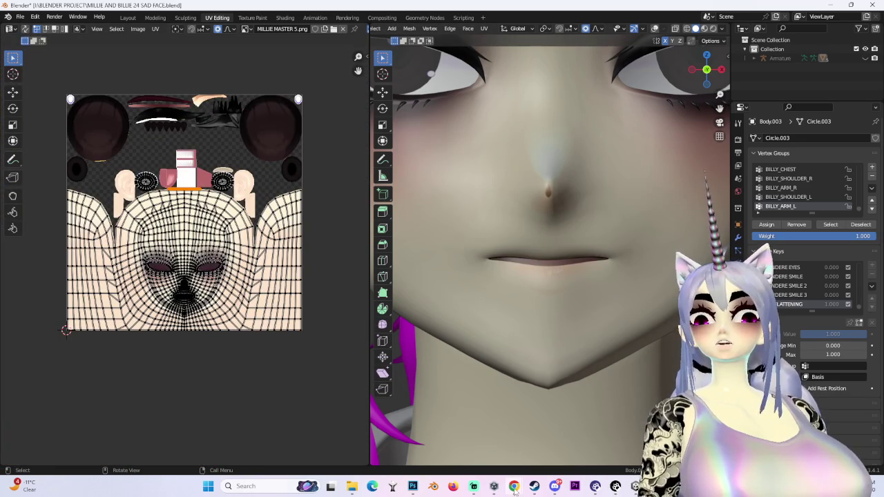
pyautogui.moveTo(412, 486)
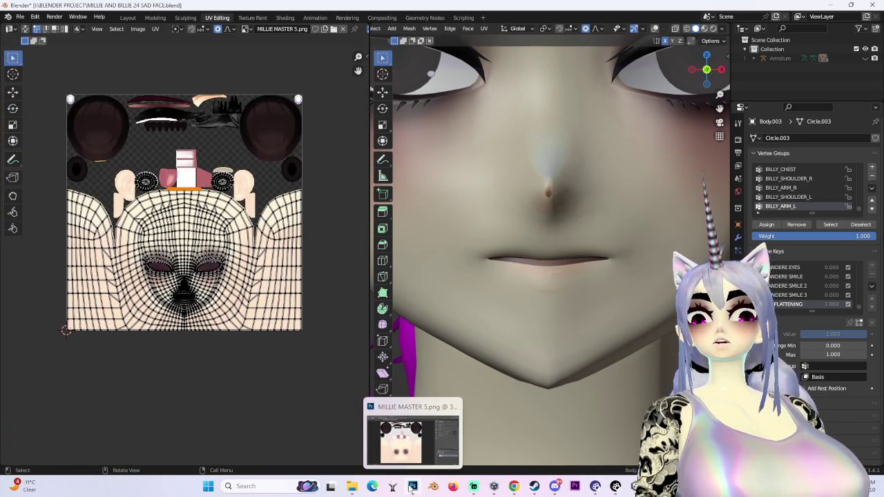
# Step: Move and scale the lip UVs into a thin flat band, then return to Layout
pyautogui.scroll(5, 183, 294)
pyautogui.scroll(2, 183, 294)
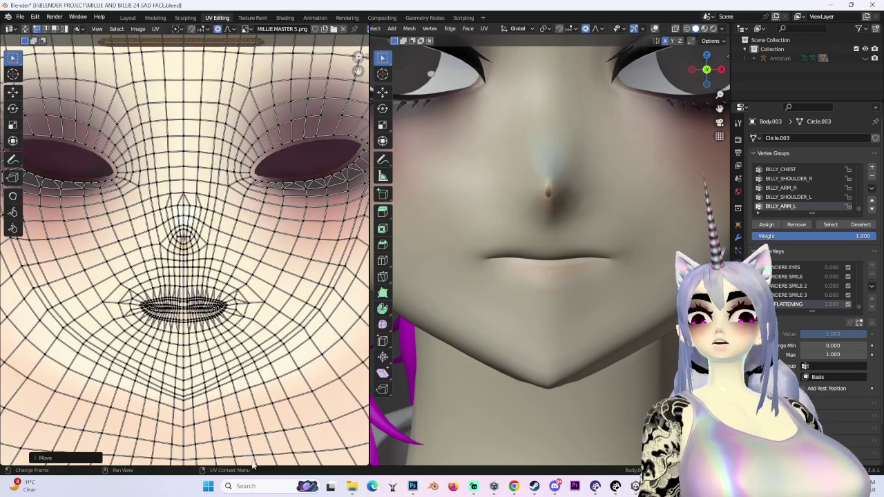
pyautogui.scroll(-3, 236, 182)
pyautogui.press('g')
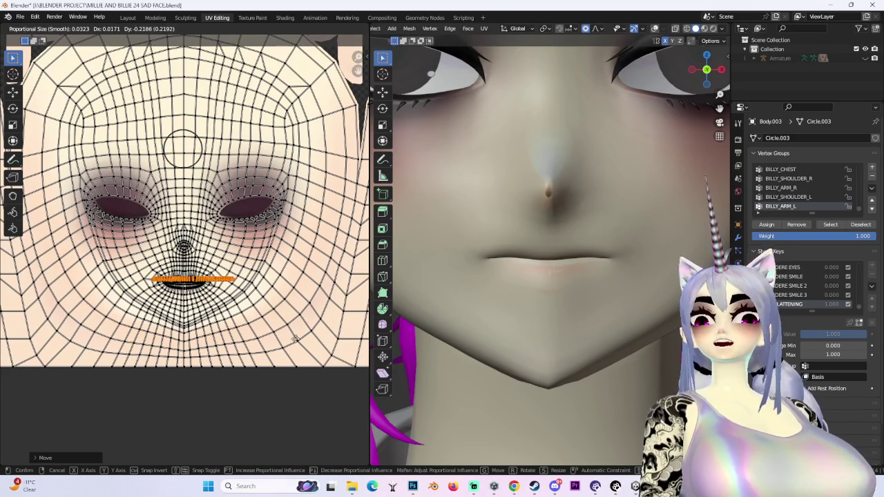
pyautogui.scroll(5, 289, 341)
pyautogui.scroll(5, 276, 340)
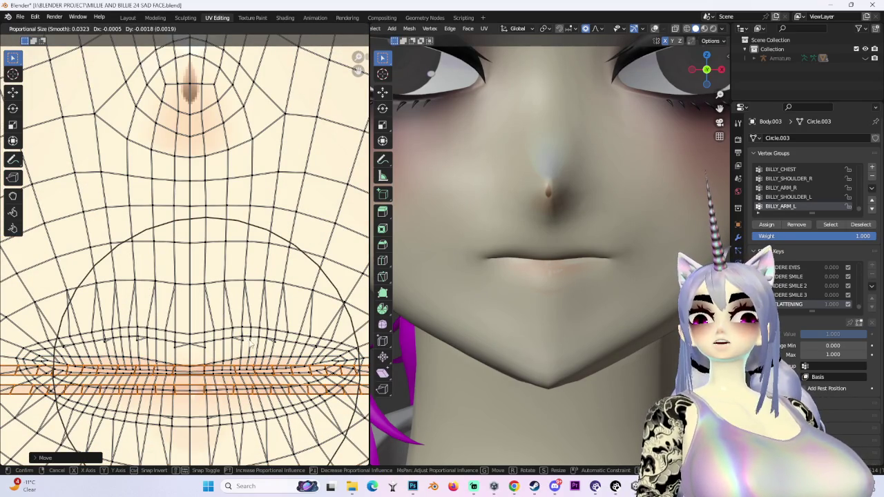
pyautogui.click(248, 339)
pyautogui.press('s')
pyautogui.click(236, 344)
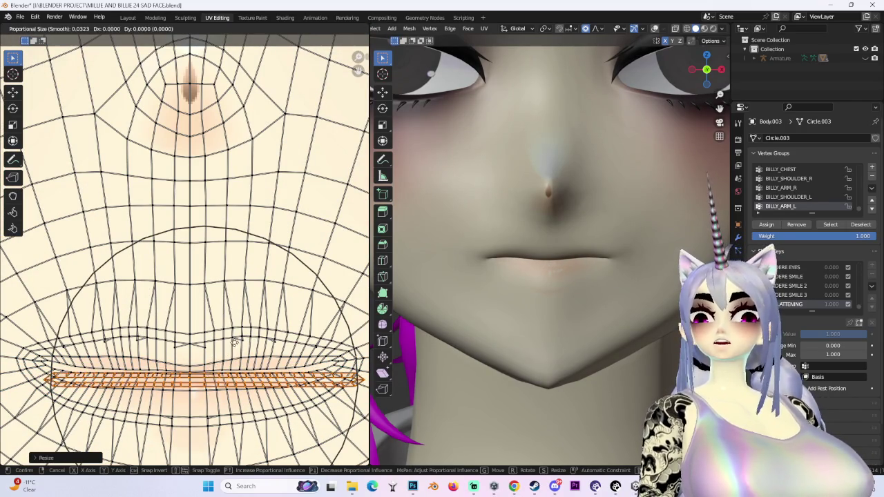
pyautogui.press('g')
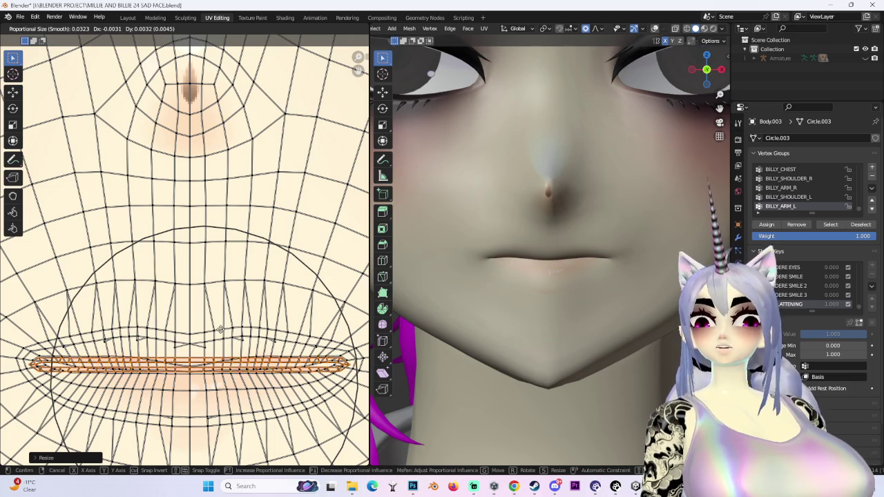
pyautogui.click(219, 330)
pyautogui.scroll(-4, 305, 132)
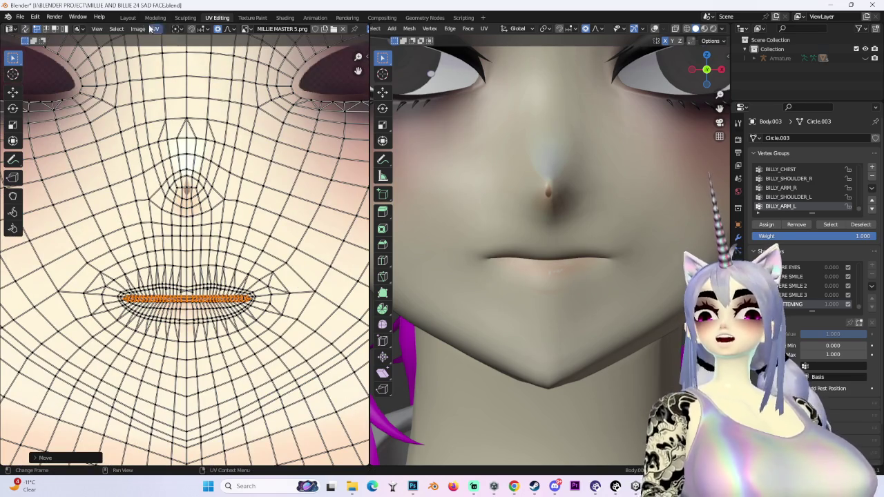
pyautogui.click(128, 17)
pyautogui.scroll(-2, 608, 97)
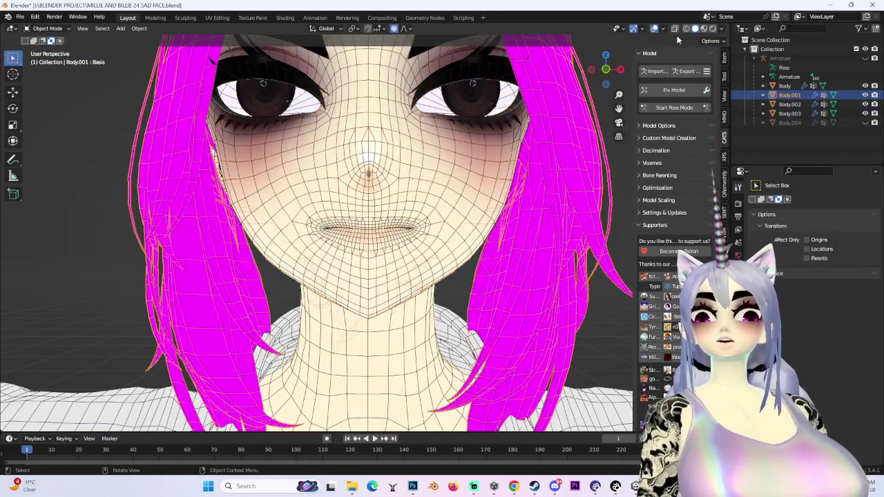
# Step: Make Body.003 the active object while orbiting around the head
pyautogui.click(654, 28)
pyautogui.moveTo(538, 207)
pyautogui.mouseDown(button='middle')
pyautogui.moveTo(507, 234)
pyautogui.moveTo(421, 217)
pyautogui.moveTo(466, 221)
pyautogui.moveTo(599, 118)
pyautogui.mouseUp(button='middle')
pyautogui.scroll(3, 545, 226)
pyautogui.click(422, 217)
pyautogui.scroll(2, 466, 221)
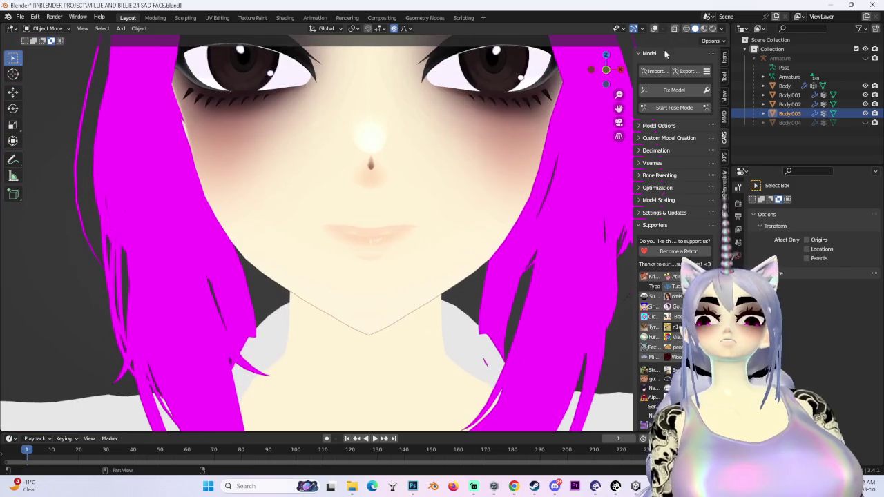
pyautogui.click(654, 28)
pyautogui.scroll(-2, 414, 228)
pyautogui.moveTo(414, 228)
pyautogui.mouseDown(button='middle')
pyautogui.moveTo(448, 221)
pyautogui.moveTo(400, 228)
pyautogui.mouseUp(button='middle')
pyautogui.scroll(-2, 400, 227)
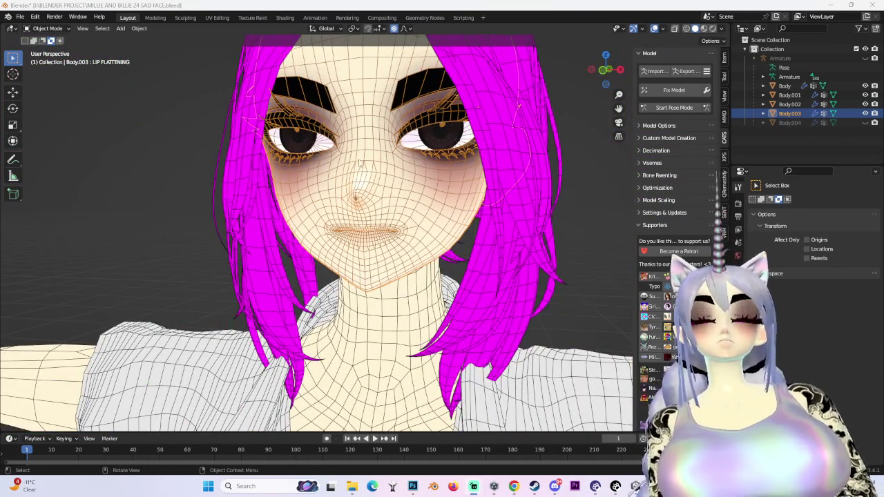
pyautogui.scroll(-4, 367, 160)
# Step: Toggle the overlays and orbit to a straight frontal view of the face
pyautogui.click(653, 29)
pyautogui.moveTo(518, 120); pyautogui.dragTo(375, 240, button='middle')
pyautogui.scroll(5, 375, 241)
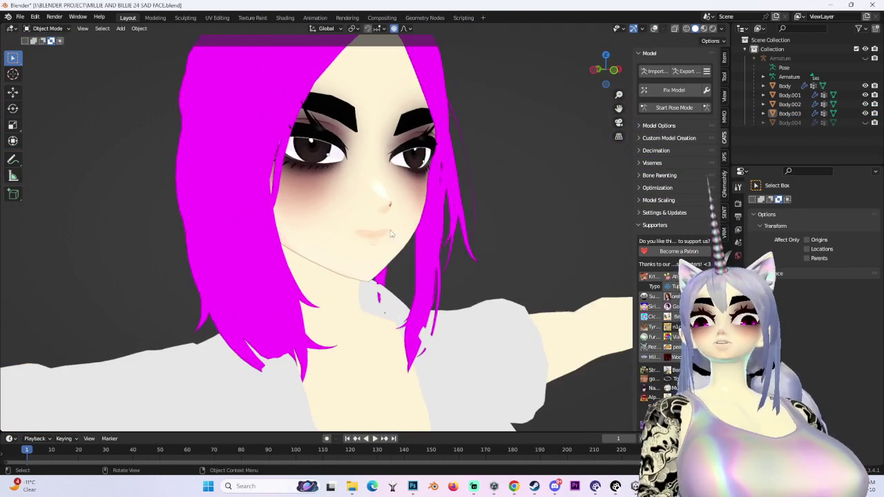
pyautogui.scroll(2, 406, 213)
pyautogui.moveTo(406, 213); pyautogui.dragTo(401, 209, button='middle')
pyautogui.scroll(-2, 402, 209)
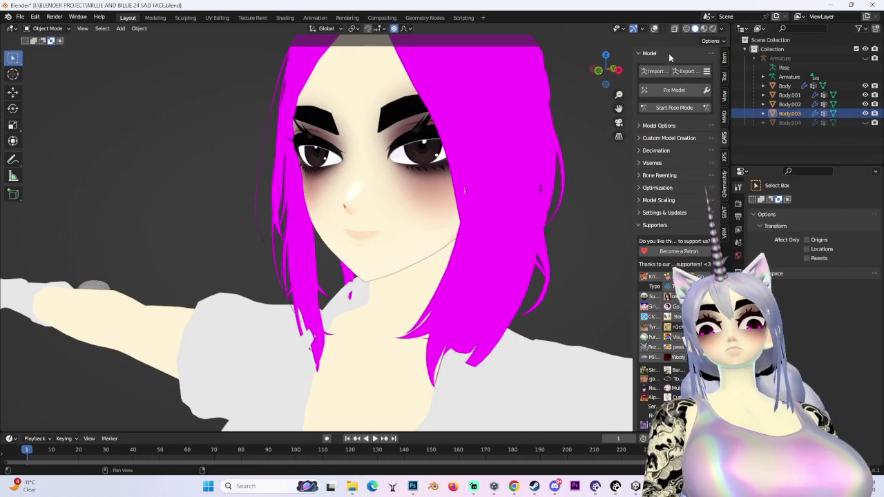
pyautogui.click(653, 28)
pyautogui.moveTo(604, 69); pyautogui.dragTo(610, 63)
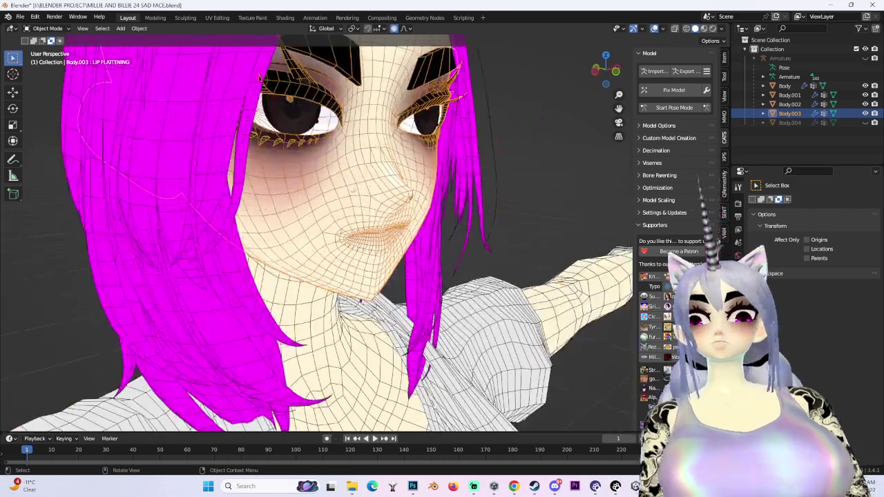
pyautogui.click(610, 63)
pyautogui.scroll(3, 422, 272)
# Step: Switch Body.003 into Edit Mode and show its vertex groups and shape keys
pyautogui.click(45, 28)
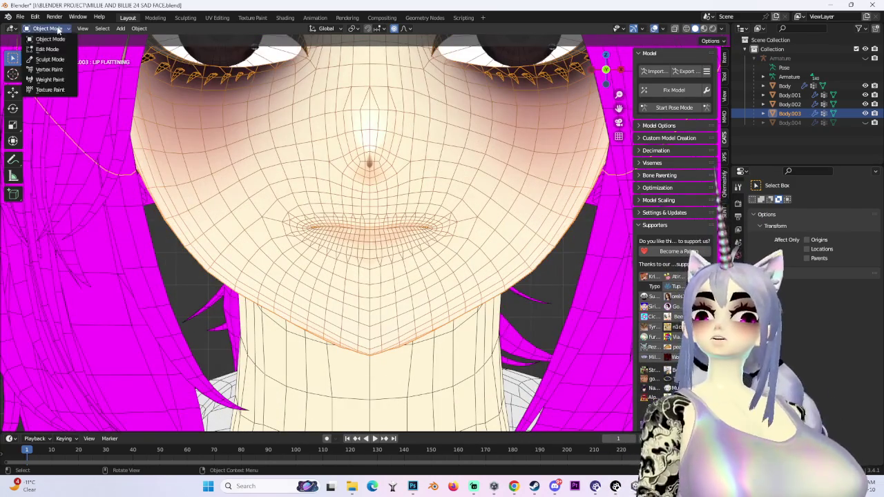
pyautogui.click(44, 51)
pyautogui.scroll(2, 350, 206)
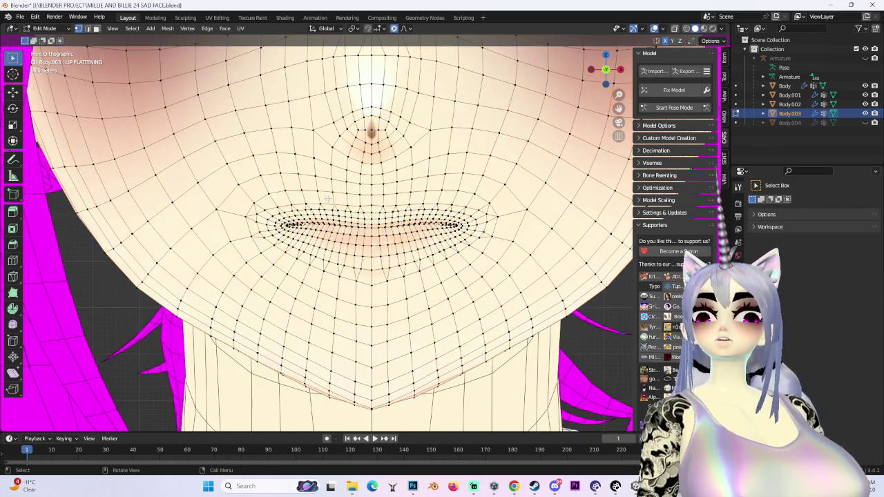
pyautogui.moveTo(350, 206); pyautogui.dragTo(288, 221, button='middle')
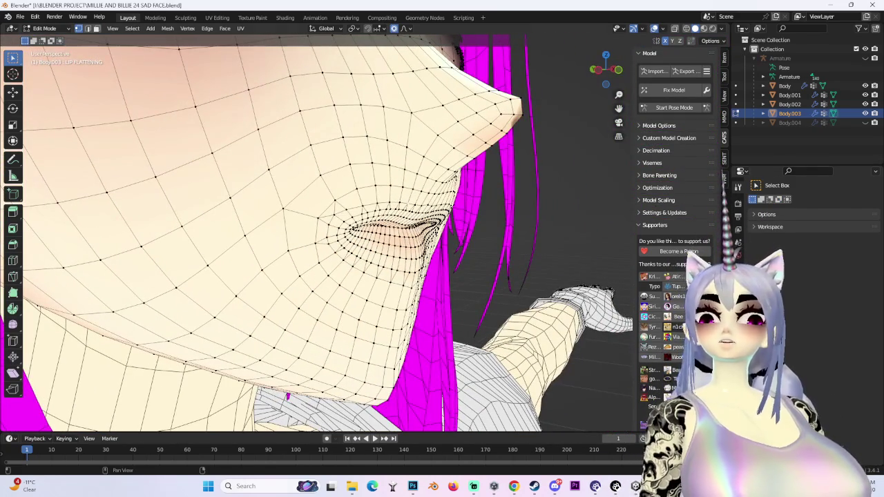
pyautogui.click(737, 349)
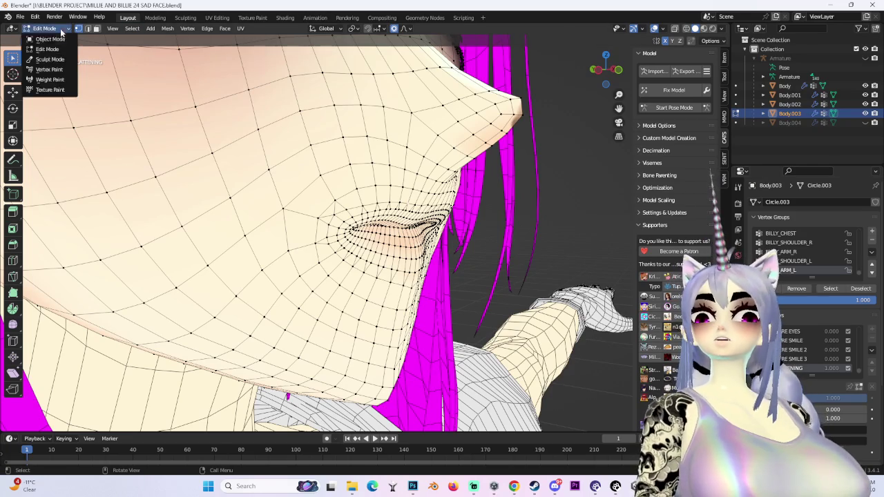
# Step: In Object Mode, flip LIP FLATTENING between 0 and 1 to compare, ending at full strength
pyautogui.press('Tab')
pyautogui.scroll(-4, 442, 228)
pyautogui.press('BackSpace')
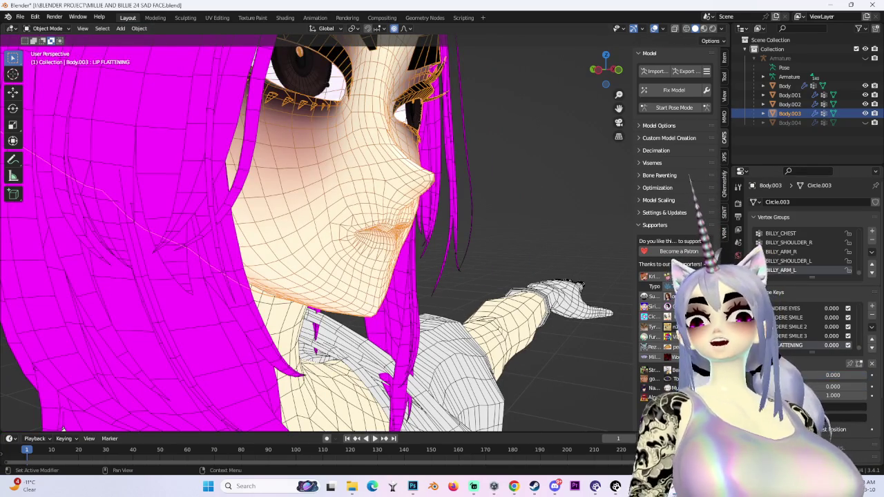
pyautogui.hotkey('ctrl', 'z')
pyautogui.press('BackSpace')
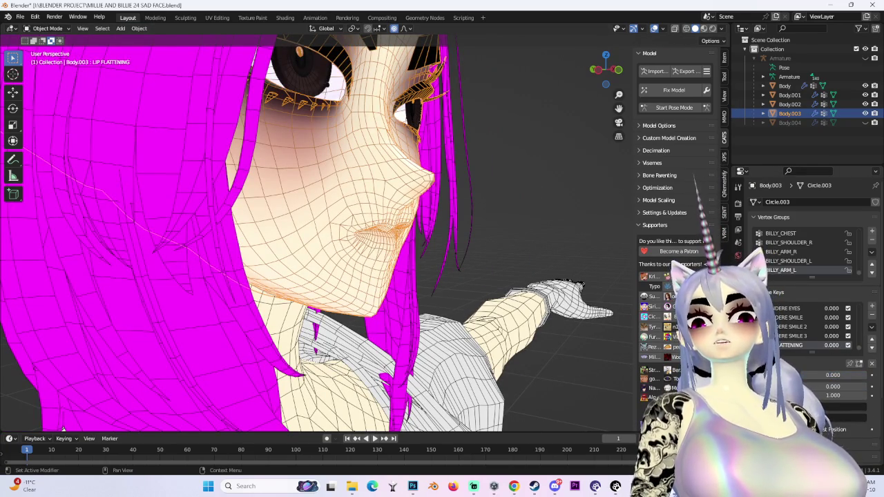
pyautogui.hotkey('ctrl', 'z')
pyautogui.moveTo(345, 241); pyautogui.dragTo(414, 227, button='middle')
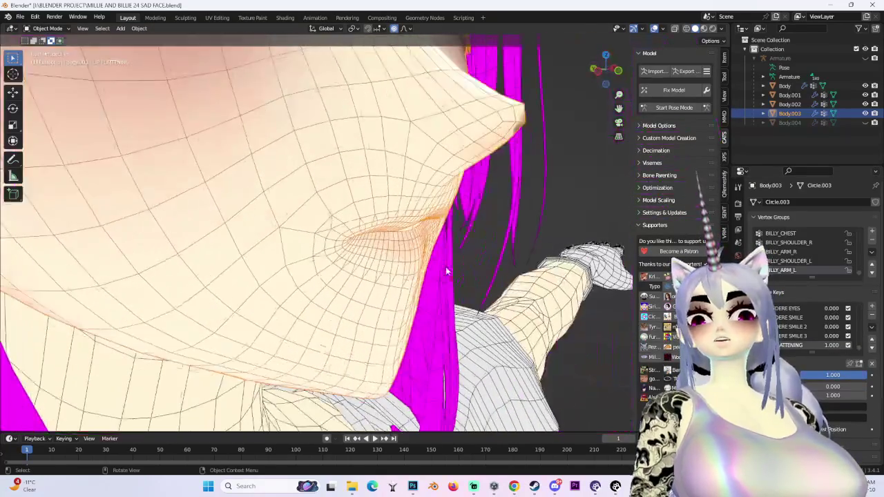
pyautogui.press('BackSpace')
pyautogui.hotkey('ctrl', 'z')
pyautogui.press('BackSpace')
pyautogui.hotkey('ctrl', 'z')
pyautogui.moveTo(429, 235)
pyautogui.mouseDown(button='middle')
pyautogui.moveTo(448, 234)
pyautogui.moveTo(449, 262)
pyautogui.mouseUp(button='middle')
# Step: Back in Edit Mode, move the selected lip vertices along the Y axis
pyautogui.click(47, 28)
pyautogui.click(41, 49)
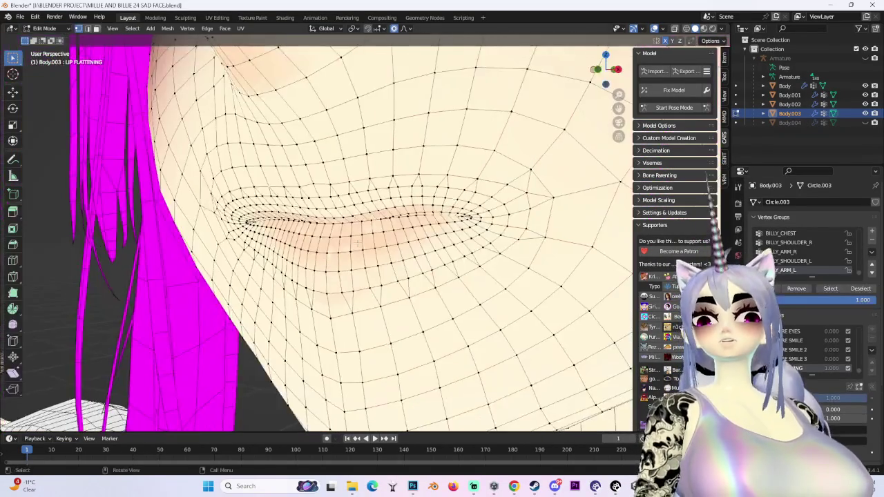
pyautogui.moveTo(276, 208); pyautogui.dragTo(311, 228, button='middle')
pyautogui.moveTo(371, 252)
pyautogui.mouseDown(button='middle')
pyautogui.moveTo(333, 252)
pyautogui.moveTo(325, 228)
pyautogui.moveTo(215, 169)
pyautogui.mouseUp(button='middle')
pyautogui.press('g')
pyautogui.press('y')
pyautogui.press('y')
pyautogui.press('y')
pyautogui.press('Return')
# Step: Move the lip vertices twice more to refine the flattened lip shape
pyautogui.moveTo(317, 241); pyautogui.dragTo(276, 207, button='middle')
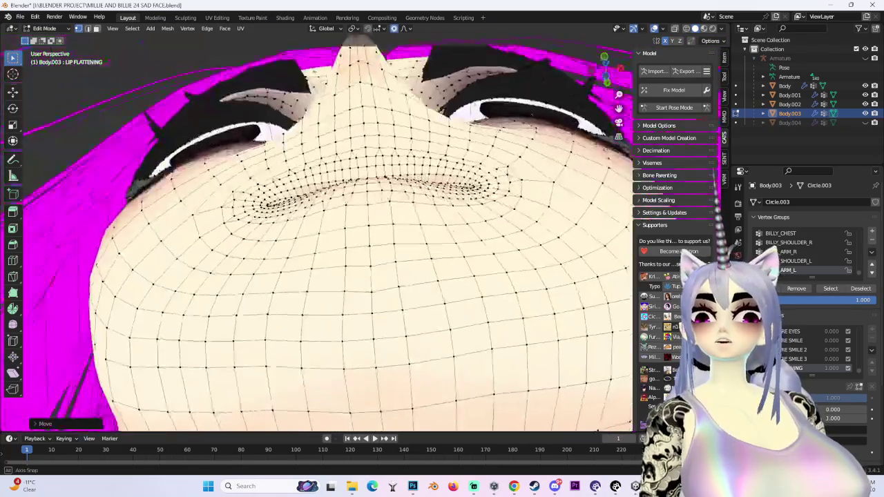
pyautogui.moveTo(384, 179); pyautogui.dragTo(384, 179, button='middle')
pyautogui.moveTo(357, 238)
pyautogui.mouseDown(button='middle')
pyautogui.moveTo(419, 221)
pyautogui.moveTo(442, 247)
pyautogui.moveTo(306, 223)
pyautogui.moveTo(342, 237)
pyautogui.moveTo(311, 238)
pyautogui.moveTo(335, 248)
pyautogui.moveTo(341, 225)
pyautogui.mouseUp(button='middle')
pyautogui.press('g')
pyautogui.click(379, 229)
pyautogui.press('g')
pyautogui.click(450, 250)
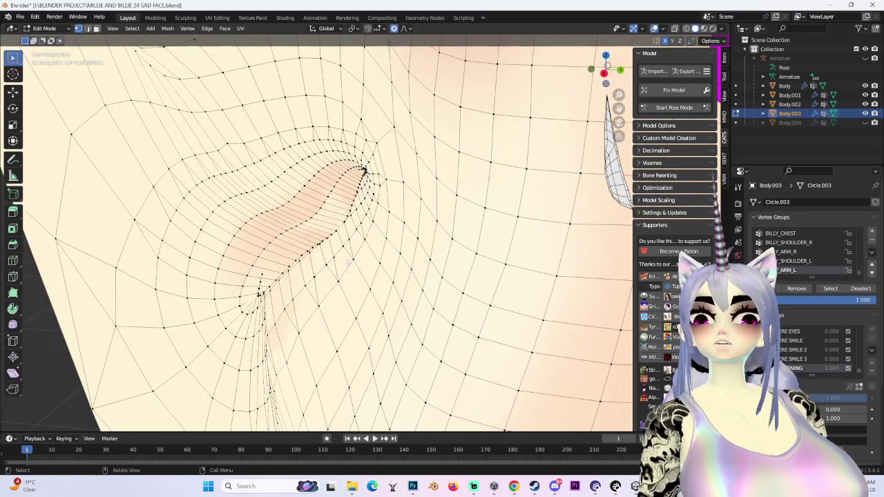
# Step: Nudge the lip vertices along Y with a resized proportional falloff
pyautogui.press('g')
pyautogui.press('y')
pyautogui.scroll(-3, 319, 257)
pyautogui.scroll(-2, 318, 257)
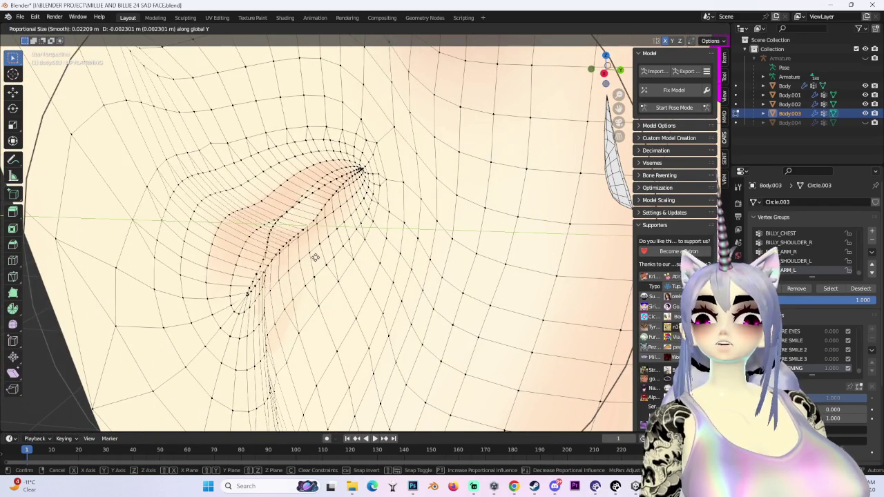
pyautogui.scroll(2, 319, 257)
pyautogui.scroll(4, 321, 258)
pyautogui.click(322, 259)
pyautogui.moveTo(322, 259); pyautogui.dragTo(357, 233, button='middle')
# Step: Move the lip vertices along Y again with a wider soft falloff
pyautogui.press('g')
pyautogui.press('y')
pyautogui.scroll(-2, 366, 232)
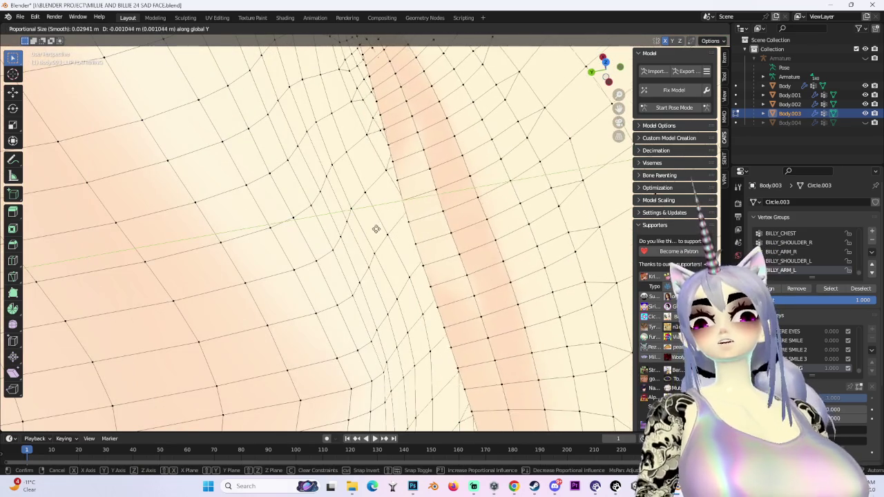
pyautogui.scroll(5, 434, 231)
pyautogui.scroll(1, 435, 232)
pyautogui.press('y')
pyautogui.scroll(1, 445, 221)
pyautogui.scroll(3, 454, 210)
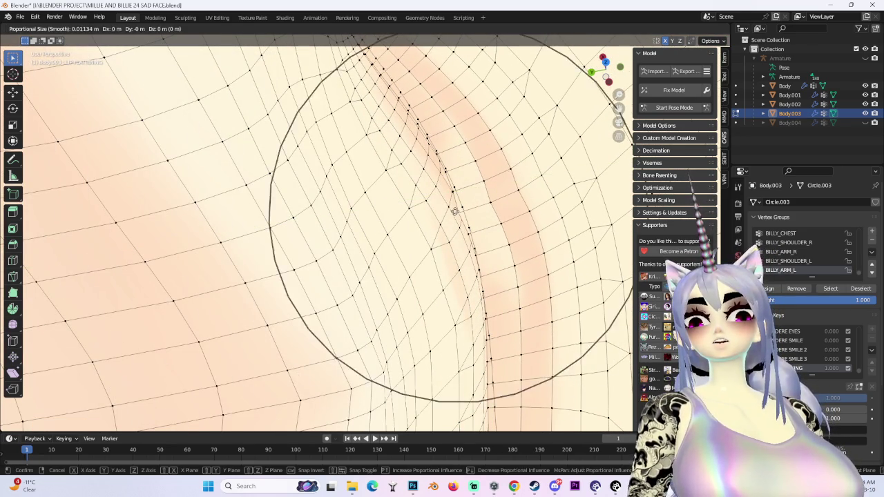
pyautogui.scroll(3, 458, 211)
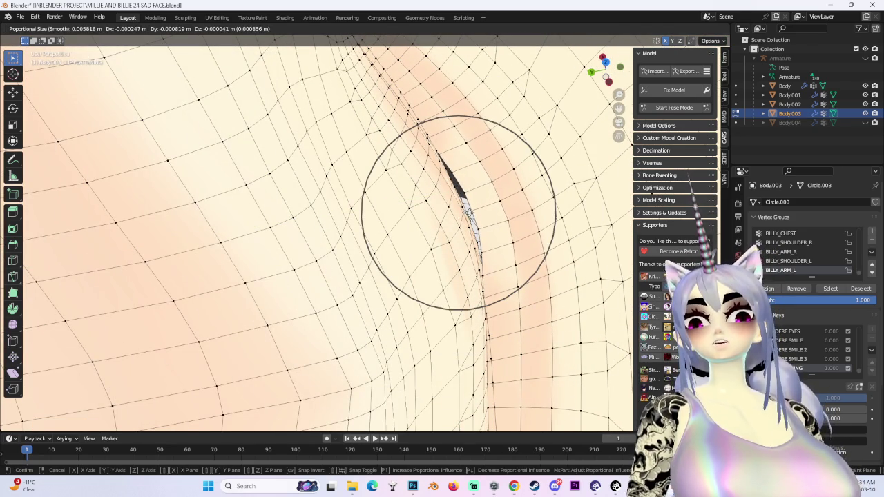
pyautogui.click(539, 237)
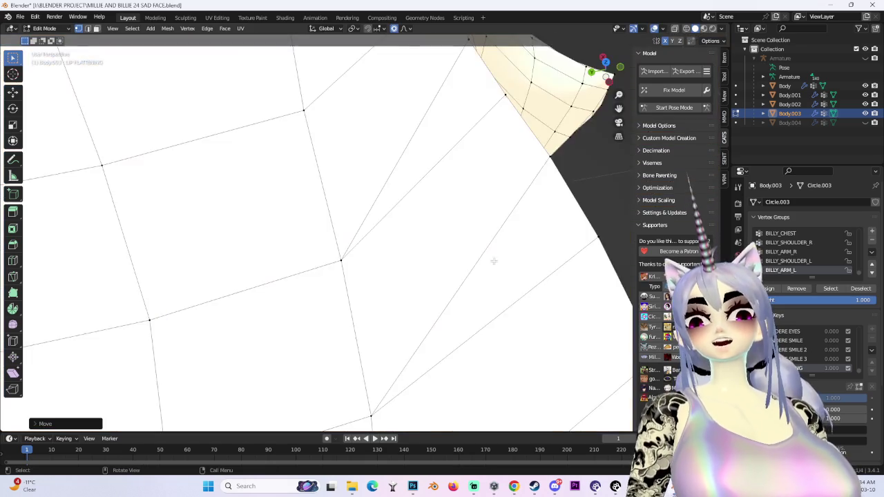
# Step: Adjust the lips further and check the mouth from side and front angles
pyautogui.scroll(-3, 539, 237)
pyautogui.scroll(-3, 539, 237)
pyautogui.scroll(-3, 539, 237)
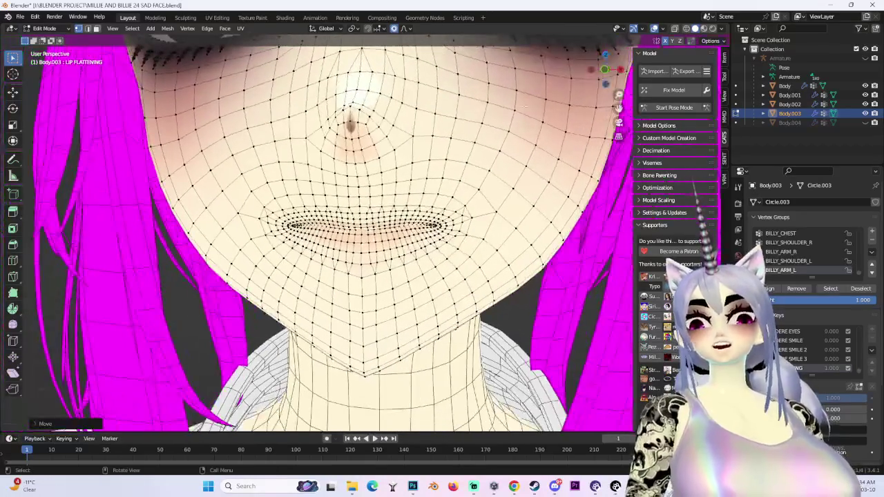
pyautogui.scroll(3, 383, 96)
pyautogui.moveTo(383, 97)
pyautogui.mouseDown(button='middle')
pyautogui.moveTo(480, 197)
pyautogui.moveTo(306, 183)
pyautogui.moveTo(515, 74)
pyautogui.mouseUp(button='middle')
pyautogui.click(282, 194)
pyautogui.scroll(-3, 282, 194)
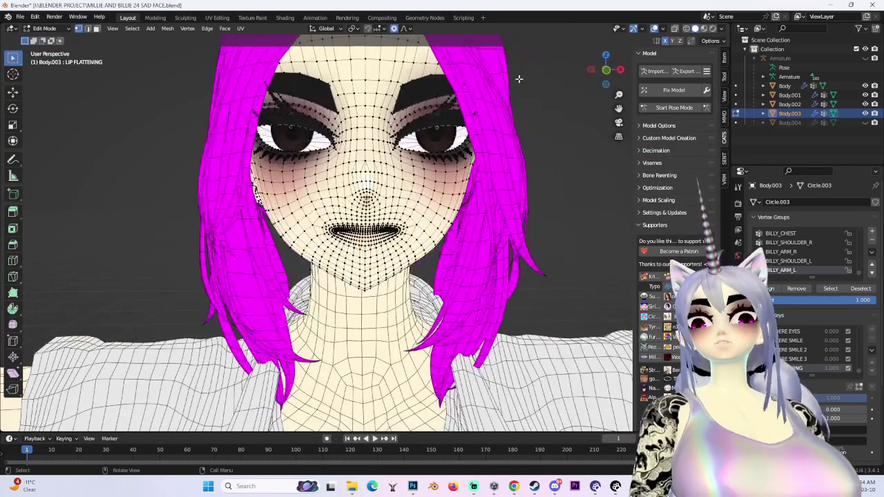
pyautogui.moveTo(605, 84)
pyautogui.mouseDown(button='middle')
pyautogui.moveTo(578, 104)
pyautogui.moveTo(602, 71)
pyautogui.mouseUp(button='middle')
pyautogui.scroll(2, 594, 83)
pyautogui.moveTo(414, 262); pyautogui.dragTo(388, 268, button='middle')
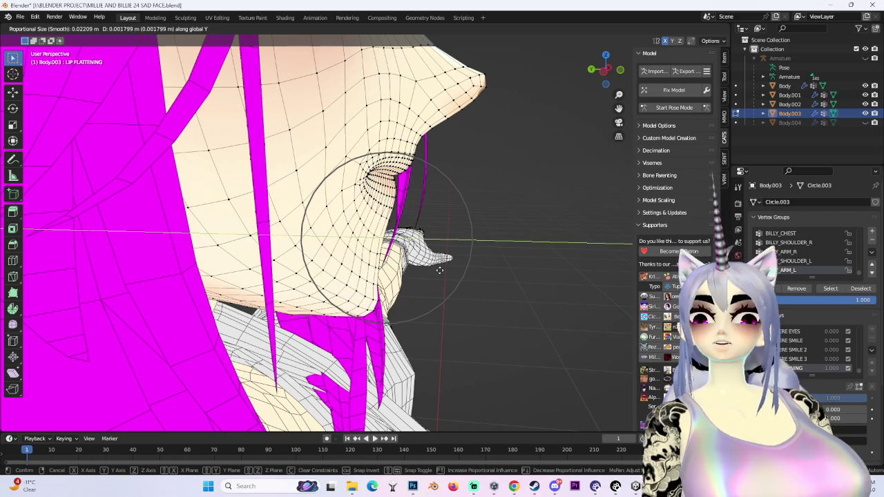
pyautogui.moveTo(459, 236)
pyautogui.mouseDown(button='middle')
pyautogui.moveTo(499, 228)
pyautogui.moveTo(414, 62)
pyautogui.mouseUp(button='middle')
pyautogui.moveTo(384, 197)
pyautogui.mouseDown(button='middle')
pyautogui.moveTo(470, 221)
pyautogui.moveTo(442, 207)
pyautogui.moveTo(444, 198)
pyautogui.moveTo(483, 207)
pyautogui.mouseUp(button='middle')
# Step: Finish the last soft lip move, leave Edit Mode and pick Body.004
pyautogui.click(408, 218)
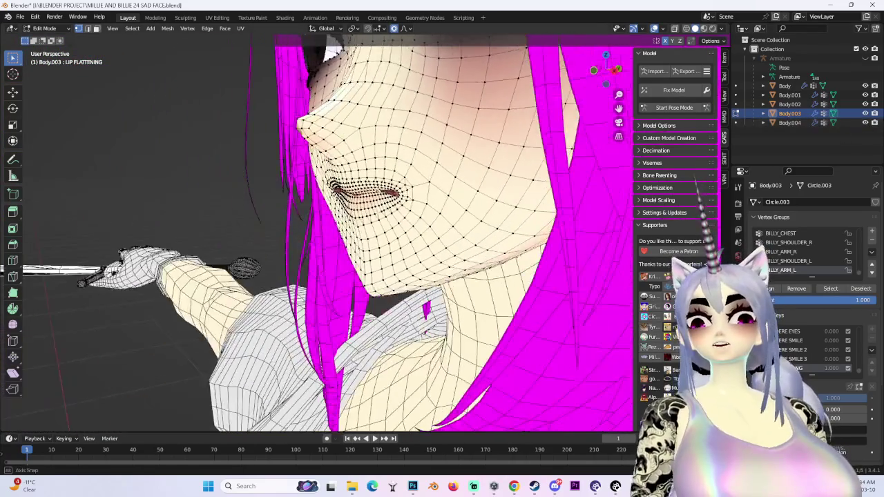
pyautogui.moveTo(415, 221)
pyautogui.mouseDown(button='middle')
pyautogui.moveTo(361, 198)
pyautogui.moveTo(384, 253)
pyautogui.moveTo(239, 263)
pyautogui.moveTo(312, 286)
pyautogui.moveTo(306, 270)
pyautogui.moveTo(348, 279)
pyautogui.moveTo(355, 292)
pyautogui.moveTo(379, 262)
pyautogui.mouseUp(button='middle')
pyautogui.scroll(5, 361, 198)
pyautogui.click(48, 31)
pyautogui.click(49, 40)
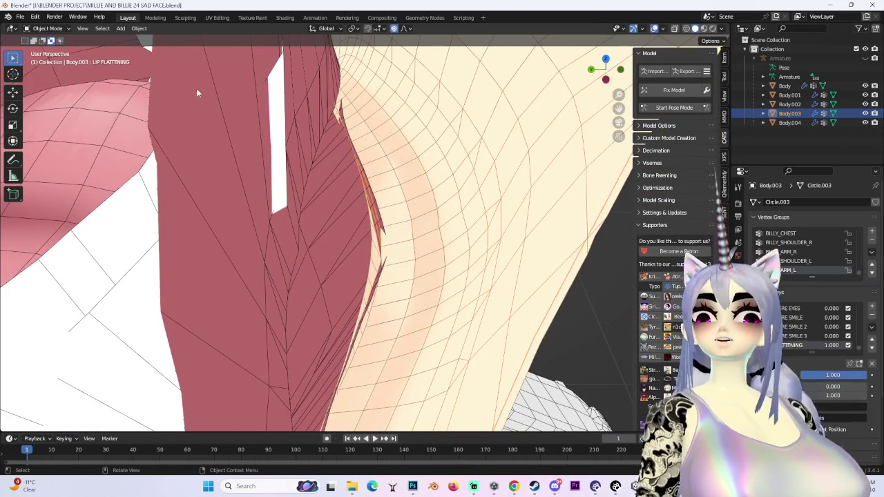
# Step: Make Body.004 active, enter Edit Mode on Basis, and apply a first soft move
pyautogui.click(560, 252)
pyautogui.click(47, 49)
pyautogui.scroll(2, 374, 181)
pyautogui.scroll(2, 374, 181)
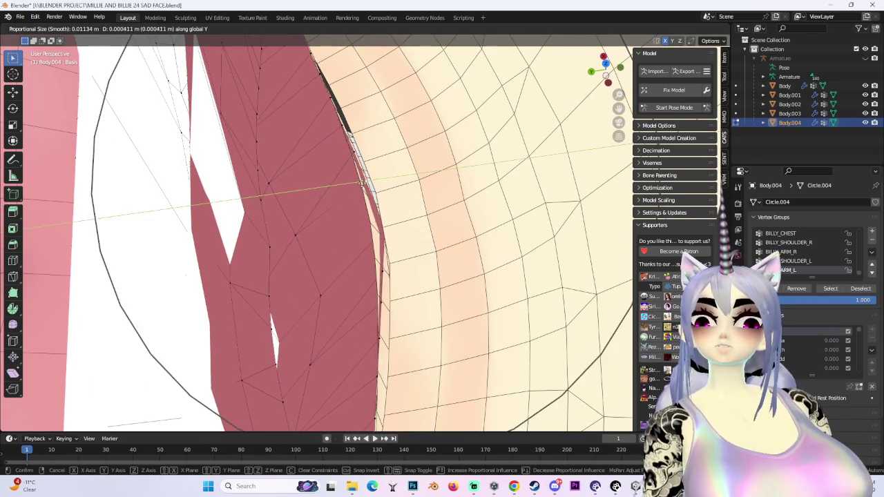
pyautogui.scroll(2, 362, 181)
pyautogui.click(362, 181)
pyautogui.moveTo(362, 181); pyautogui.dragTo(279, 197, button='middle')
pyautogui.moveTo(372, 149); pyautogui.dragTo(391, 139, button='middle')
# Step: Shift the mouth vertices vertically along Z with proportional falloff
pyautogui.press('g')
pyautogui.press('z')
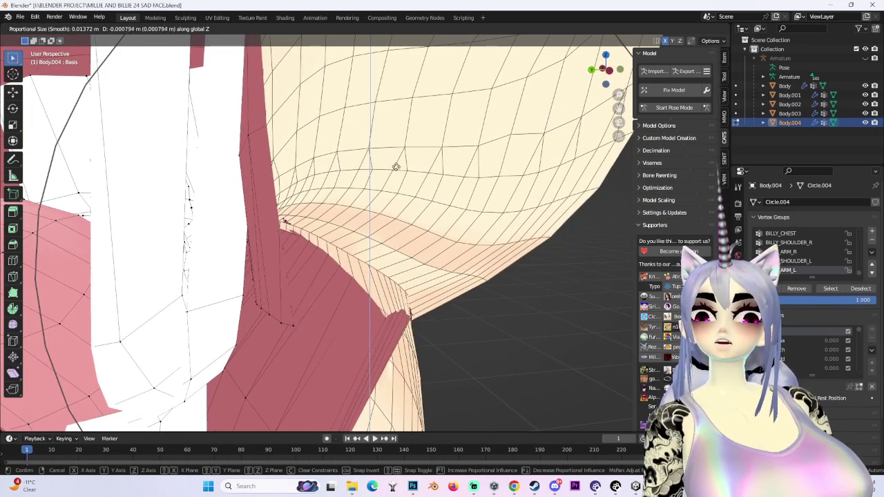
pyautogui.scroll(-3, 394, 165)
pyautogui.scroll(2, 363, 166)
pyautogui.scroll(2, 366, 174)
pyautogui.click(407, 194)
pyautogui.moveTo(407, 194); pyautogui.dragTo(374, 245, button='middle')
# Step: Soft-move the mouth-corner vertices, then push them along the Y axis
pyautogui.press('g')
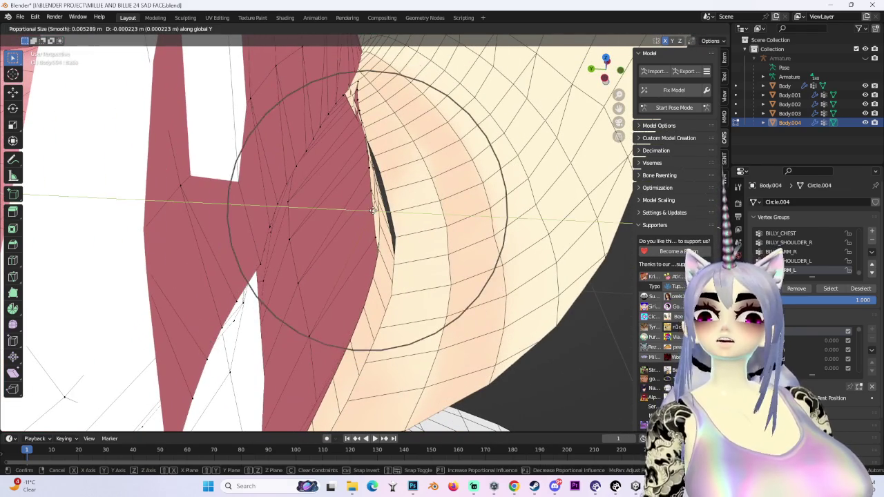
pyautogui.click(368, 140)
pyautogui.press('g')
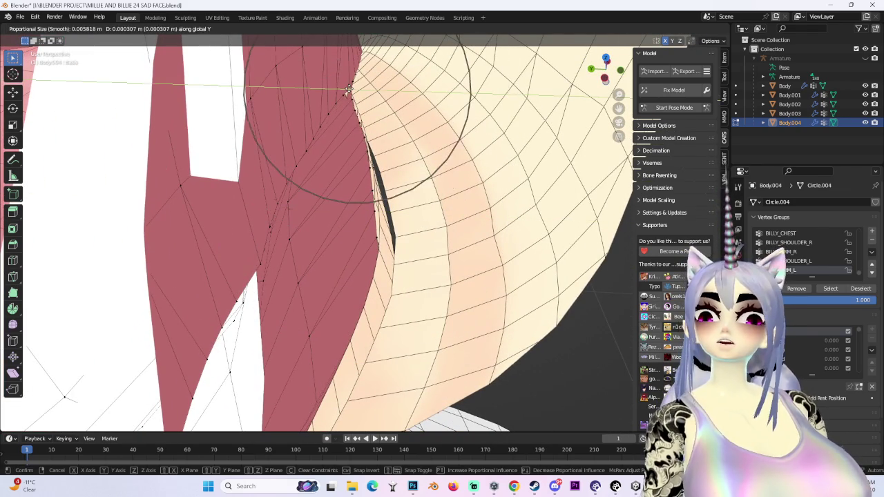
pyautogui.click(368, 140)
pyautogui.moveTo(368, 140)
pyautogui.mouseDown(button='middle')
pyautogui.moveTo(191, 245)
pyautogui.moveTo(475, 292)
pyautogui.mouseUp(button='middle')
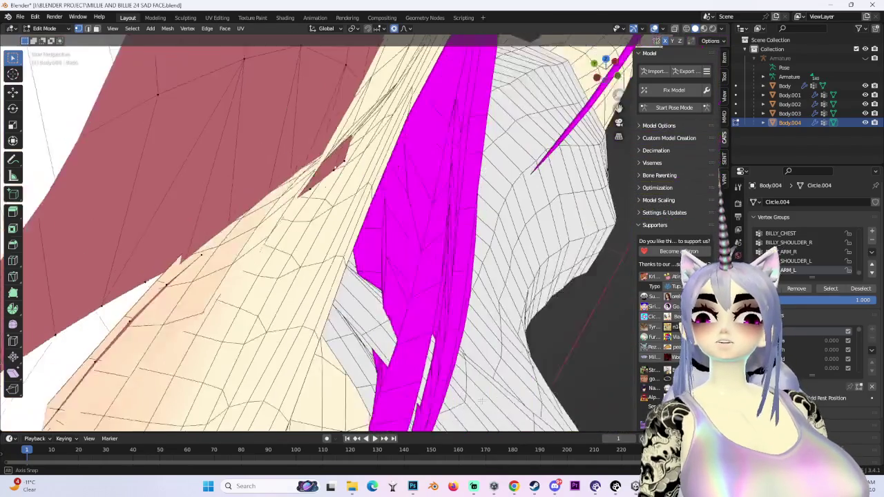
pyautogui.press('g')
pyautogui.press('y')
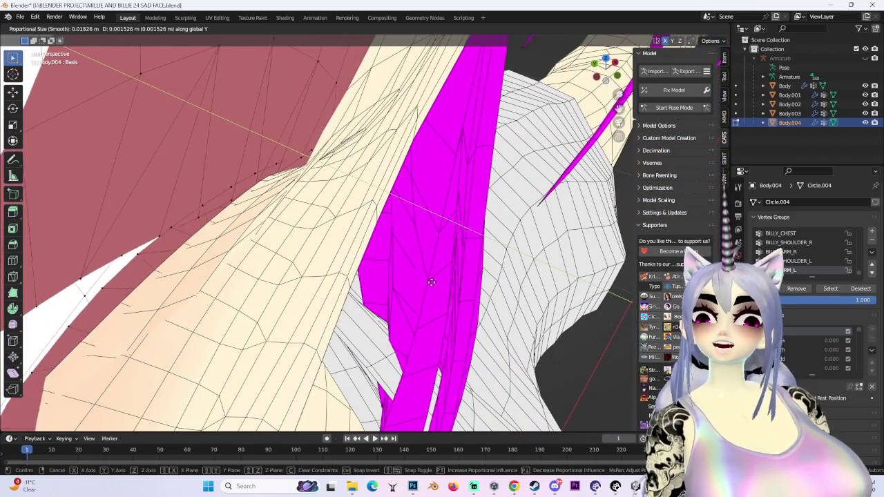
pyautogui.click(442, 290)
pyautogui.moveTo(442, 290)
pyautogui.mouseDown(button='middle')
pyautogui.moveTo(387, 288)
pyautogui.moveTo(334, 261)
pyautogui.moveTo(415, 262)
pyautogui.mouseUp(button='middle')
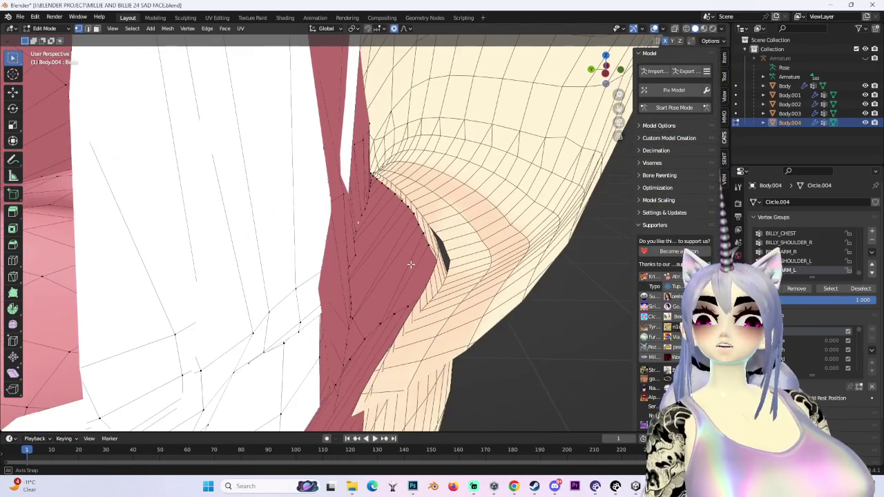
# Step: Reshape the area against the red mouth mesh with soft moves along Y
pyautogui.press('g')
pyautogui.click(542, 277)
pyautogui.moveTo(543, 277); pyautogui.dragTo(526, 288, button='middle')
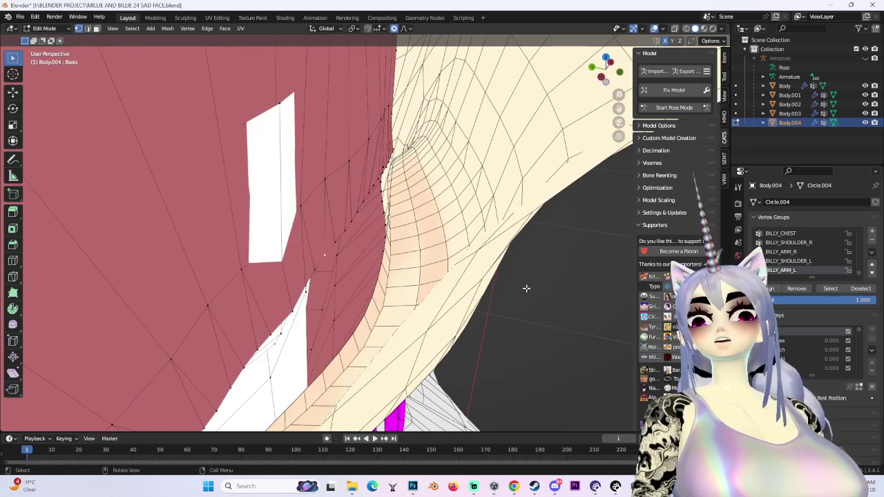
pyautogui.press('g')
pyautogui.press('y')
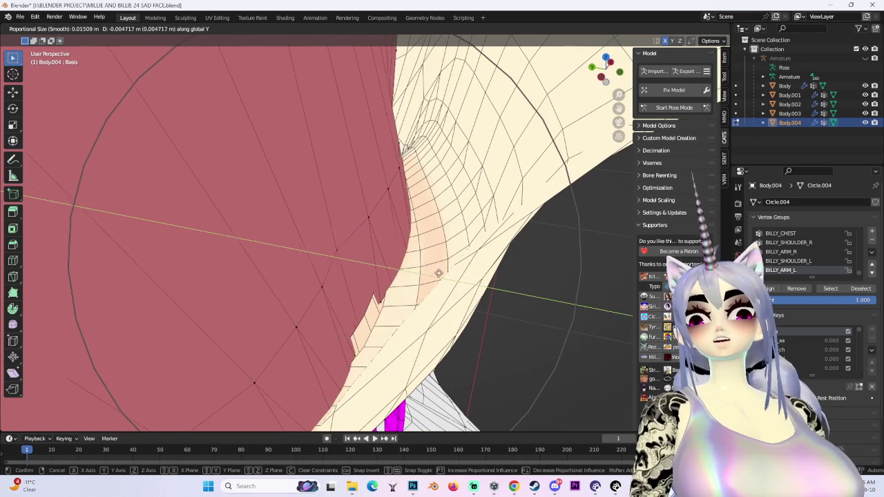
pyautogui.press('z')
pyautogui.scroll(5, 387, 283)
pyautogui.press('y')
pyautogui.click(379, 308)
pyautogui.moveTo(379, 307)
pyautogui.mouseDown(button='middle')
pyautogui.moveTo(399, 280)
pyautogui.moveTo(367, 300)
pyautogui.moveTo(338, 290)
pyautogui.moveTo(351, 292)
pyautogui.mouseUp(button='middle')
# Step: Smooth the lip-edge vertices with more soft-falloff moves toward the jaw
pyautogui.press('g')
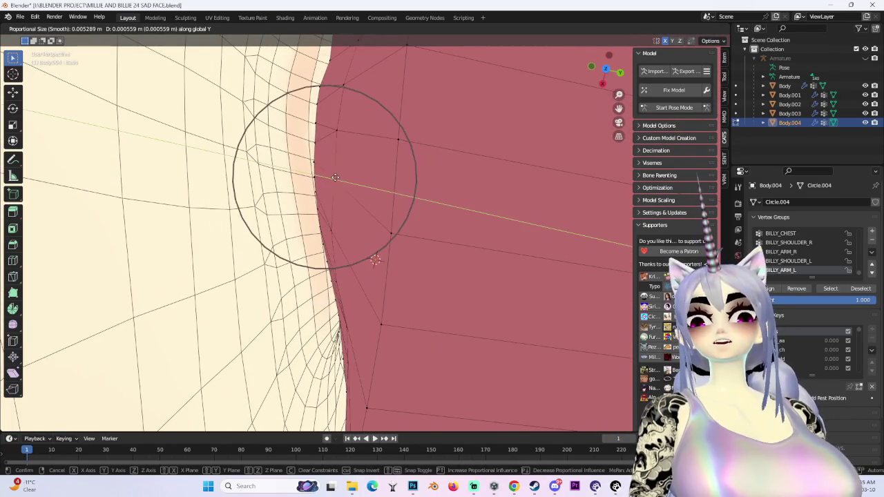
pyautogui.click(341, 191)
pyautogui.moveTo(341, 191); pyautogui.dragTo(317, 285, button='middle')
pyautogui.press('g')
pyautogui.click(351, 211)
pyautogui.moveTo(350, 212)
pyautogui.mouseDown(button='middle')
pyautogui.moveTo(344, 236)
pyautogui.moveTo(478, 80)
pyautogui.moveTo(475, 290)
pyautogui.moveTo(469, 244)
pyautogui.moveTo(483, 235)
pyautogui.moveTo(452, 234)
pyautogui.moveTo(472, 200)
pyautogui.moveTo(434, 225)
pyautogui.moveTo(469, 197)
pyautogui.moveTo(310, 179)
pyautogui.moveTo(263, 205)
pyautogui.moveTo(326, 161)
pyautogui.moveTo(337, 204)
pyautogui.moveTo(276, 233)
pyautogui.moveTo(405, 184)
pyautogui.moveTo(320, 217)
pyautogui.moveTo(359, 228)
pyautogui.moveTo(373, 221)
pyautogui.mouseUp(button='middle')
pyautogui.scroll(5, 477, 80)
pyautogui.click(419, 225)
# Step: Raise the selected vertex along Z
pyautogui.press('g')
pyautogui.press('z')
pyautogui.click(266, 216)
pyautogui.scroll(3, 359, 227)
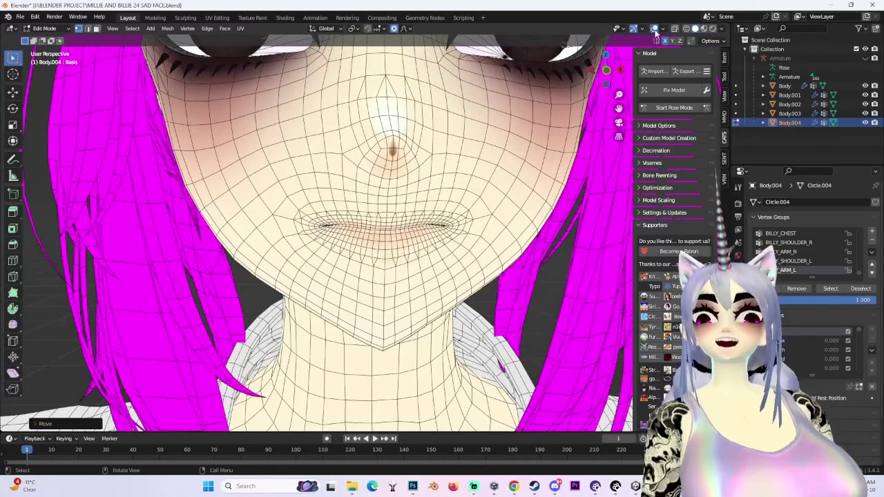
# Step: Hide the viewport overlays so the mesh wireframe disappears
pyautogui.click(654, 28)
pyautogui.scroll(-3, 484, 172)
pyautogui.moveTo(484, 172); pyautogui.dragTo(505, 178, button='middle')
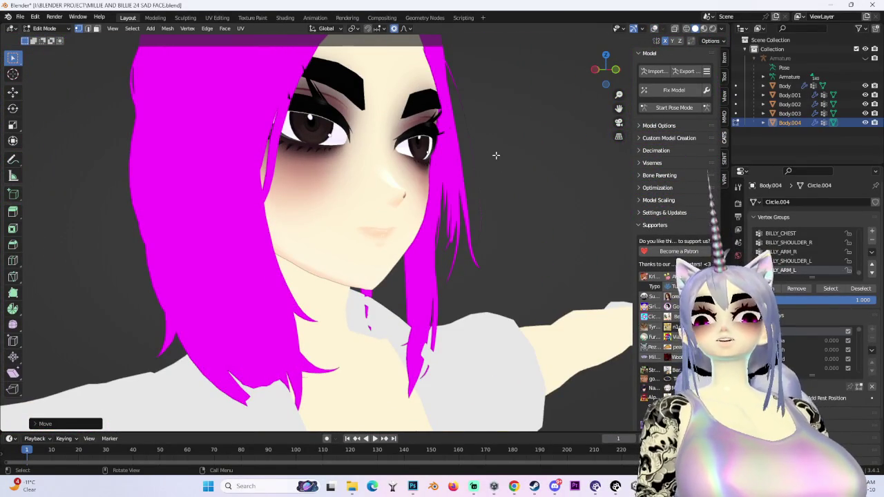
# Step: Set the Viewport Shading lighting to Flat
pyautogui.click(721, 29)
pyautogui.click(730, 103)
pyautogui.moveTo(400, 223); pyautogui.dragTo(420, 236, button='middle')
pyautogui.click(721, 29)
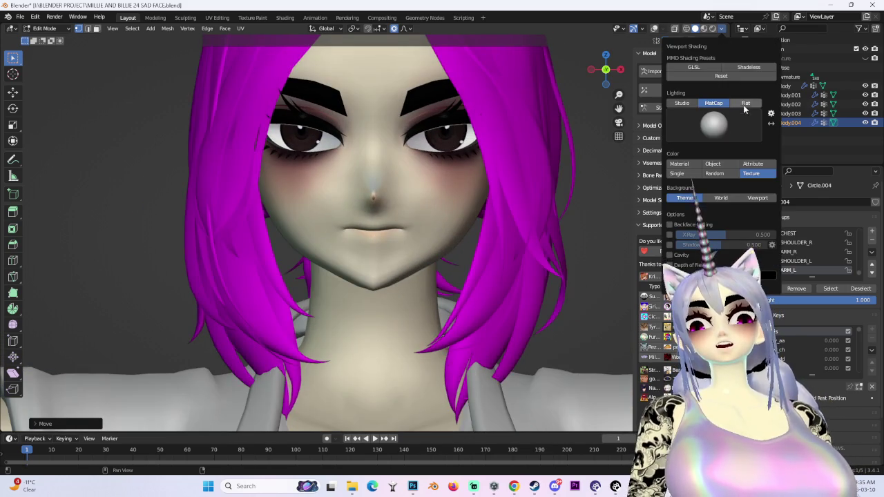
pyautogui.click(745, 103)
pyautogui.click(20, 17)
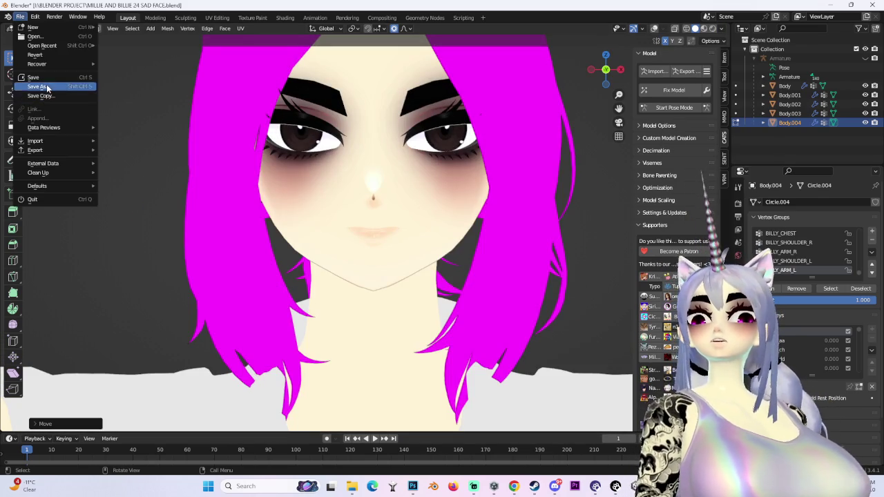
# Step: Save as MILLIE AND BILLIE 25 LIP FLATTENS.blend, then return to Object Mode
pyautogui.click(38, 97)
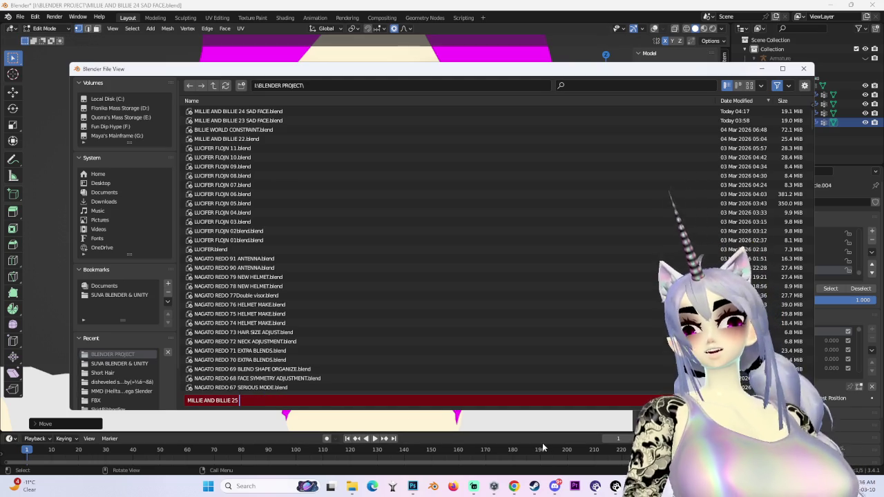
pyautogui.write('LIP FLATTE')
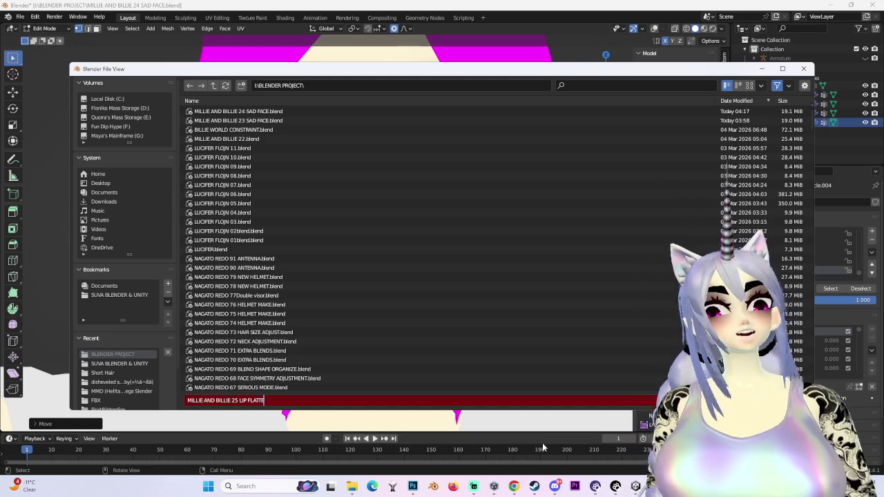
pyautogui.write('NS')
pyautogui.press('Return')
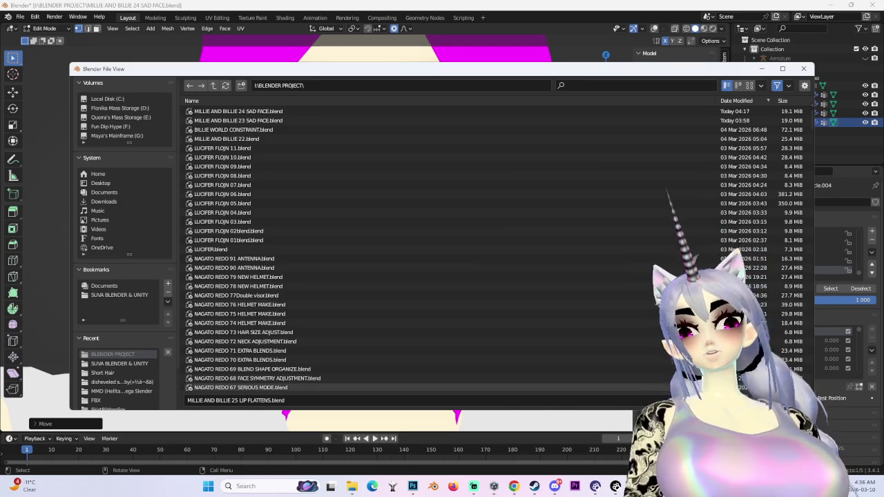
pyautogui.press('Return')
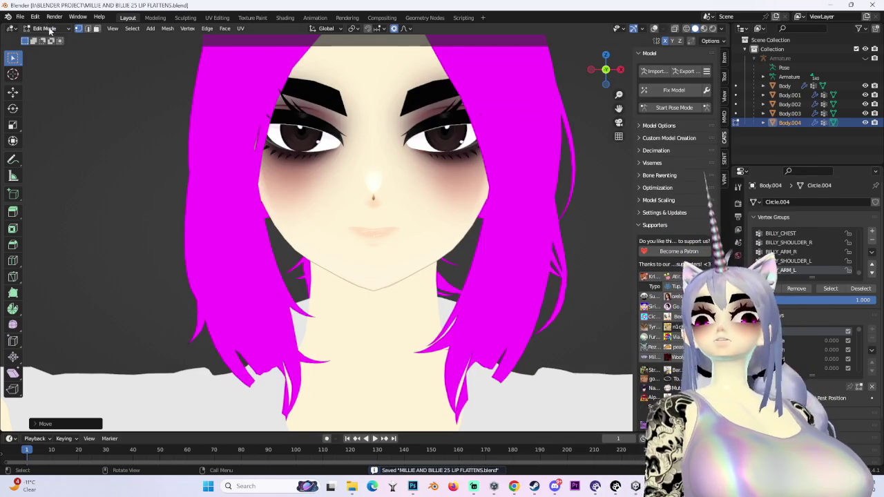
pyautogui.press('Tab')
pyautogui.press('KP_Decimal')
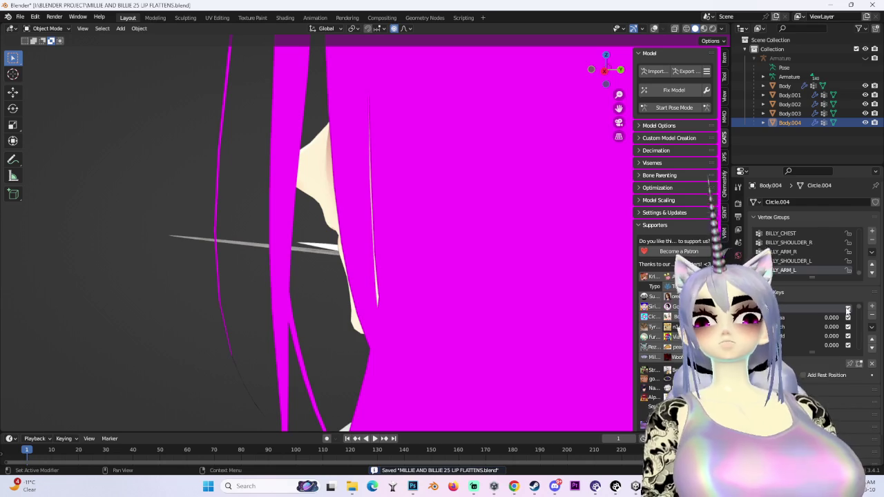
# Step: Frame the face and delete the red lip mesh Body.003
pyautogui.scroll(-15, 848, 328)
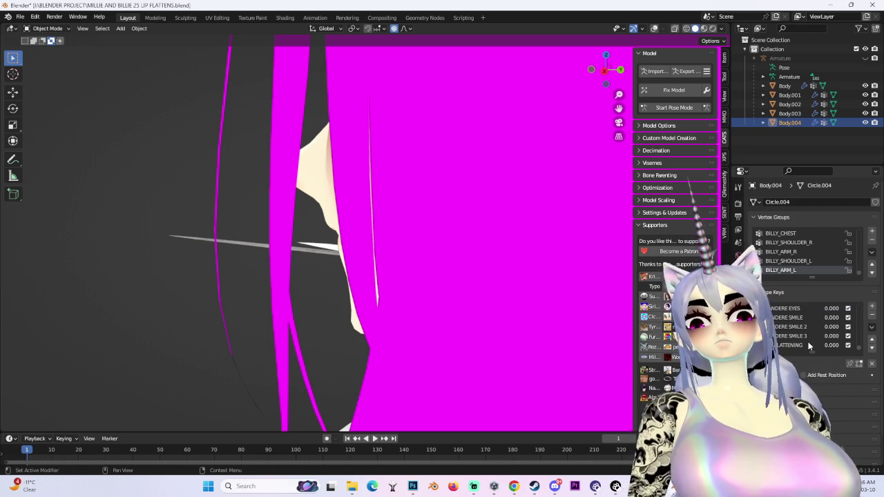
pyautogui.moveTo(607, 289); pyautogui.dragTo(540, 277, button='middle')
pyautogui.scroll(5, 395, 283)
pyautogui.scroll(-3, 414, 276)
pyautogui.scroll(-2, 501, 263)
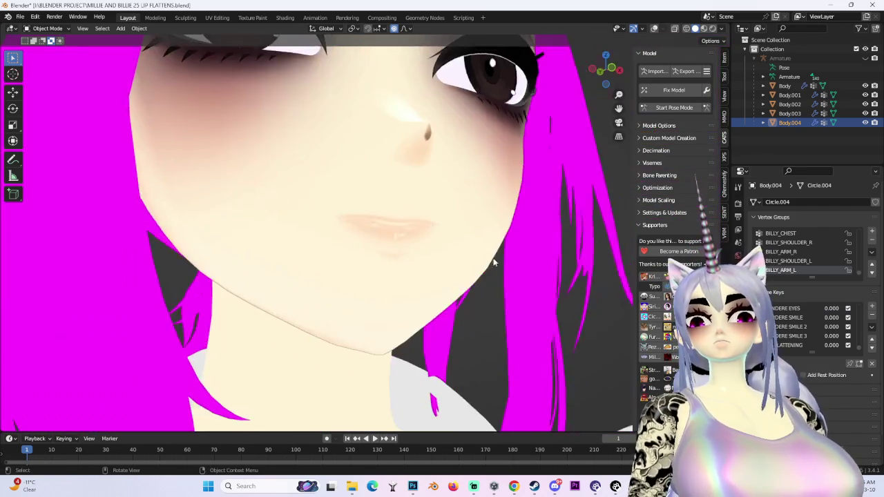
pyautogui.scroll(-4, 501, 263)
pyautogui.scroll(1, 414, 255)
pyautogui.moveTo(408, 246)
pyautogui.mouseDown(button='middle')
pyautogui.moveTo(391, 260)
pyautogui.moveTo(370, 221)
pyautogui.mouseUp(button='middle')
pyautogui.scroll(4, 390, 260)
pyautogui.scroll(4, 370, 222)
pyautogui.scroll(2, 417, 268)
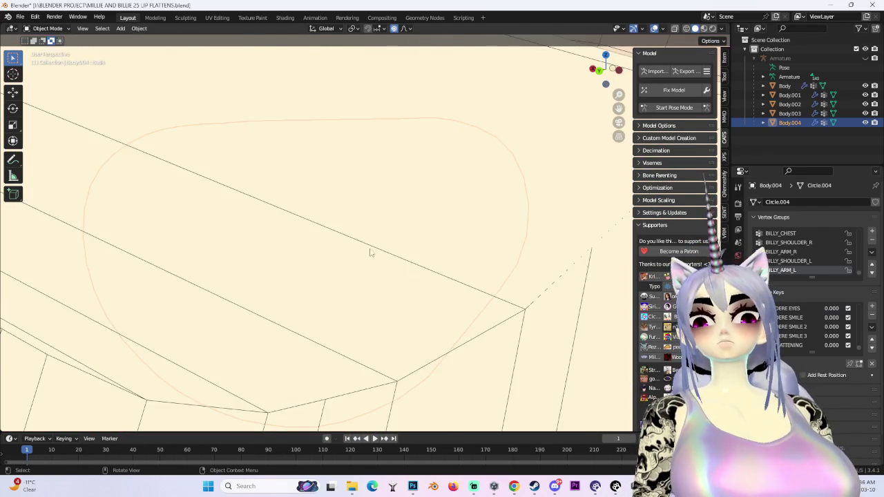
pyautogui.scroll(-3, 417, 268)
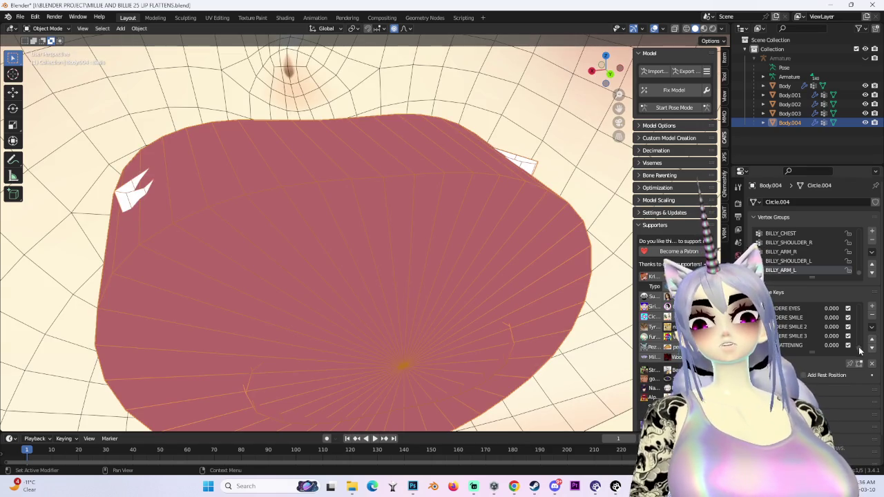
pyautogui.moveTo(401, 228)
pyautogui.mouseDown(button='middle')
pyautogui.moveTo(422, 186)
pyautogui.moveTo(513, 239)
pyautogui.moveTo(525, 228)
pyautogui.mouseUp(button='middle')
pyautogui.scroll(3, 423, 187)
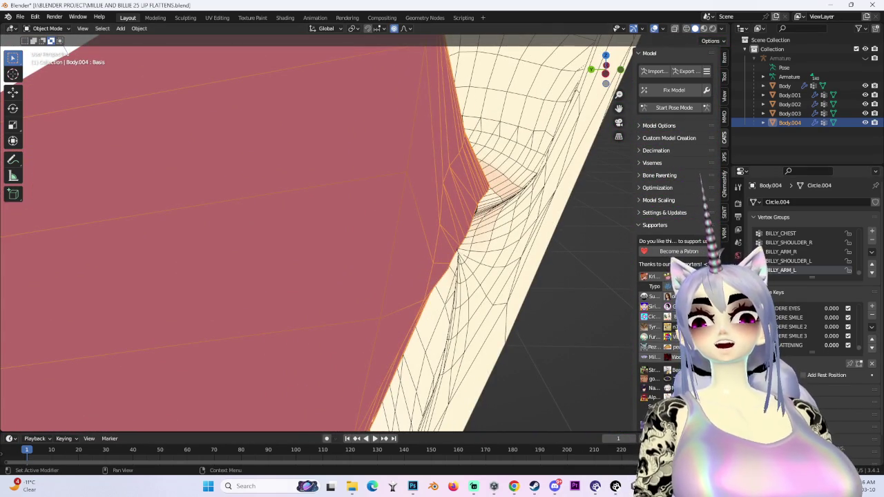
pyautogui.scroll(-3, 437, 229)
pyautogui.moveTo(438, 228)
pyautogui.mouseDown(button='middle')
pyautogui.moveTo(477, 199)
pyautogui.moveTo(395, 188)
pyautogui.mouseUp(button='middle')
pyautogui.press('Delete')
# Step: Set LIP FLATTENING to 1.000, comparing the lips with undo and redo
pyautogui.scroll(-3, 503, 257)
pyautogui.moveTo(808, 374); pyautogui.dragTo(863, 374)
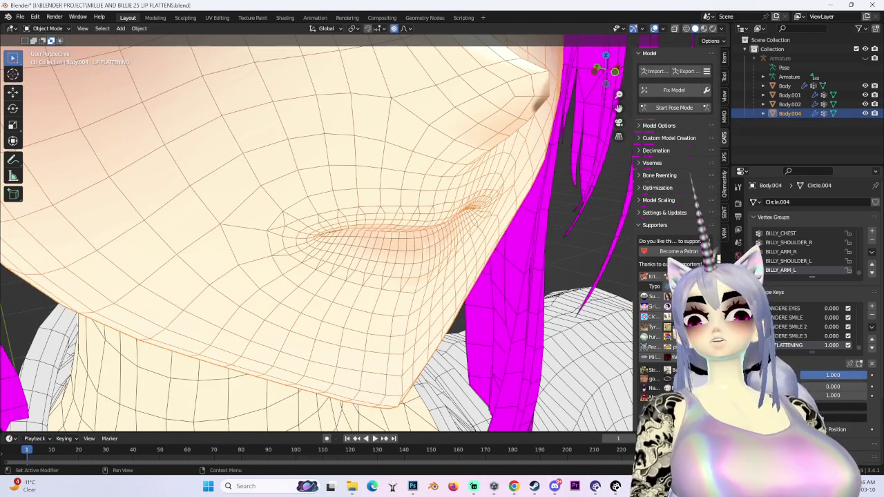
pyautogui.moveTo(415, 249); pyautogui.dragTo(456, 248, button='middle')
pyautogui.scroll(-2, 457, 249)
pyautogui.scroll(4, 457, 249)
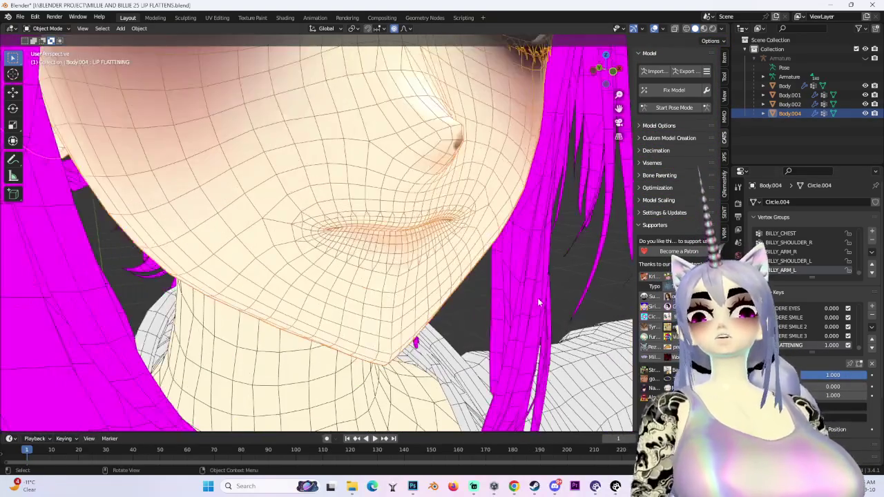
pyautogui.hotkey('ctrl', 'z')
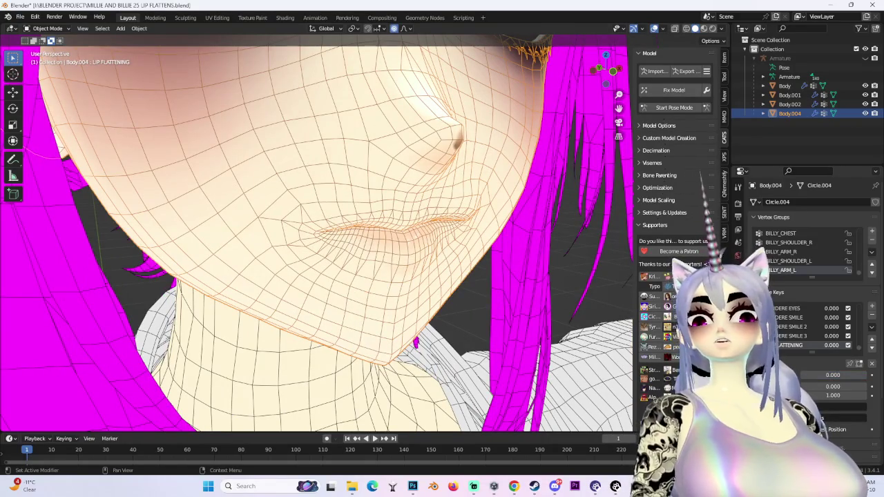
pyautogui.hotkey('ctrl', 'shift', 'z')
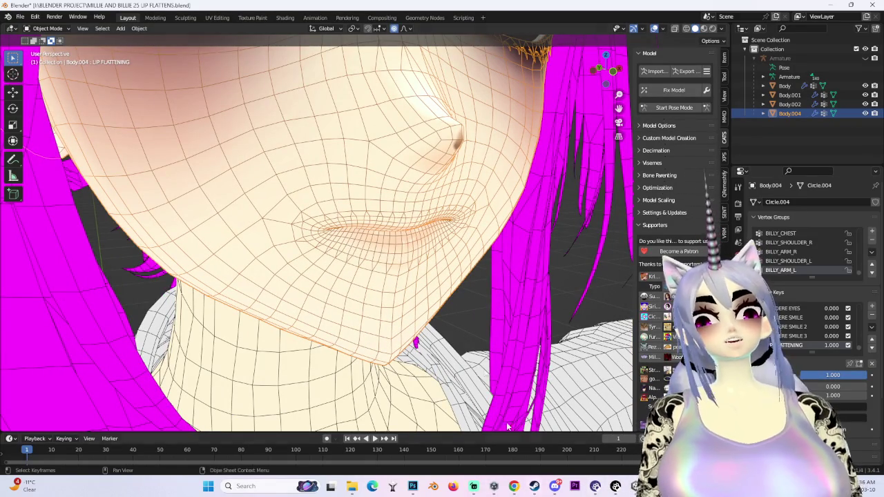
# Step: Apply LIP FLATTENING with Apply Selected Shapekey to Basis, restoring an accidental deletion first
pyautogui.click(872, 327)
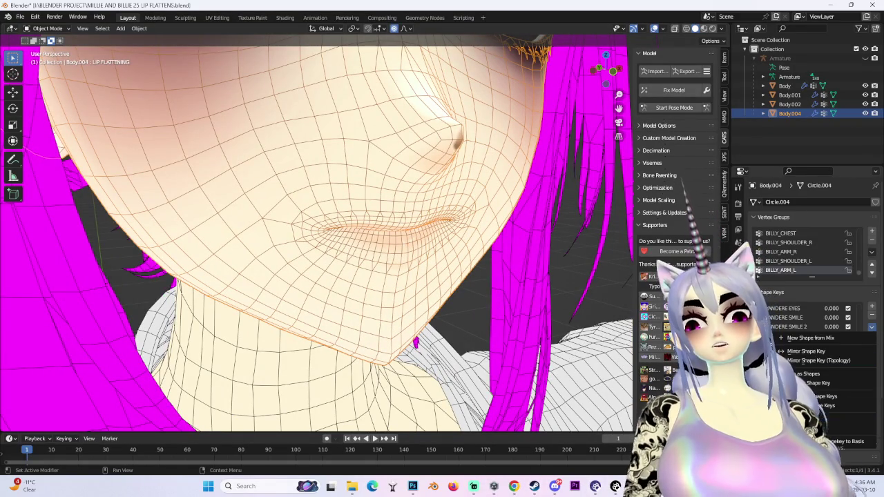
pyautogui.click(793, 351)
pyautogui.click(872, 317)
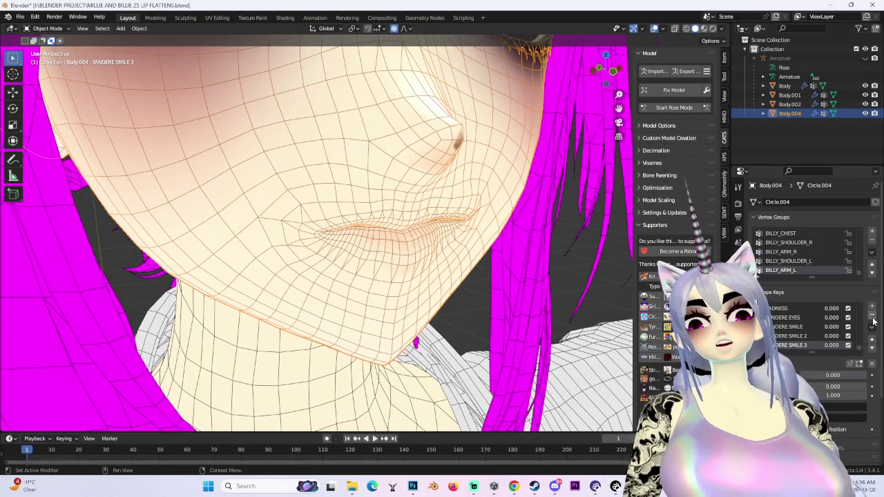
pyautogui.hotkey('ctrl', 'z')
pyautogui.click(871, 327)
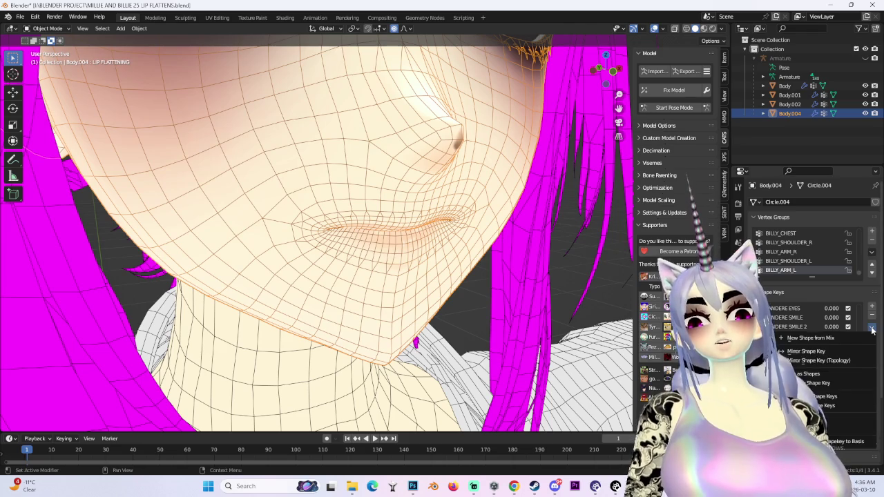
pyautogui.click(872, 327)
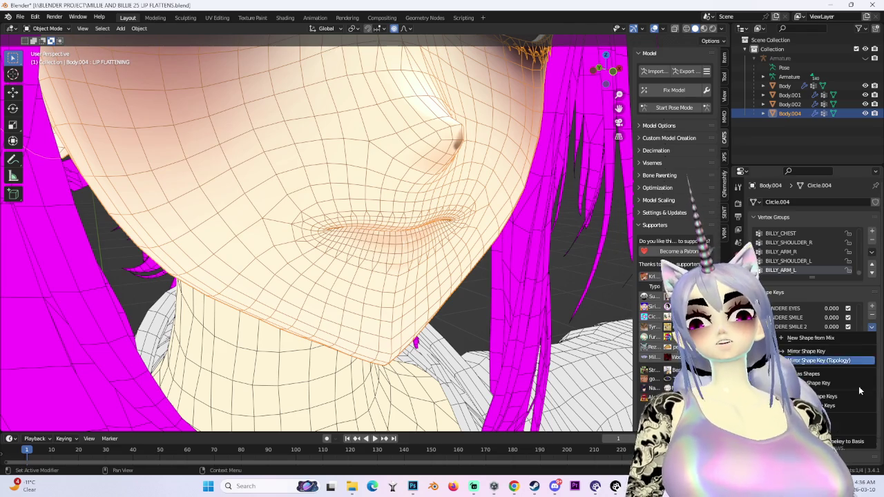
pyautogui.click(837, 443)
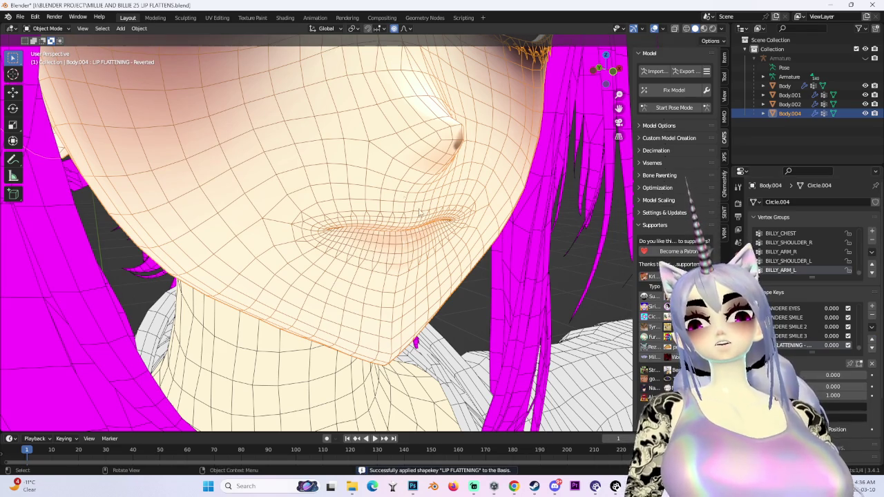
# Step: Inspect the baked lips close up in front view
pyautogui.moveTo(406, 198); pyautogui.dragTo(267, 135, button='middle')
pyautogui.scroll(-4, 407, 217)
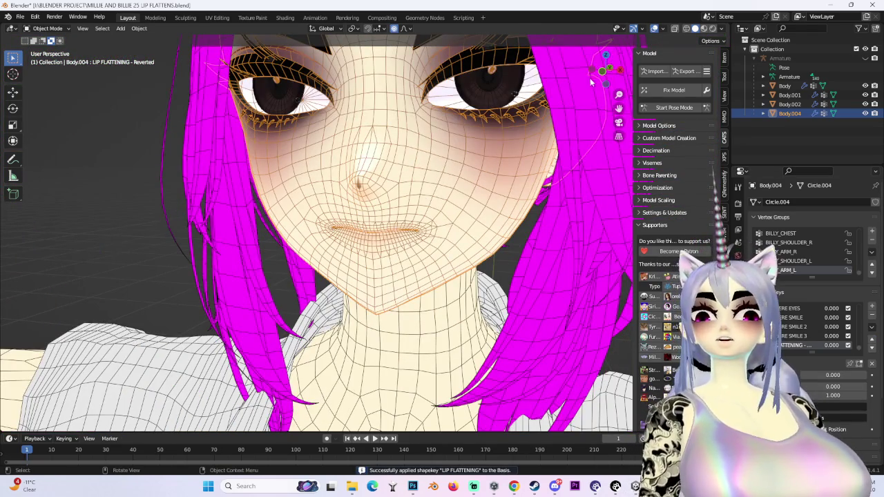
pyautogui.scroll(4, 603, 76)
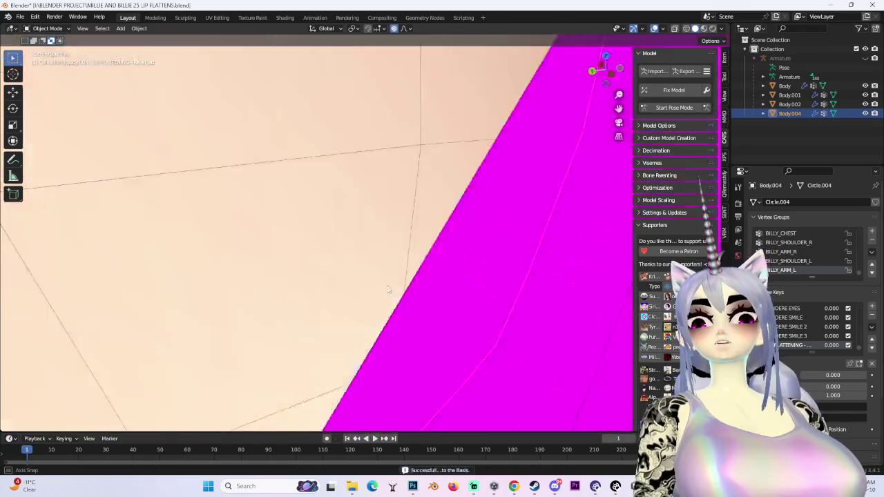
pyautogui.moveTo(592, 69); pyautogui.dragTo(551, 203)
pyautogui.click(611, 74)
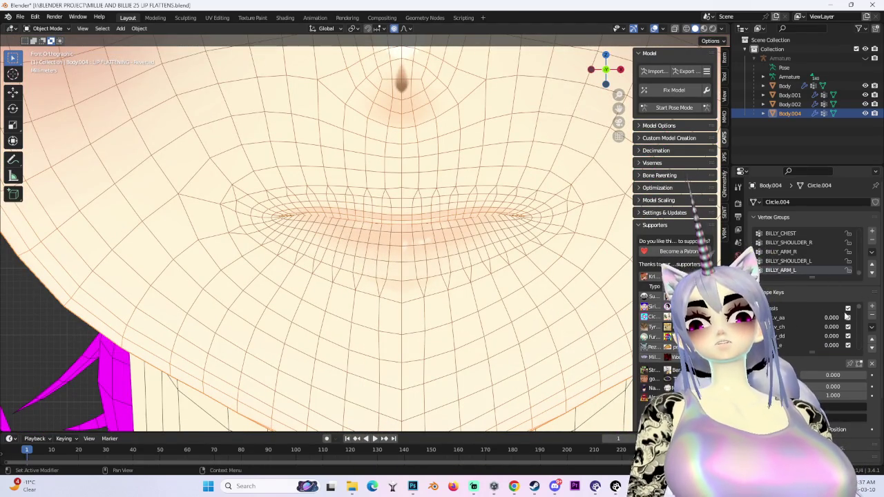
# Step: Set the vrc.v_aa shape key to 1.0 to open the mouth and enter Edit Mode
pyautogui.moveTo(835, 317); pyautogui.dragTo(863, 317)
pyautogui.scroll(-5, 476, 266)
pyautogui.scroll(6, 476, 266)
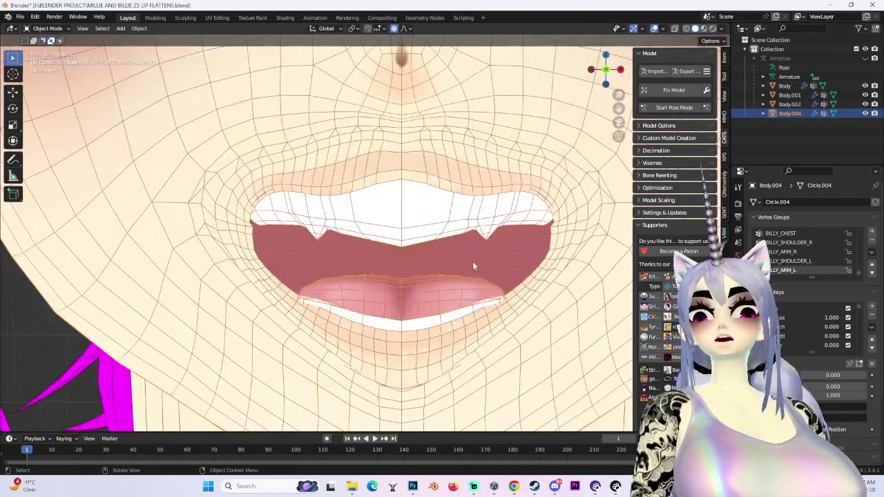
pyautogui.click(42, 29)
pyautogui.click(45, 49)
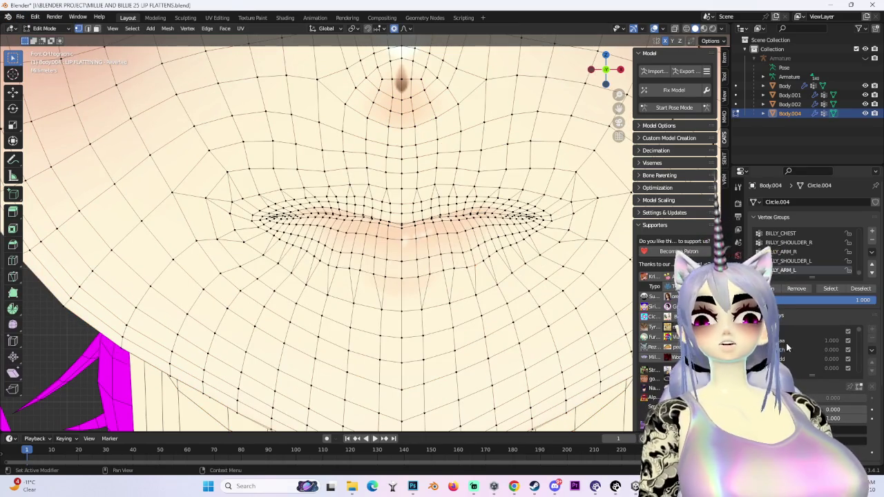
pyautogui.scroll(-3, 414, 263)
pyautogui.scroll(2, 415, 263)
# Step: Compare the vrc.v_aa, Basis and ch shape keys from angled views, ending on vrc.v_aa
pyautogui.moveTo(414, 262)
pyautogui.mouseDown(button='middle')
pyautogui.moveTo(508, 262)
pyautogui.moveTo(502, 268)
pyautogui.mouseUp(button='middle')
pyautogui.press('w')
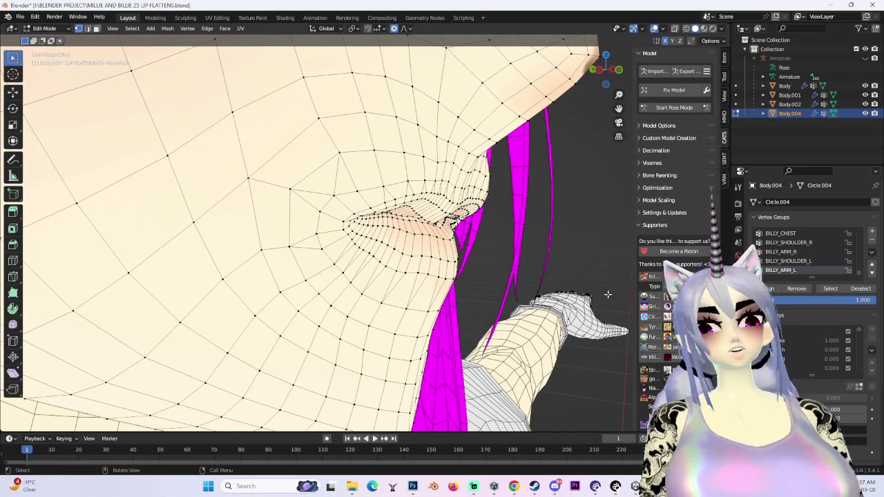
pyautogui.click(787, 340)
pyautogui.click(781, 331)
pyautogui.moveTo(387, 208); pyautogui.dragTo(420, 243, button='middle')
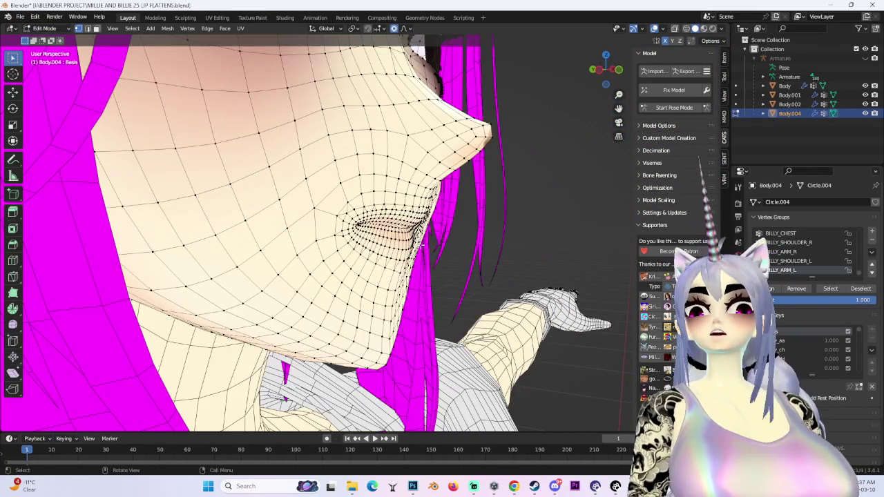
pyautogui.click(780, 350)
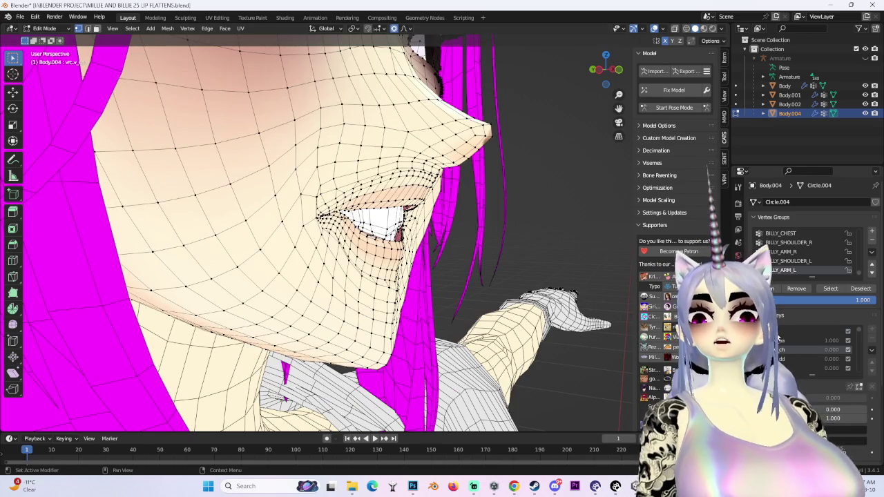
pyautogui.click(781, 340)
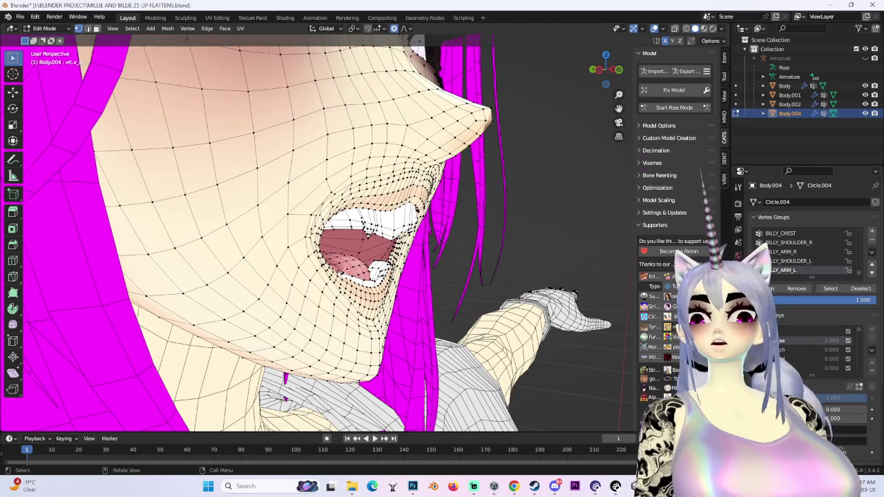
# Step: Orbit to a straight frontal close-up of the mouth
pyautogui.moveTo(387, 207); pyautogui.dragTo(274, 65, button='middle')
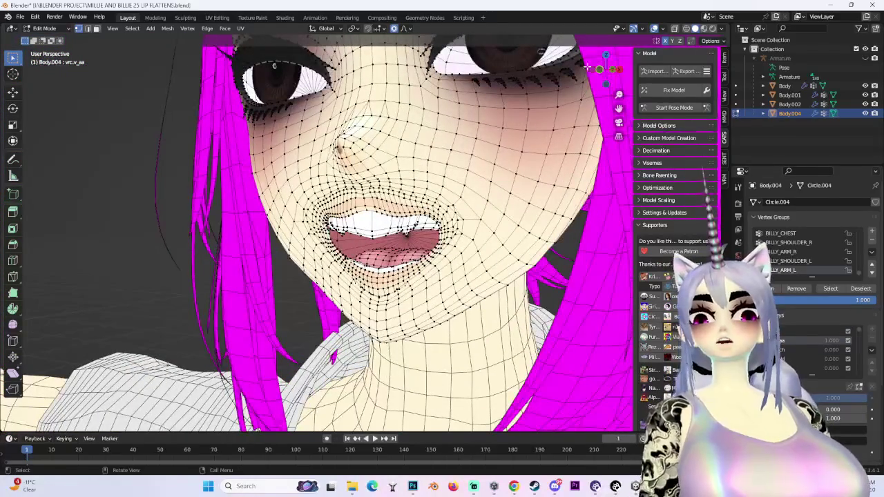
pyautogui.moveTo(580, 88); pyautogui.dragTo(617, 56, button='middle')
pyautogui.click(602, 77)
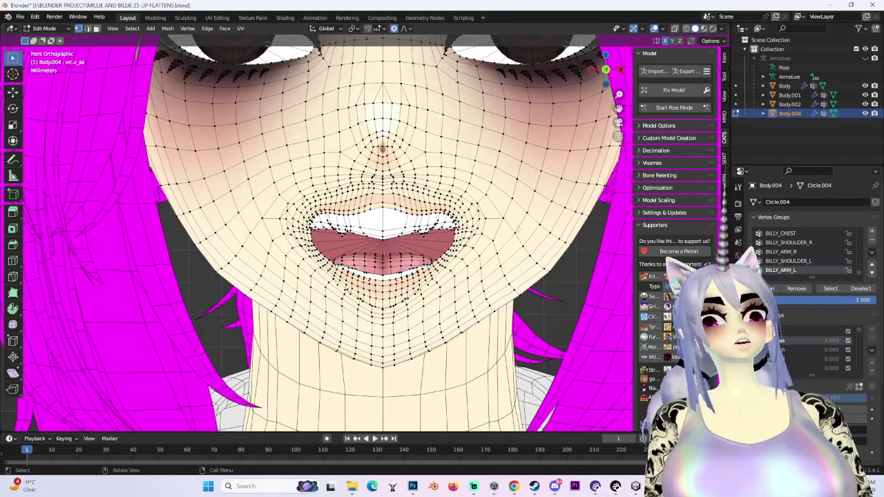
pyautogui.scroll(-3, 444, 242)
pyautogui.scroll(2, 115, 70)
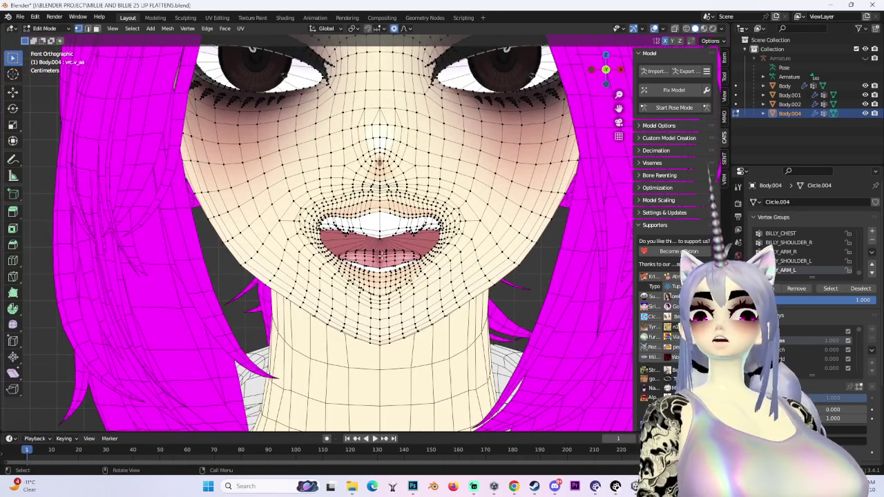
pyautogui.scroll(3, 379, 254)
# Step: Turn on proportional editing with Smooth falloff
pyautogui.press('g')
pyautogui.click(394, 187)
pyautogui.click(407, 29)
pyautogui.click(406, 31)
# Step: Move the lip vertices vertically along Z with soft falloff, then adjust the upper lip
pyautogui.press('g')
pyautogui.press('z')
pyautogui.scroll(-1, 459, 212)
pyautogui.scroll(-1, 458, 219)
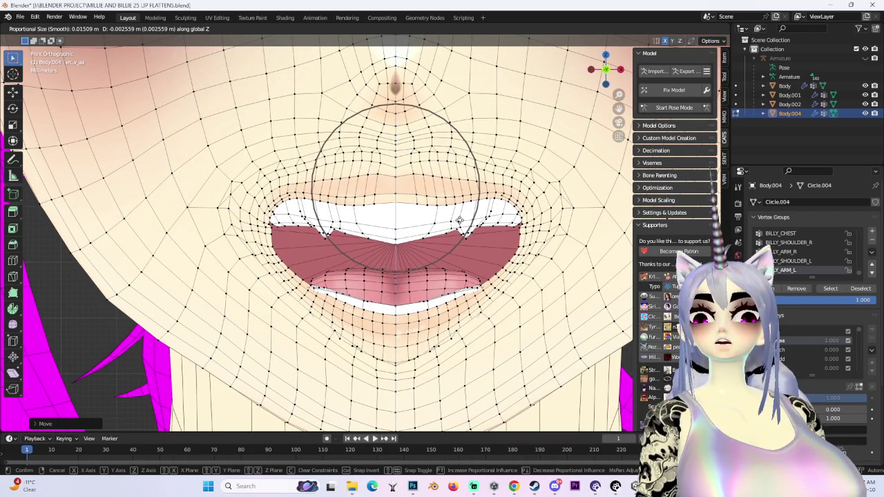
pyautogui.click(466, 230)
pyautogui.press('g')
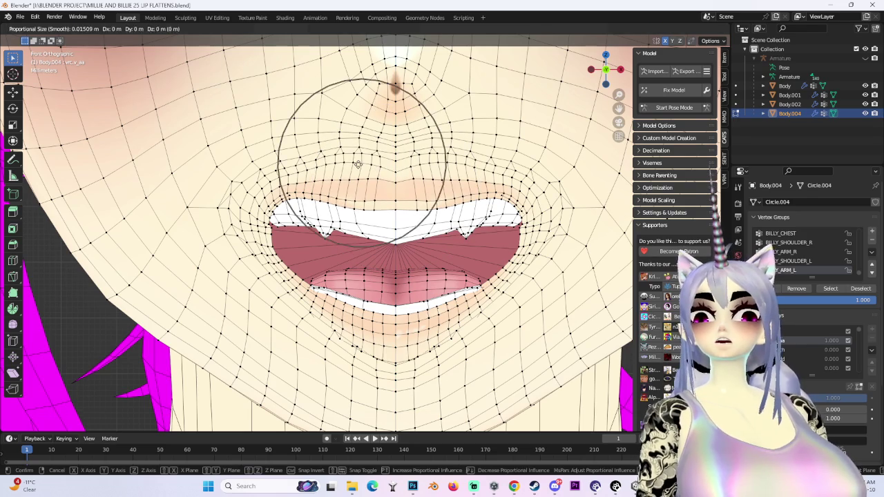
pyautogui.click(356, 165)
# Step: Nudge the mouth vertices again from the side and hide the wireframe to check the shape
pyautogui.moveTo(356, 166); pyautogui.dragTo(28, 327, button='middle')
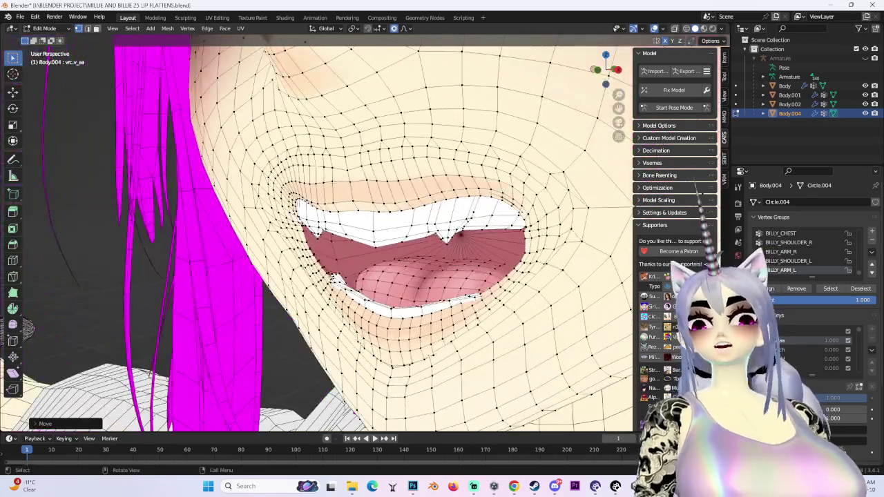
pyautogui.press('g')
pyautogui.click(335, 197)
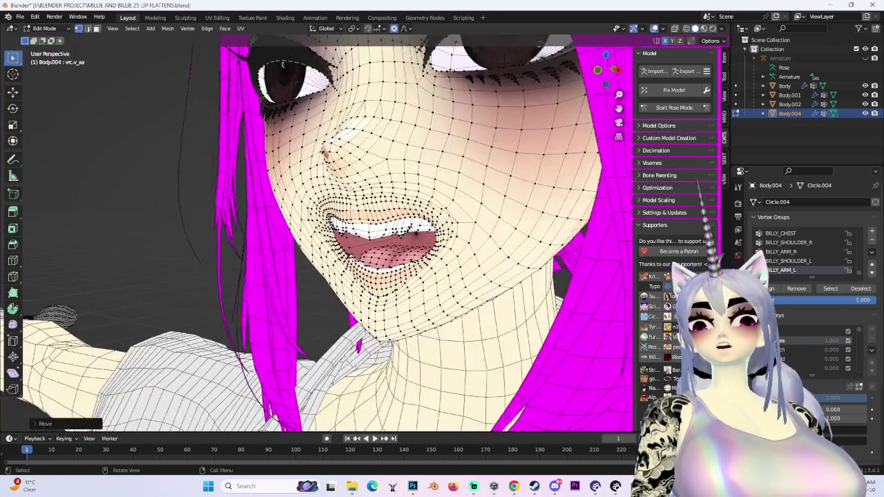
pyautogui.moveTo(335, 196); pyautogui.dragTo(461, 205, button='middle')
pyautogui.click(654, 28)
pyautogui.moveTo(386, 227)
pyautogui.keyDown('alt'); pyautogui.mouseDown(button='middle')
pyautogui.moveTo(461, 169)
pyautogui.moveTo(528, 222)
pyautogui.mouseUp(button='middle'); pyautogui.keyUp('alt')
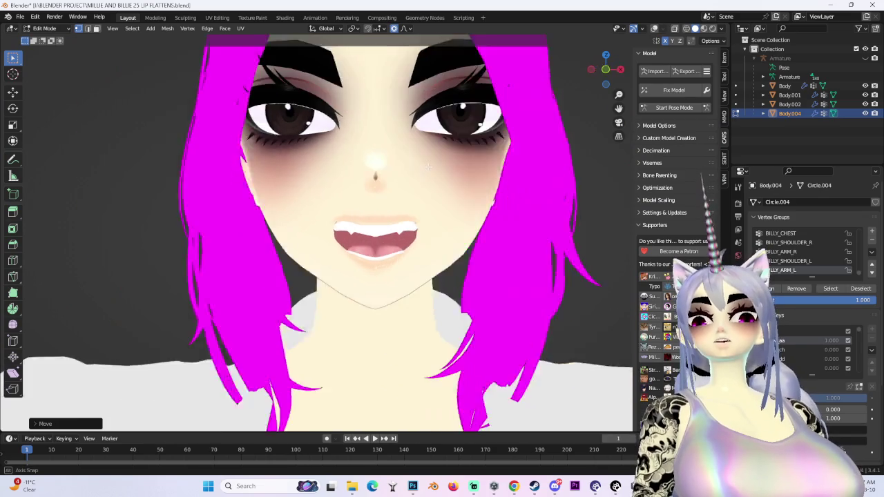
# Step: Return to the Layout workspace and view the face in Solid shading
pyautogui.click(416, 490)
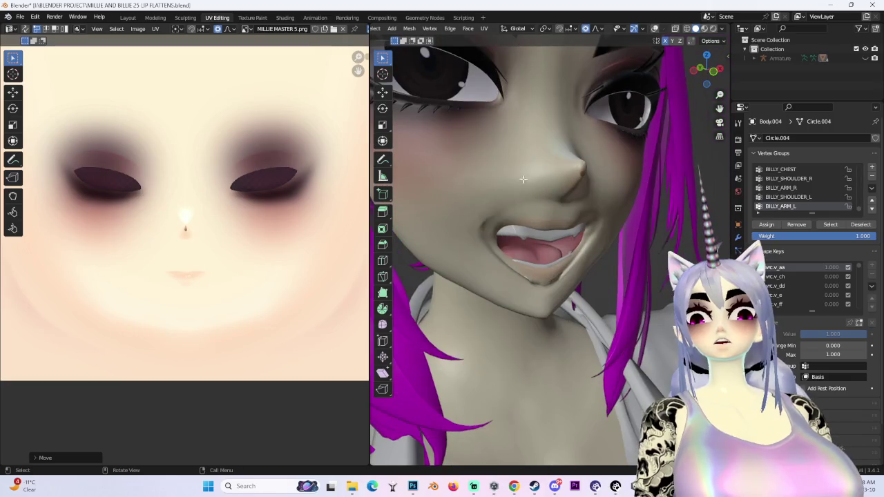
pyautogui.click(129, 18)
pyautogui.moveTo(474, 246)
pyautogui.mouseDown(button='middle')
pyautogui.moveTo(347, 250)
pyautogui.moveTo(359, 249)
pyautogui.mouseUp(button='middle')
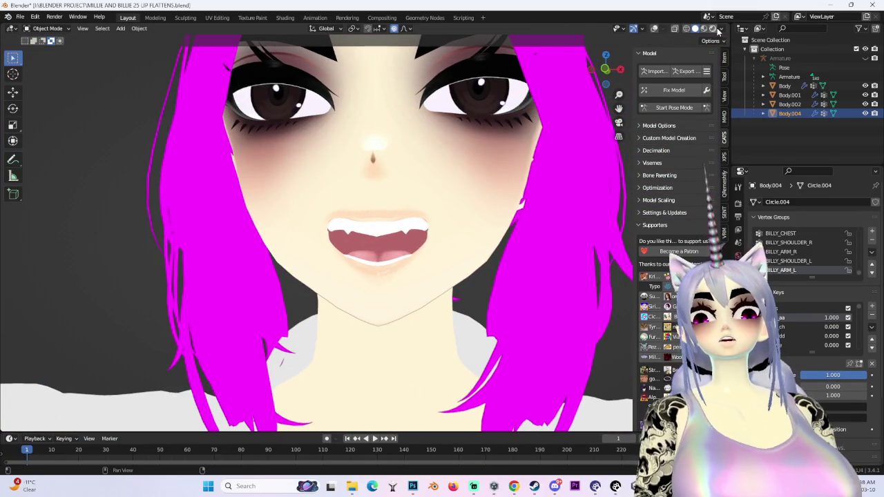
pyautogui.click(712, 28)
pyautogui.click(694, 28)
# Step: Enable the wireframe overlay from the Viewport Shading settings and view the mouth from low
pyautogui.moveTo(414, 242); pyautogui.dragTo(661, 64, button='middle')
pyautogui.click(720, 30)
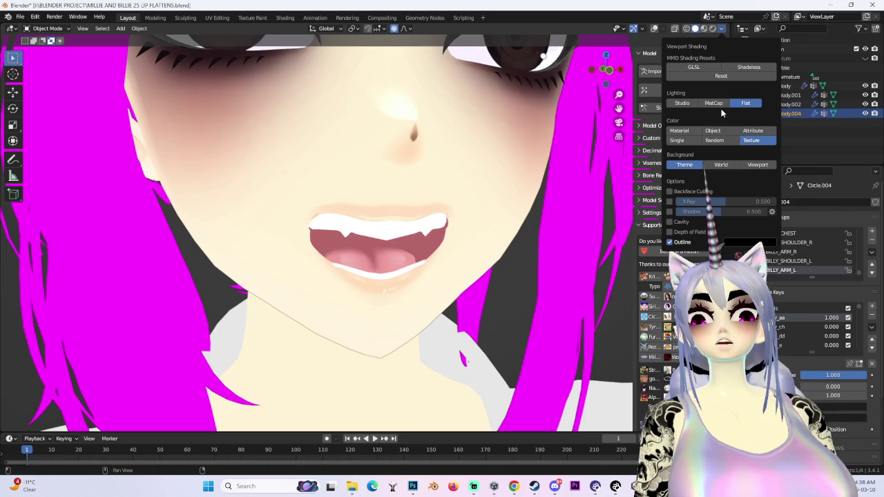
pyautogui.click(695, 74)
pyautogui.moveTo(441, 228)
pyautogui.mouseDown(button='middle')
pyautogui.moveTo(453, 235)
pyautogui.moveTo(191, 212)
pyautogui.moveTo(295, 210)
pyautogui.mouseUp(button='middle')
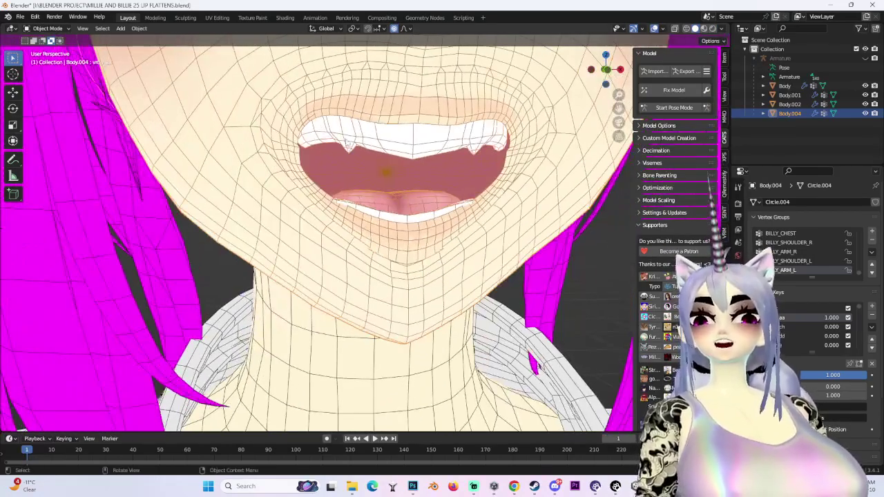
pyautogui.click(49, 28)
# Step: In Sculpt Mode, smooth the skin below the lower lip with the Smooth brush
pyautogui.click(56, 61)
pyautogui.moveTo(414, 227); pyautogui.dragTo(488, 276, button='middle')
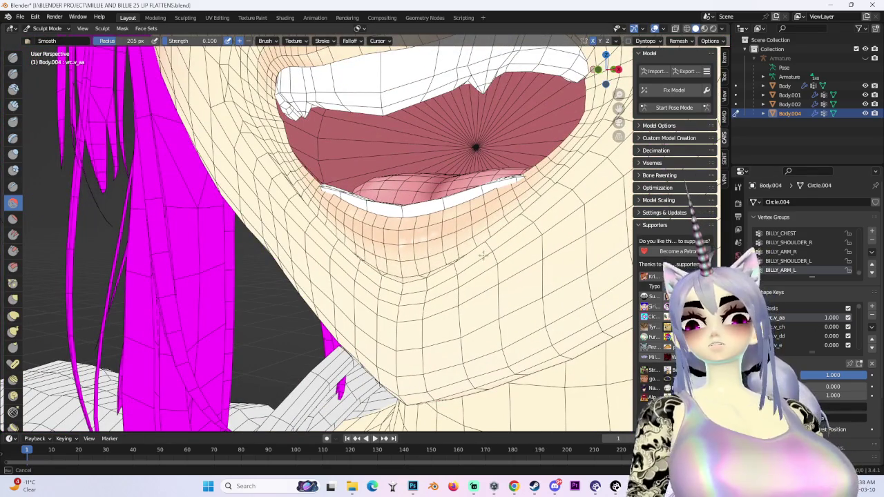
pyautogui.moveTo(513, 262); pyautogui.dragTo(409, 296, button='middle')
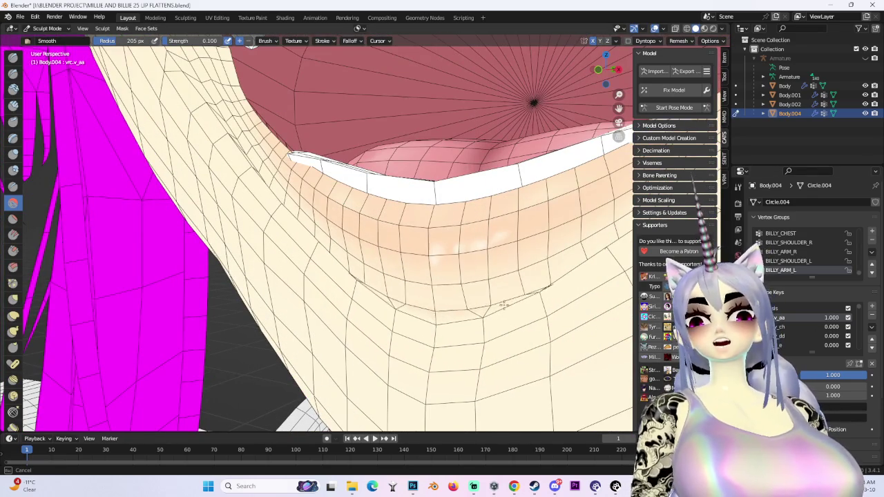
pyautogui.moveTo(417, 299); pyautogui.dragTo(392, 316)
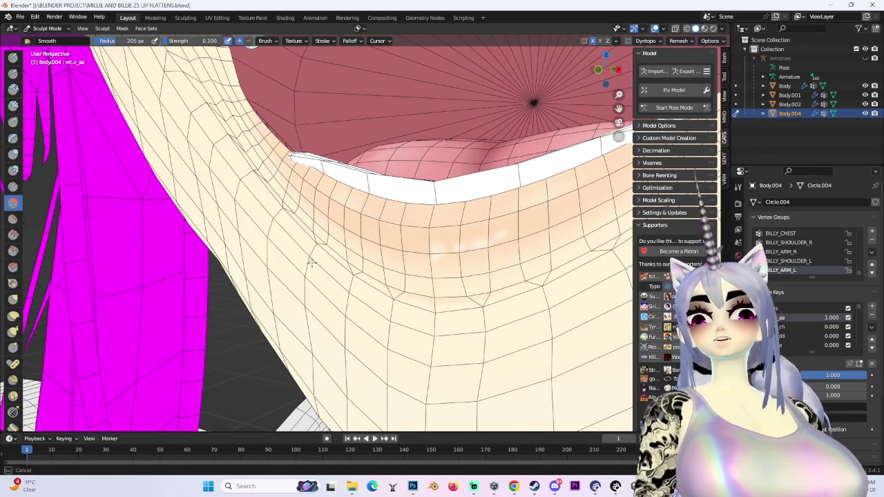
pyautogui.moveTo(535, 286)
pyautogui.mouseDown(button='middle')
pyautogui.moveTo(536, 163)
pyautogui.moveTo(520, 192)
pyautogui.mouseUp(button='middle')
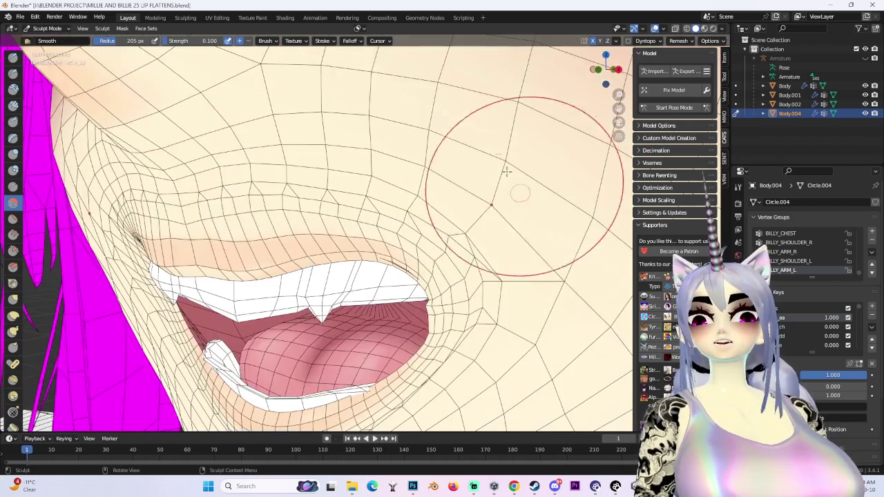
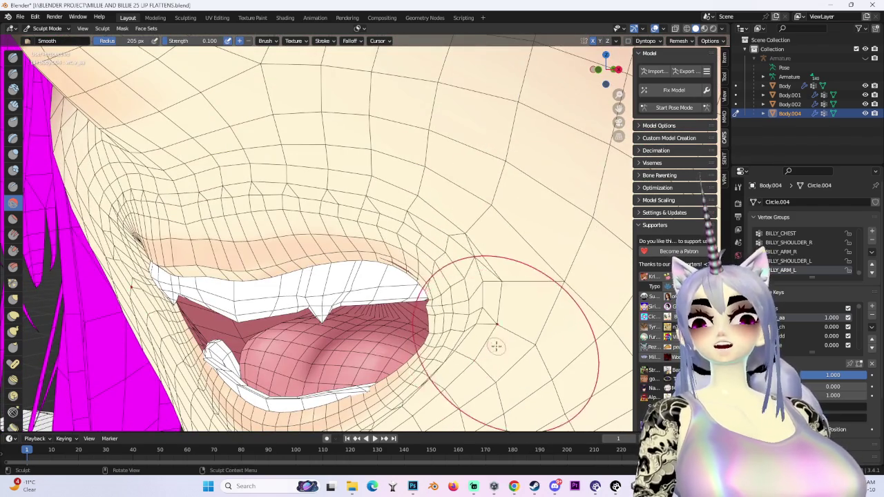
# Step: Orbit and zoom around the mouth corners, teeth and chin to inspect the smoothed lips
pyautogui.scroll(2, 528, 408)
pyautogui.scroll(-3, 421, 209)
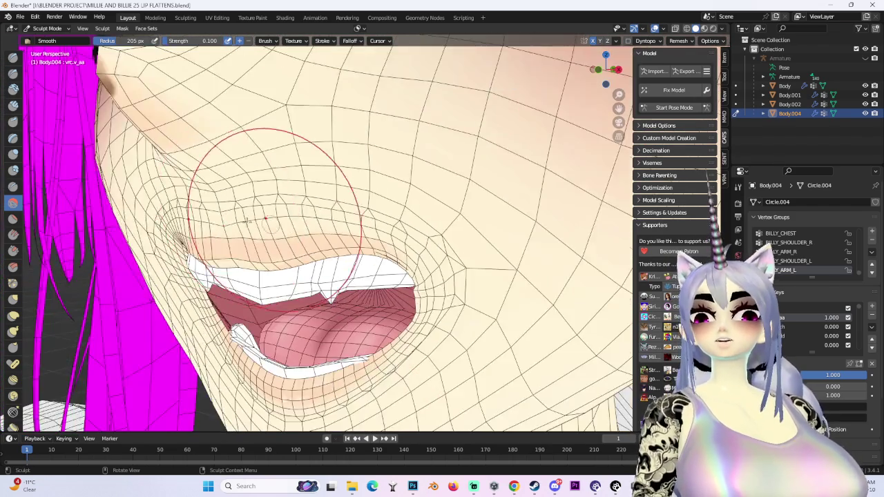
pyautogui.moveTo(421, 208); pyautogui.dragTo(401, 238, button='middle')
pyautogui.scroll(3, 400, 238)
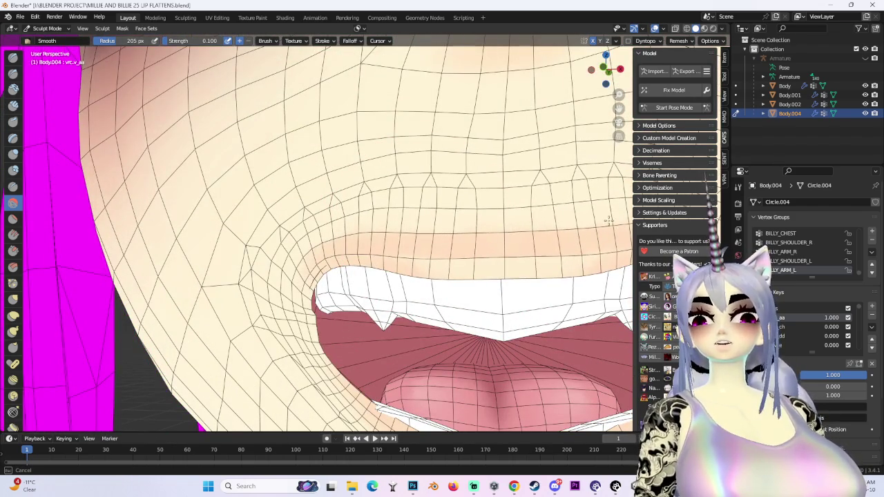
pyautogui.moveTo(248, 212); pyautogui.dragTo(225, 337, button='middle')
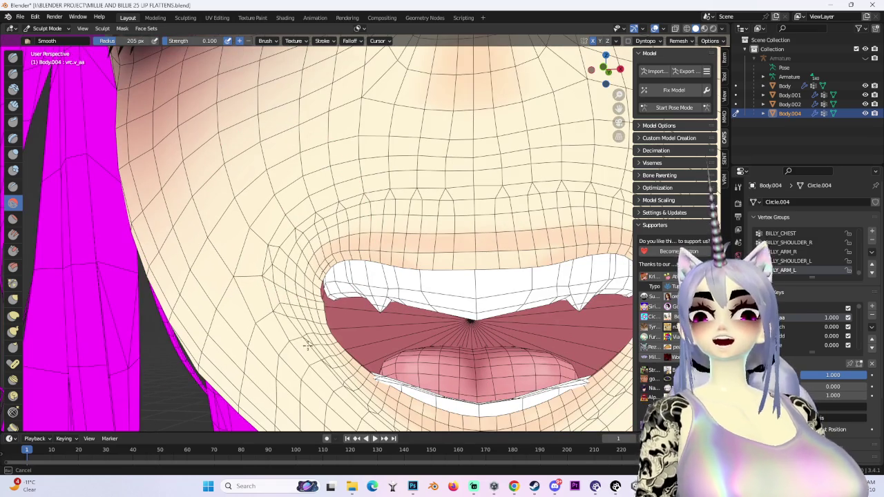
pyautogui.scroll(-3, 370, 376)
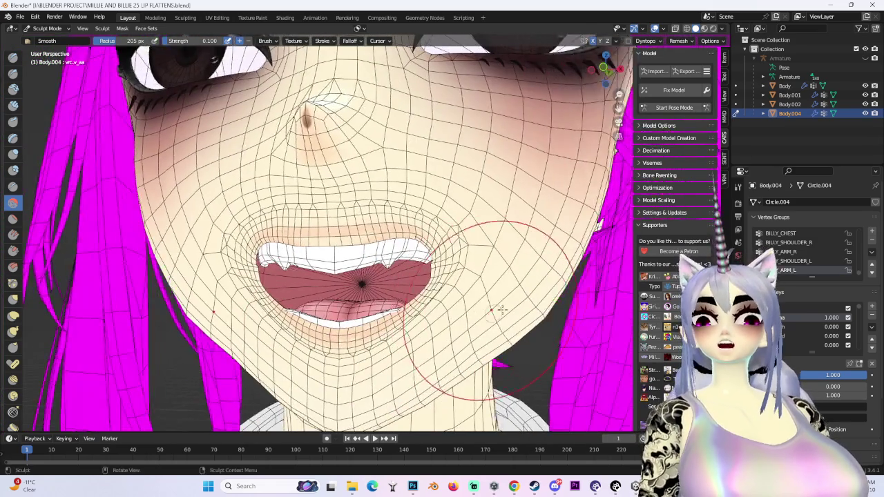
pyautogui.moveTo(415, 335); pyautogui.dragTo(479, 235, button='middle')
pyautogui.scroll(3, 479, 235)
pyautogui.moveTo(475, 312); pyautogui.dragTo(365, 405, button='middle')
pyautogui.scroll(5, 400, 256)
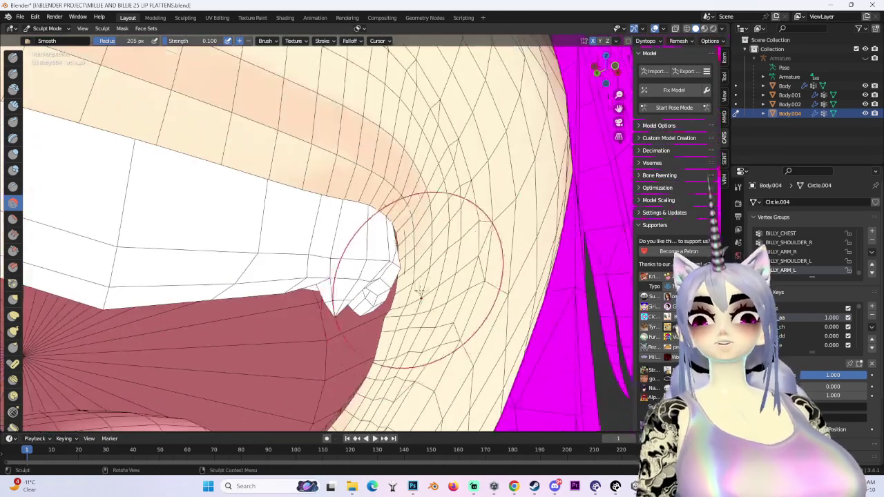
pyautogui.moveTo(423, 256)
pyautogui.mouseDown(button='middle')
pyautogui.moveTo(435, 256)
pyautogui.moveTo(423, 256)
pyautogui.moveTo(377, 389)
pyautogui.mouseUp(button='middle')
pyautogui.scroll(-3, 486, 252)
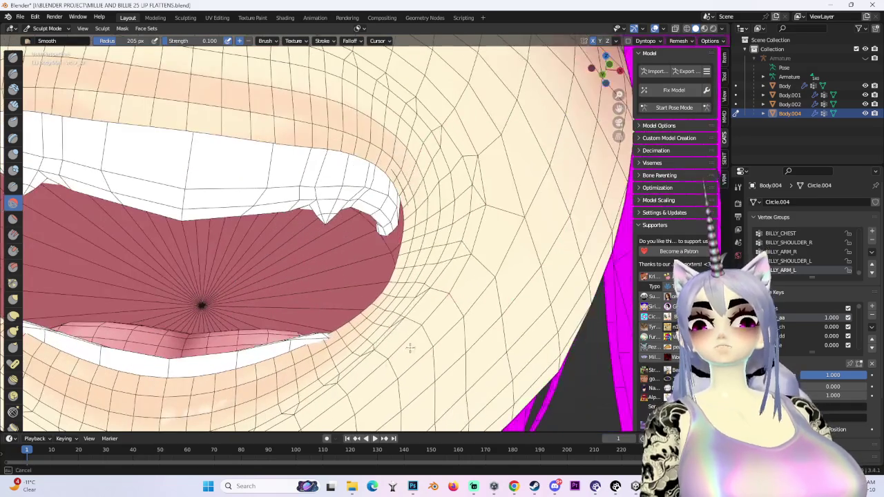
pyautogui.scroll(-2, 462, 249)
pyautogui.moveTo(462, 248); pyautogui.dragTo(453, 166, button='middle')
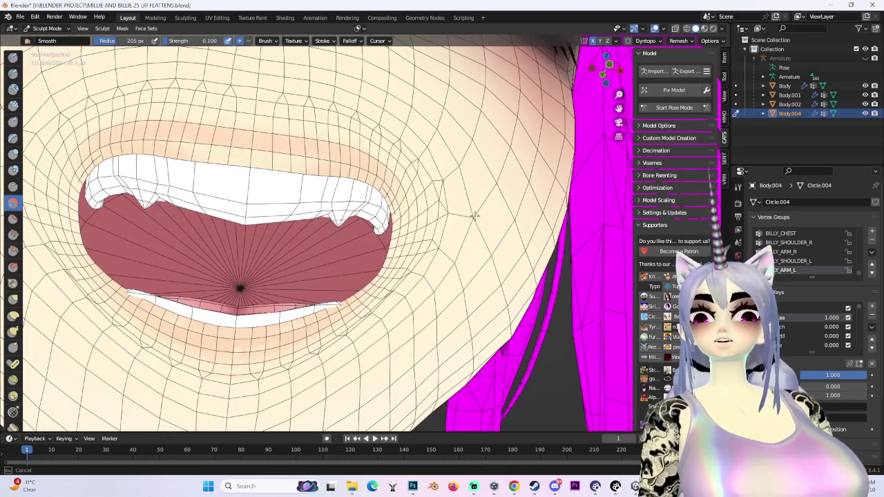
pyautogui.moveTo(476, 201); pyautogui.dragTo(394, 276, button='middle')
pyautogui.scroll(-2, 394, 276)
pyautogui.moveTo(288, 318); pyautogui.dragTo(290, 332, button='middle')
pyautogui.scroll(3, 297, 231)
pyautogui.scroll(3, 422, 282)
pyautogui.scroll(2, 341, 234)
pyautogui.scroll(-3, 341, 234)
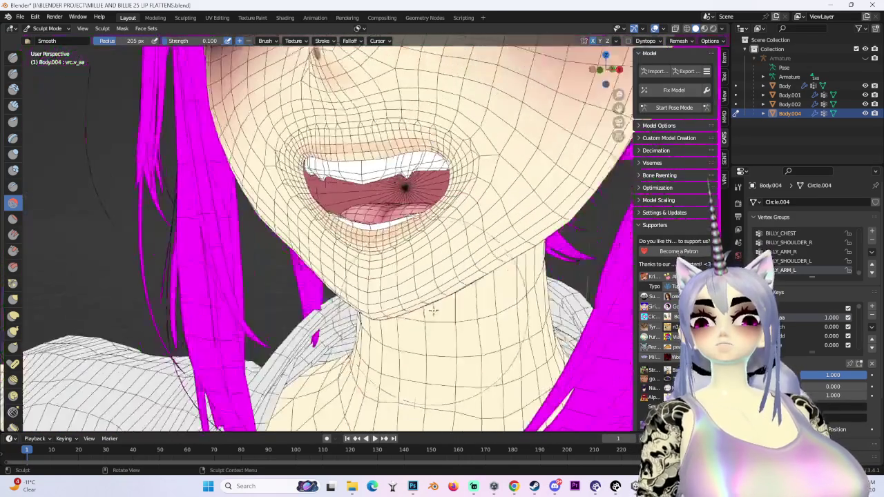
pyautogui.moveTo(404, 184); pyautogui.dragTo(442, 266, button='middle')
pyautogui.scroll(-2, 442, 266)
# Step: Turn off viewport overlays and check the shaded face and open mouth up close
pyautogui.click(654, 28)
pyautogui.moveTo(473, 158)
pyautogui.mouseDown(button='middle')
pyautogui.moveTo(335, 296)
pyautogui.moveTo(570, 83)
pyautogui.moveTo(530, 303)
pyautogui.mouseUp(button='middle')
pyautogui.scroll(-2, 530, 304)
pyautogui.scroll(4, 370, 252)
pyautogui.moveTo(370, 253)
pyautogui.mouseDown(button='middle')
pyautogui.moveTo(529, 268)
pyautogui.moveTo(446, 261)
pyautogui.moveTo(495, 207)
pyautogui.mouseUp(button='middle')
pyautogui.scroll(-3, 494, 207)
# Step: Put the face mesh in Edit Mode in UV Editing, with a front view and UV sync selection
pyautogui.click(62, 28)
pyautogui.click(41, 35)
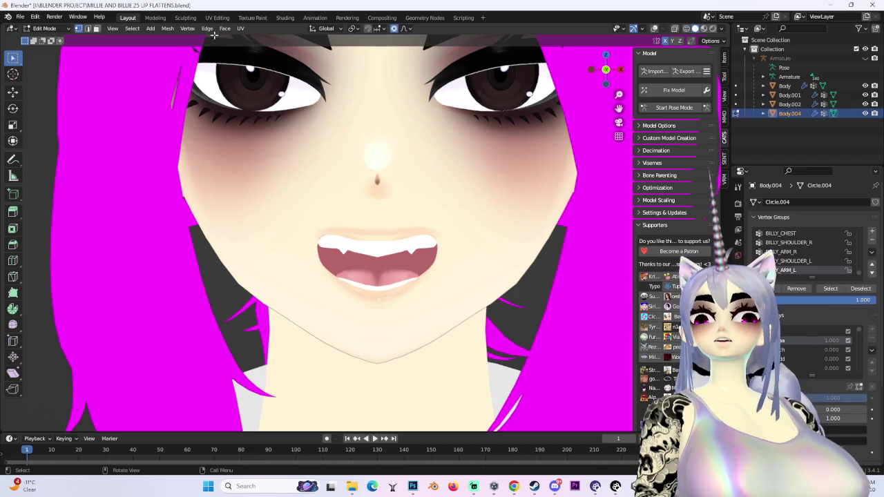
pyautogui.click(217, 17)
pyautogui.scroll(2, 102, 225)
pyautogui.scroll(7, 291, 363)
pyautogui.click(714, 72)
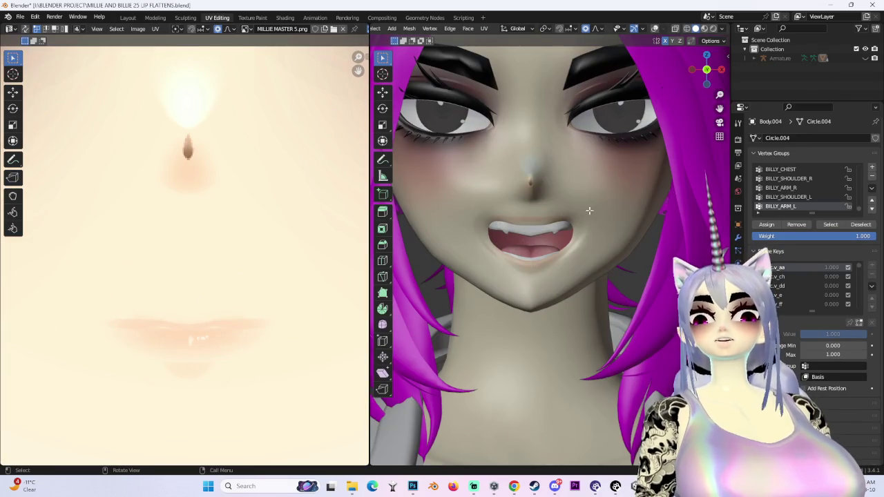
pyautogui.scroll(-2, 379, 62)
pyautogui.scroll(-2, 380, 63)
pyautogui.scroll(1, 203, 74)
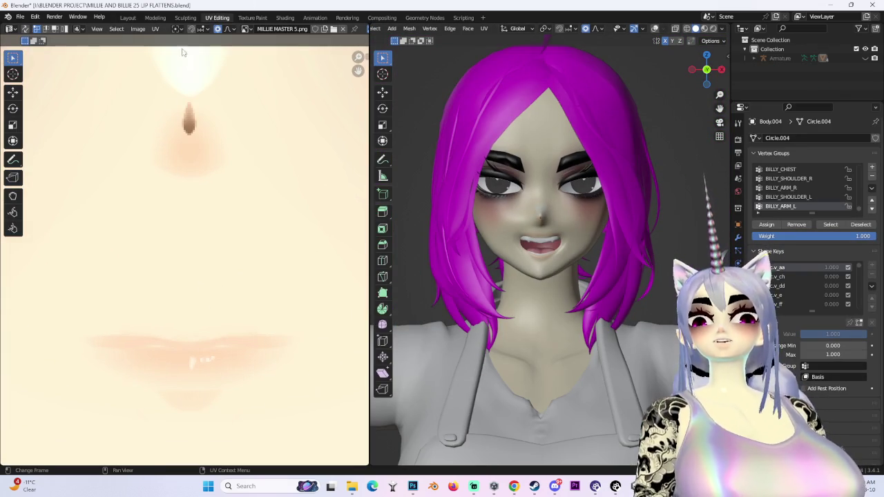
pyautogui.scroll(-4, 255, 192)
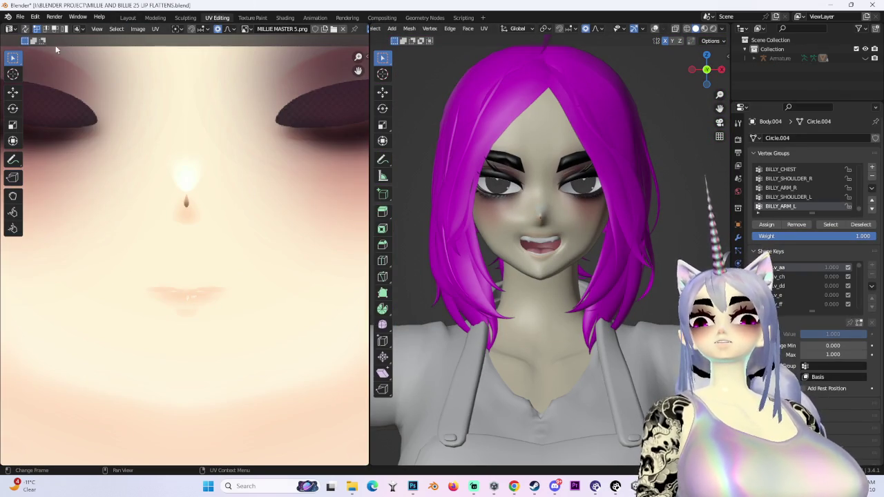
pyautogui.scroll(-3, 202, 122)
pyautogui.click(25, 29)
# Step: Select the lip UV strip and show only the selected UVs
pyautogui.scroll(3, 221, 364)
pyautogui.scroll(3, 221, 364)
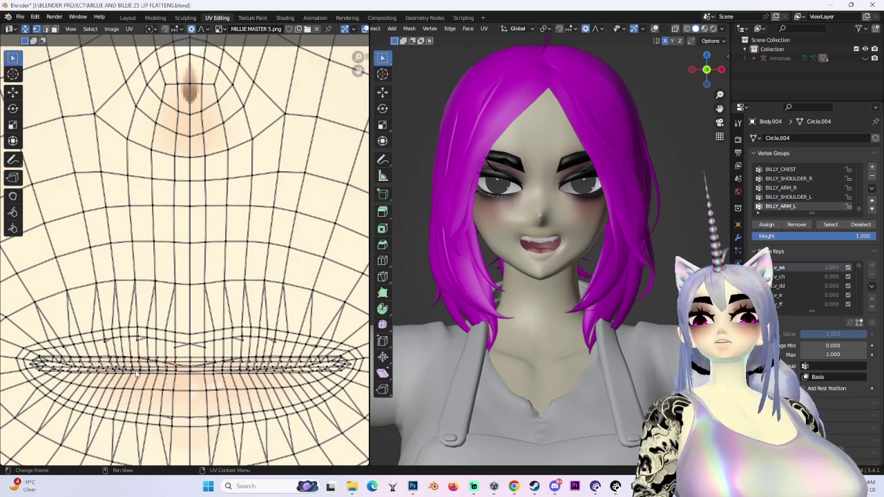
pyautogui.scroll(3, 270, 389)
pyautogui.scroll(1, 270, 389)
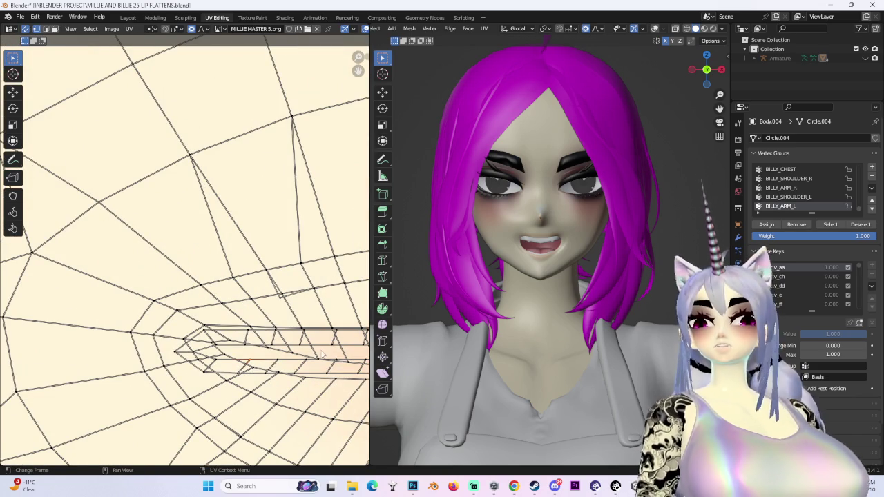
pyautogui.press('l')
pyautogui.scroll(-2, 321, 354)
pyautogui.scroll(-3, 321, 353)
pyautogui.press('g')
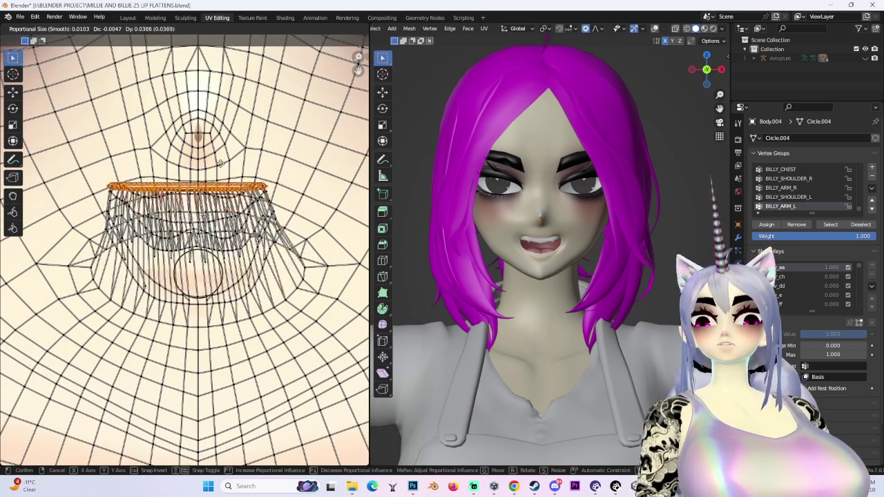
pyautogui.press('Escape')
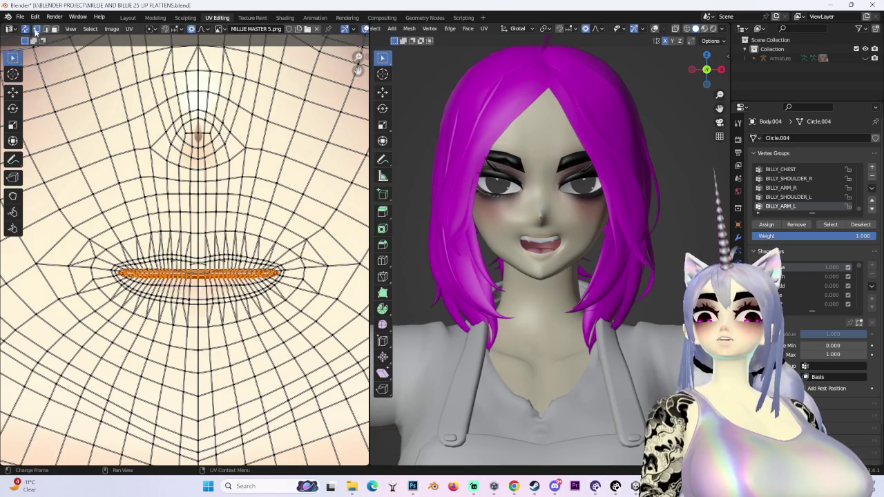
pyautogui.click(25, 29)
pyautogui.scroll(3, 241, 290)
# Step: Move the lip UV strip upward, widen it, and nudge it into final position
pyautogui.press('g')
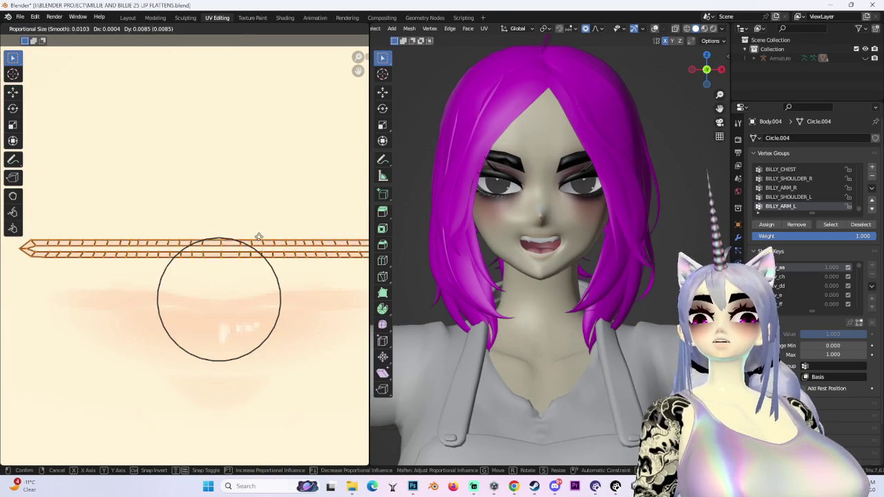
pyautogui.click(258, 254)
pyautogui.scroll(-2, 276, 253)
pyautogui.press('s')
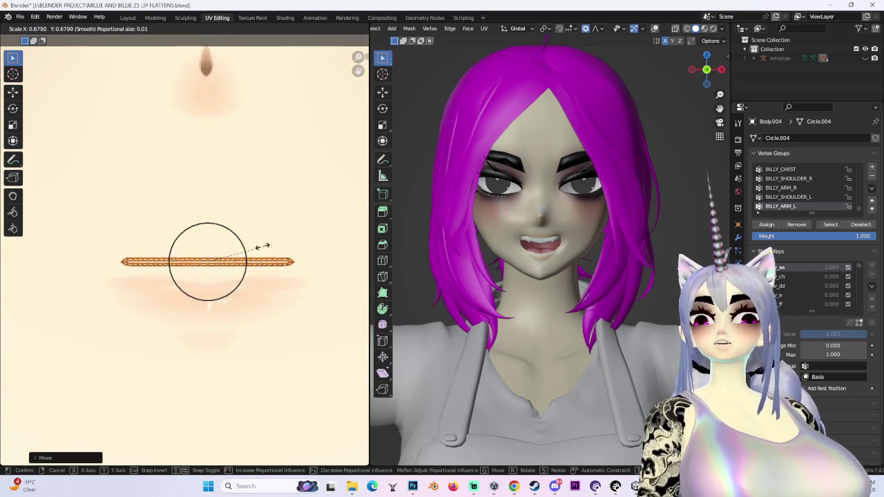
pyautogui.click(265, 250)
pyautogui.press('g')
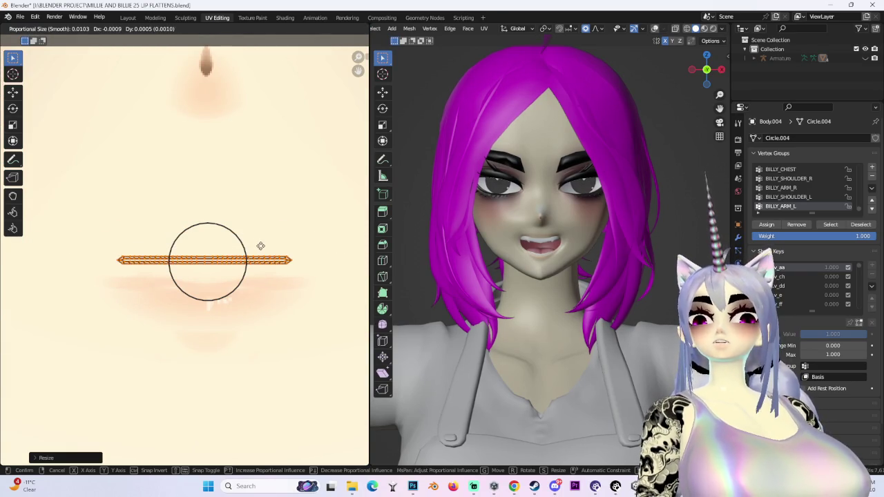
pyautogui.click(260, 253)
# Step: Back in Layout, toggle the face mesh from Edit to Sculpt Mode and back to Edit
pyautogui.click(129, 18)
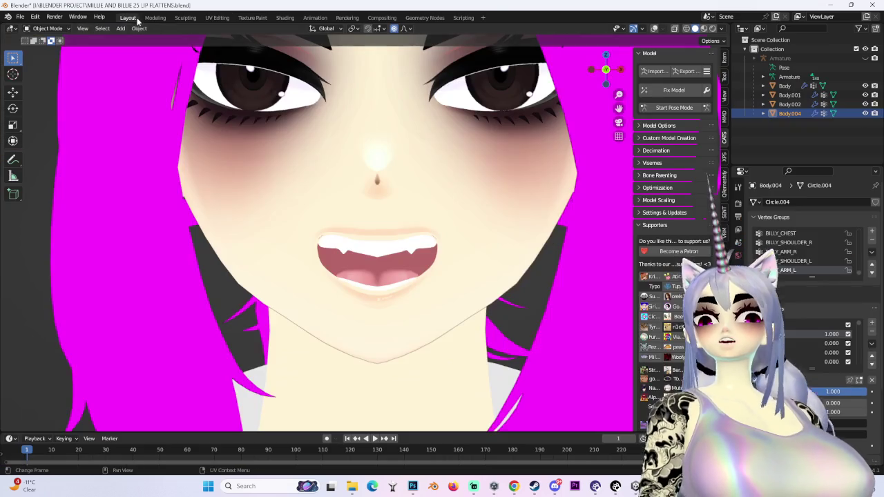
pyautogui.scroll(3, 401, 285)
pyautogui.moveTo(401, 286)
pyautogui.mouseDown(button='middle')
pyautogui.moveTo(359, 273)
pyautogui.moveTo(417, 278)
pyautogui.mouseUp(button='middle')
pyautogui.scroll(-4, 359, 272)
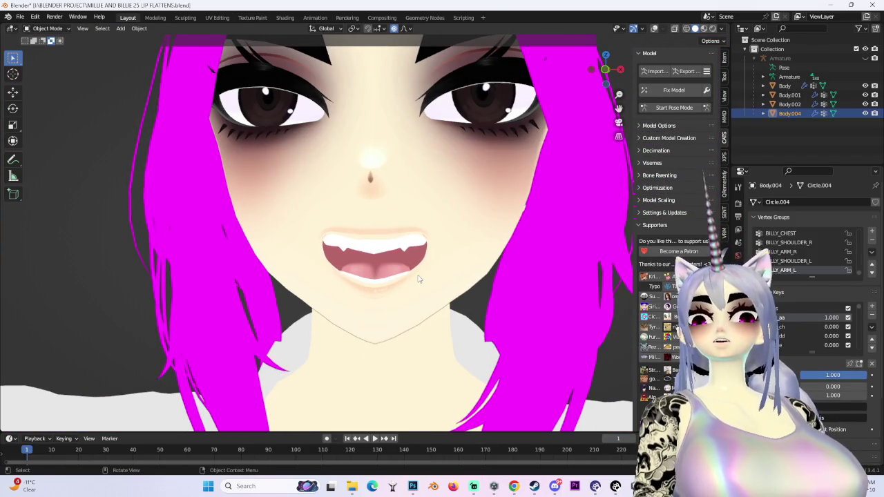
pyautogui.press('Tab')
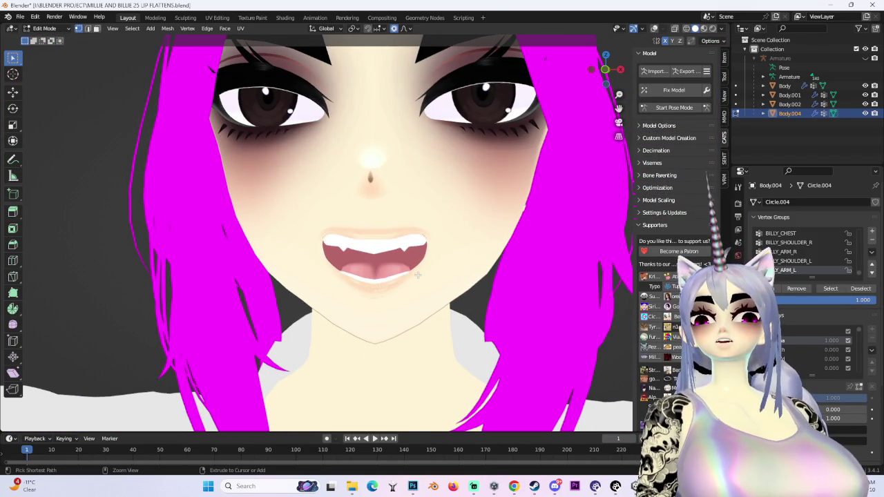
pyautogui.moveTo(418, 274); pyautogui.dragTo(497, 266, button='middle')
pyautogui.scroll(3, 469, 270)
pyautogui.hotkey('ctrl', 'Tab')
pyautogui.press('Tab')
pyautogui.moveTo(492, 221); pyautogui.dragTo(390, 232, button='middle')
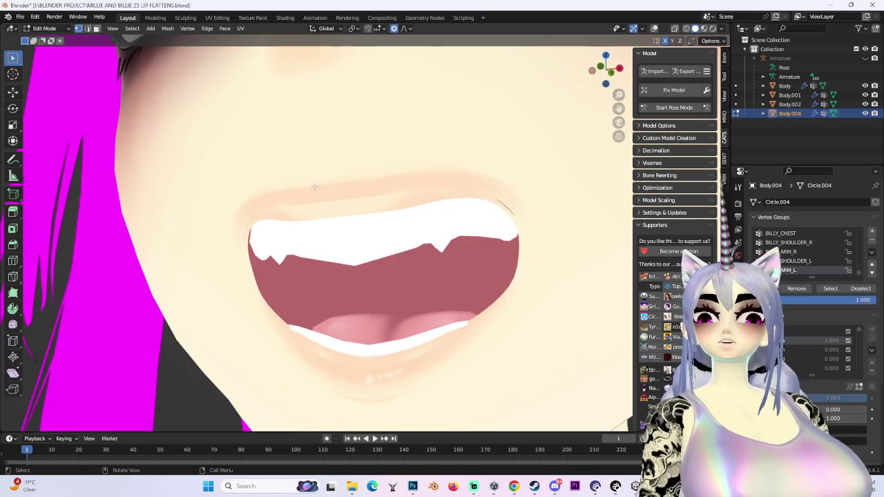
# Step: Briefly check the UV Editing workspace, then return to Layout
pyautogui.click(207, 18)
pyautogui.scroll(3, 483, 207)
pyautogui.scroll(2, 399, 70)
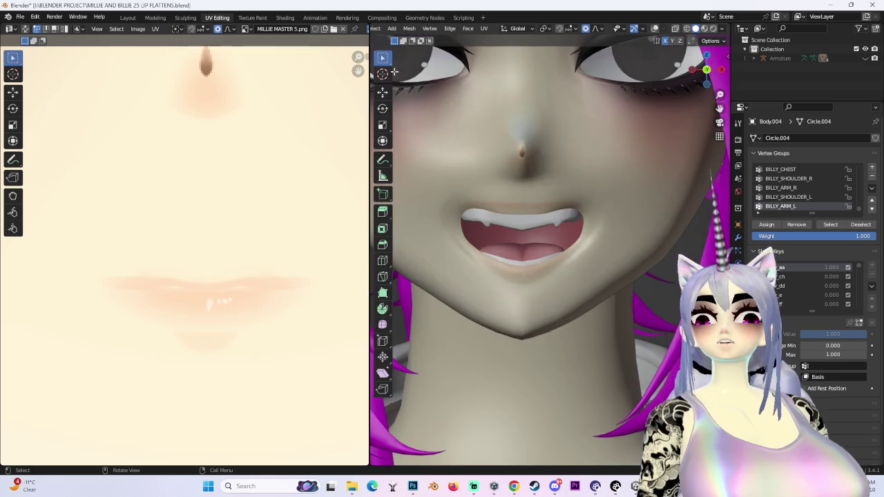
pyautogui.click(132, 18)
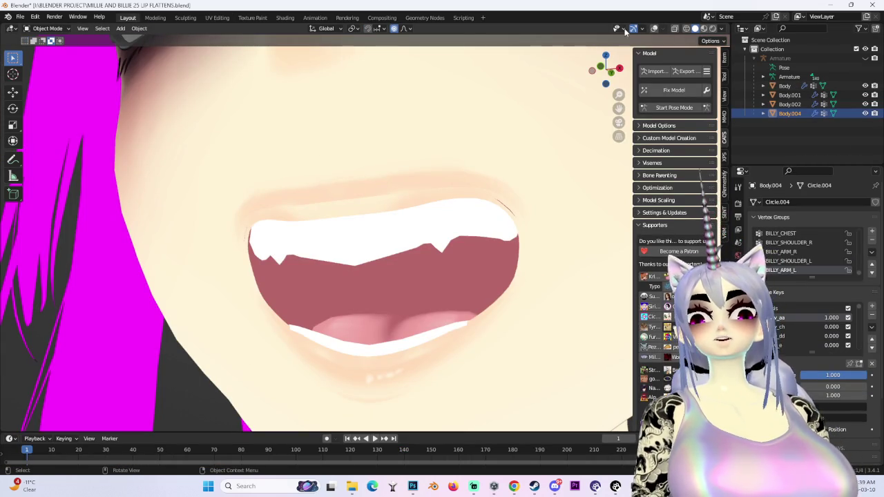
# Step: Show the wireframe overlay again and set the face mesh to Edit Mode
pyautogui.click(654, 28)
pyautogui.scroll(-3, 365, 267)
pyautogui.moveTo(364, 267); pyautogui.dragTo(411, 264, button='middle')
pyautogui.scroll(3, 411, 264)
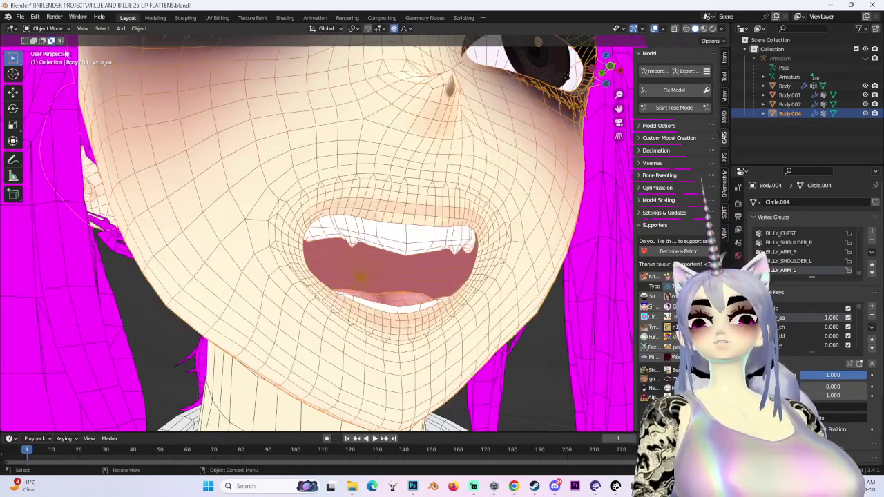
pyautogui.click(47, 29)
pyautogui.click(50, 49)
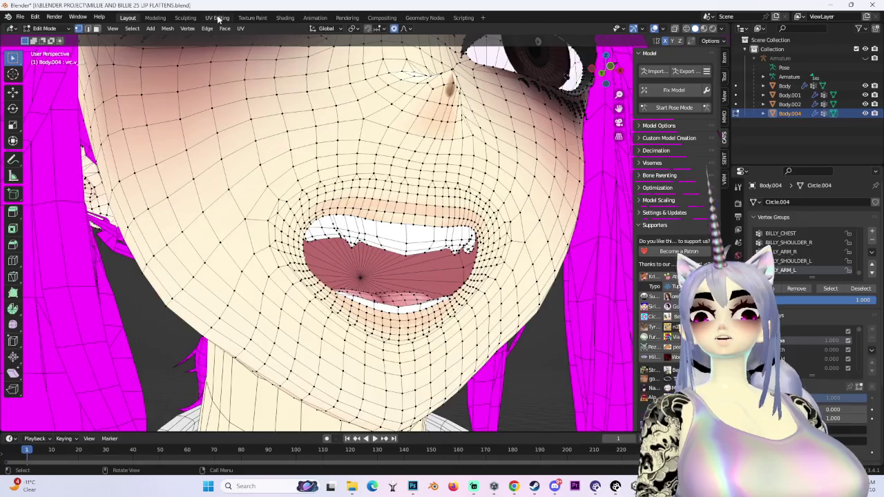
# Step: In UV Editing with sync selection on, select the whole linked lip UV island
pyautogui.click(217, 18)
pyautogui.click(29, 29)
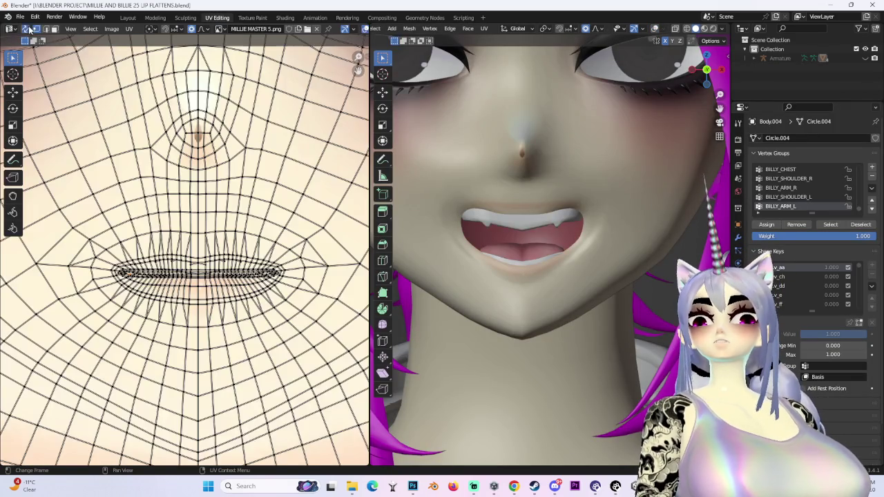
pyautogui.scroll(3, 177, 309)
pyautogui.scroll(3, 177, 309)
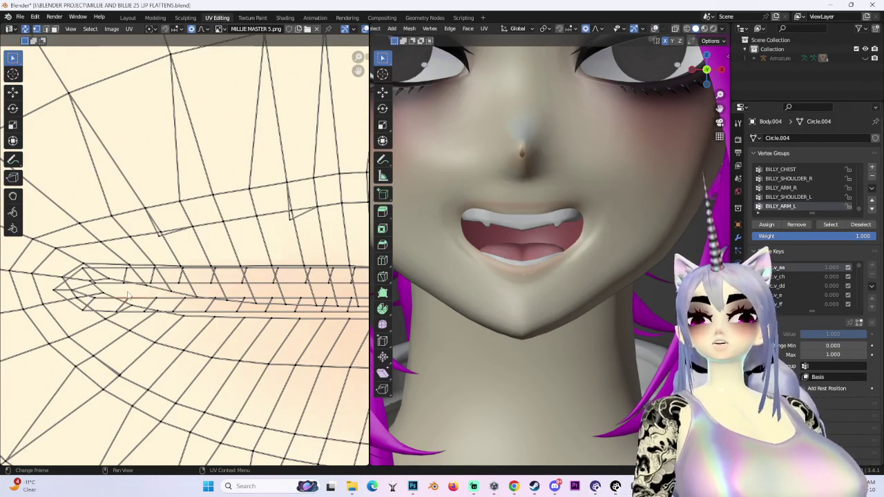
pyautogui.press('l')
pyautogui.press('KP_Decimal')
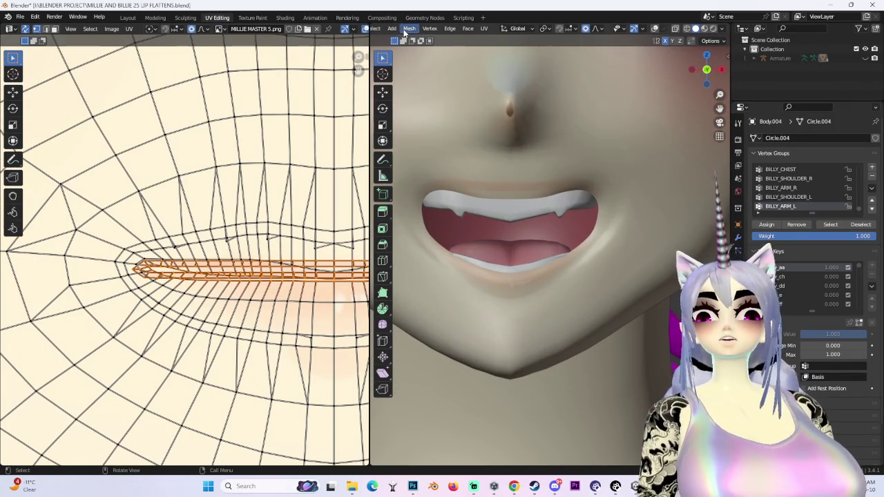
pyautogui.scroll(2, 384, 32)
pyautogui.click(411, 29)
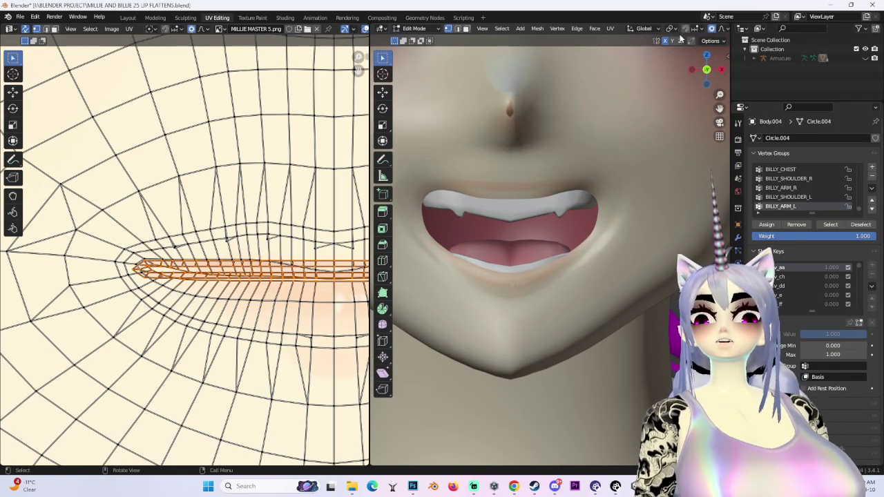
# Step: In Layout, enter Edit Mode and apply a delete from the X menu on the mouth geometry
pyautogui.click(125, 18)
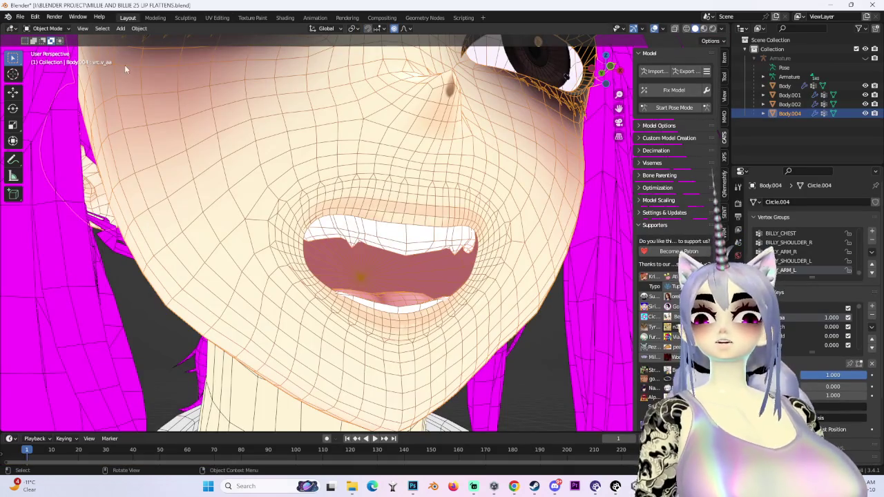
pyautogui.click(45, 29)
pyautogui.click(41, 55)
pyautogui.moveTo(386, 277)
pyautogui.mouseDown(button='middle')
pyautogui.moveTo(489, 277)
pyautogui.moveTo(594, 297)
pyautogui.mouseUp(button='middle')
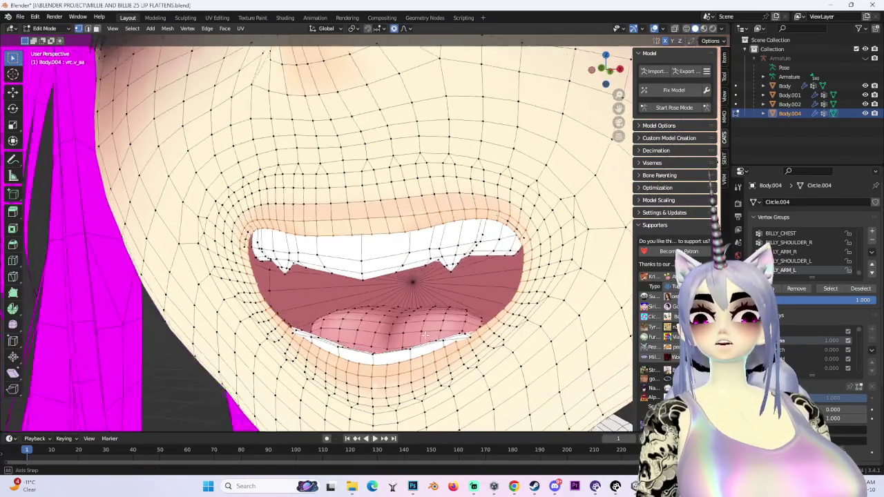
pyautogui.scroll(3, 469, 304)
pyautogui.moveTo(428, 297); pyautogui.dragTo(468, 304, button='middle')
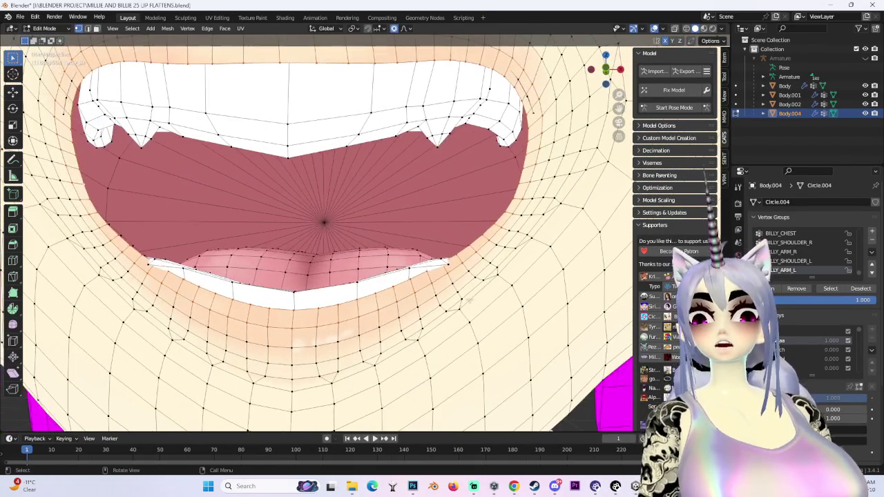
pyautogui.press('x')
pyautogui.click(453, 322)
pyautogui.scroll(-3, 453, 321)
pyautogui.scroll(-2, 453, 322)
# Step: Hide overlays with Shift+Alt+Z, check the head profile, and return to Object Mode
pyautogui.moveTo(453, 321)
pyautogui.mouseDown(button='middle')
pyautogui.moveTo(513, 306)
pyautogui.moveTo(477, 315)
pyautogui.moveTo(471, 195)
pyautogui.moveTo(453, 221)
pyautogui.mouseUp(button='middle')
pyautogui.hotkey('shift', 'alt', 'z')
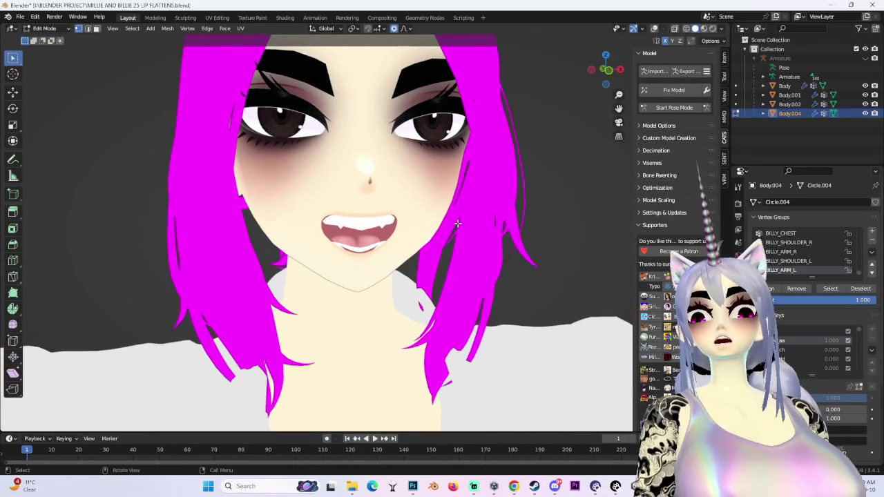
pyautogui.moveTo(302, 241)
pyautogui.mouseDown(button='middle')
pyautogui.moveTo(468, 260)
pyautogui.moveTo(464, 239)
pyautogui.mouseUp(button='middle')
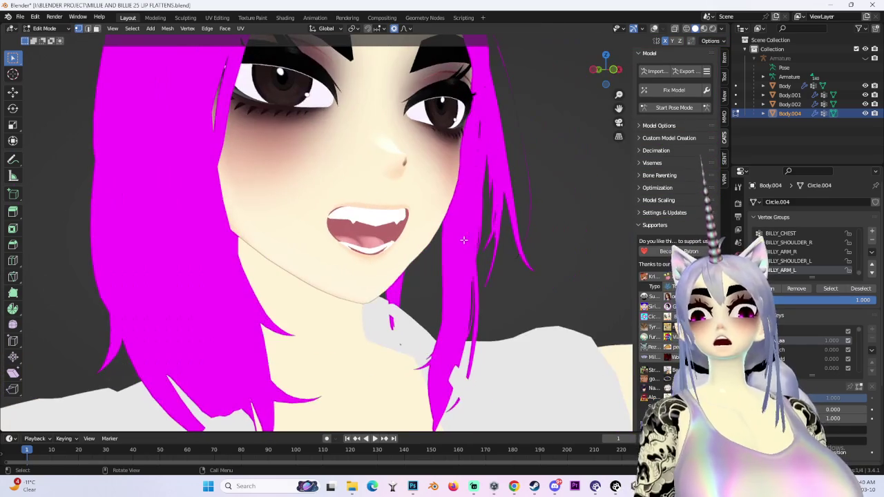
pyautogui.click(44, 28)
pyautogui.click(48, 32)
# Step: From the front view, reset the aa shape key to 0 and turn overlays back on
pyautogui.press('KP_1')
pyautogui.press('BackSpace')
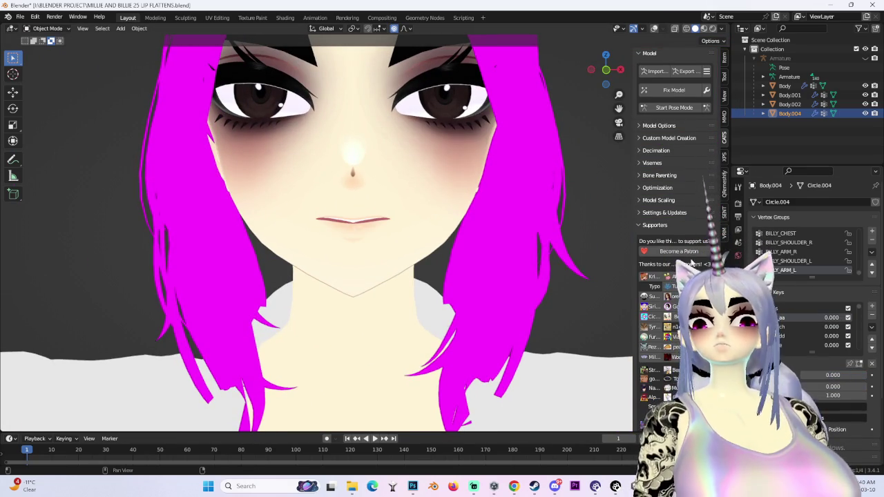
pyautogui.click(634, 32)
pyautogui.click(654, 28)
pyautogui.scroll(3, 396, 223)
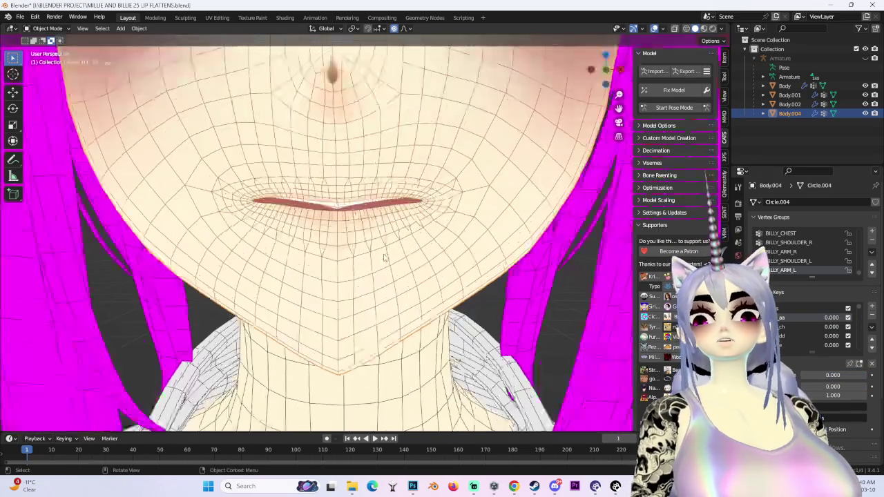
pyautogui.scroll(3, 396, 223)
pyautogui.moveTo(395, 223)
pyautogui.mouseDown(button='middle')
pyautogui.moveTo(610, 212)
pyautogui.moveTo(579, 220)
pyautogui.mouseUp(button='middle')
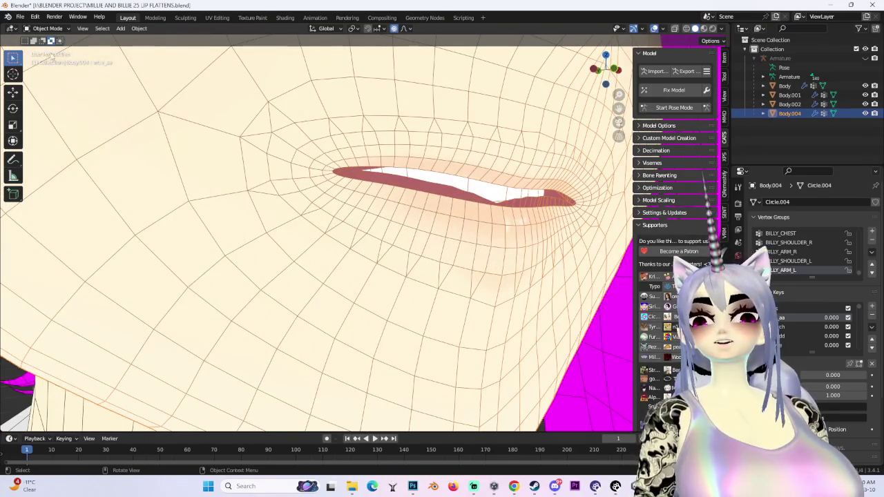
# Step: Enter Edit Mode on the face mesh and snap to Front Orthographic on the mouth
pyautogui.click(46, 28)
pyautogui.click(41, 52)
pyautogui.moveTo(345, 228); pyautogui.dragTo(484, 228, button='middle')
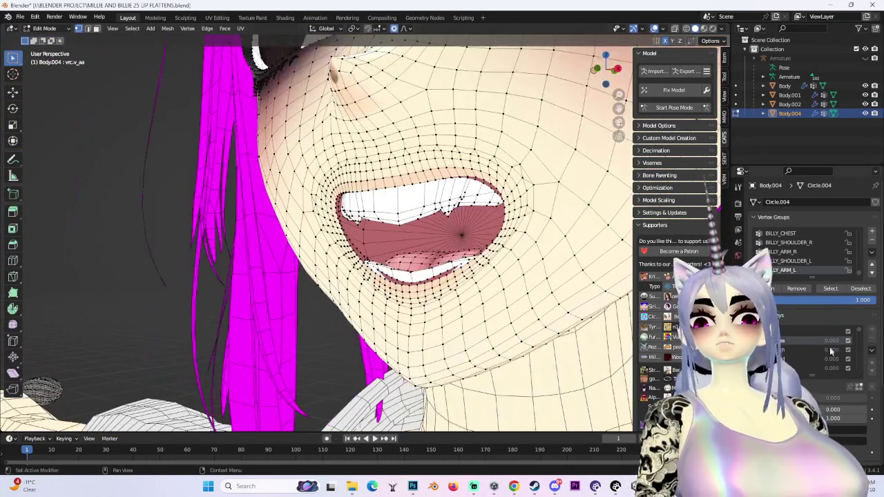
pyautogui.moveTo(483, 276); pyautogui.dragTo(449, 228, button='middle')
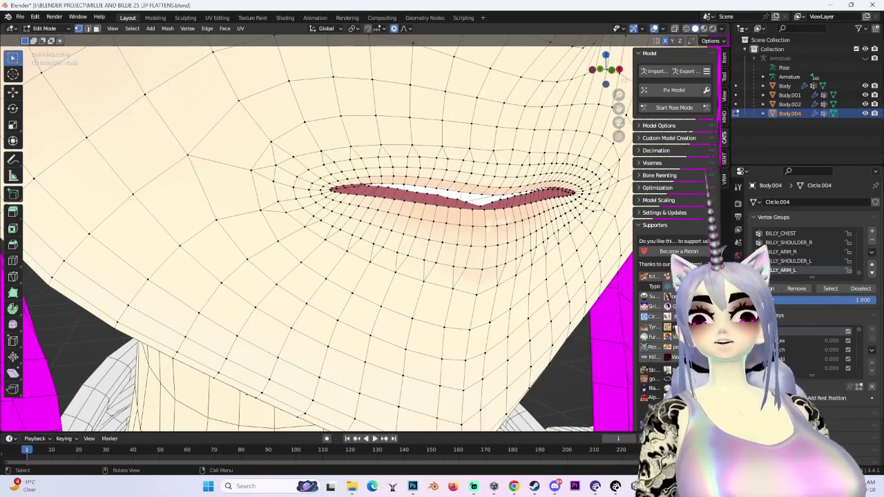
pyautogui.click(608, 69)
# Step: Pull the lip vertices together with soft proportional-falloff moves, resizing the falloff radius
pyautogui.press('g')
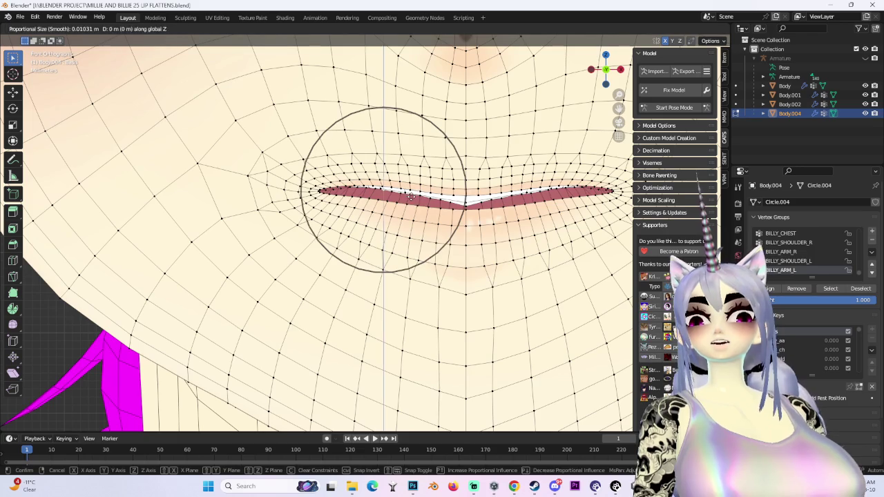
pyautogui.scroll(-10, 452, 214)
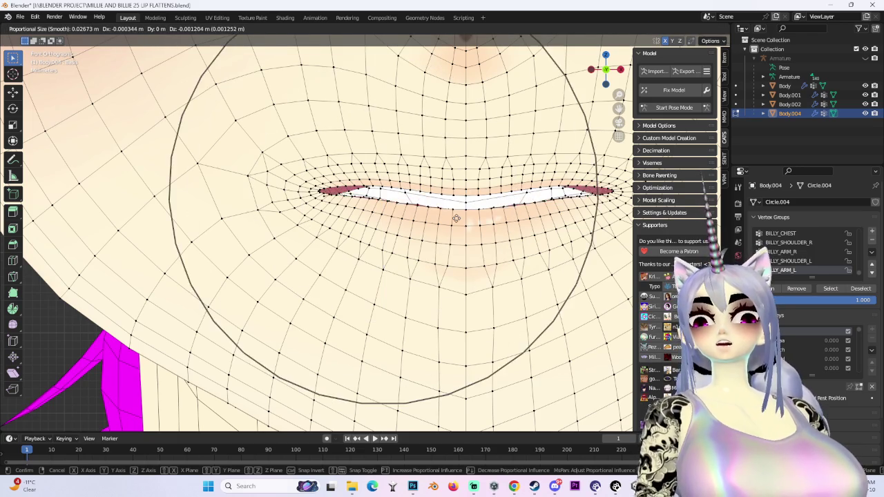
pyautogui.scroll(2, 456, 216)
pyautogui.keyDown('ctrl'); pyautogui.scroll(3, 435, 201); pyautogui.keyUp('ctrl')
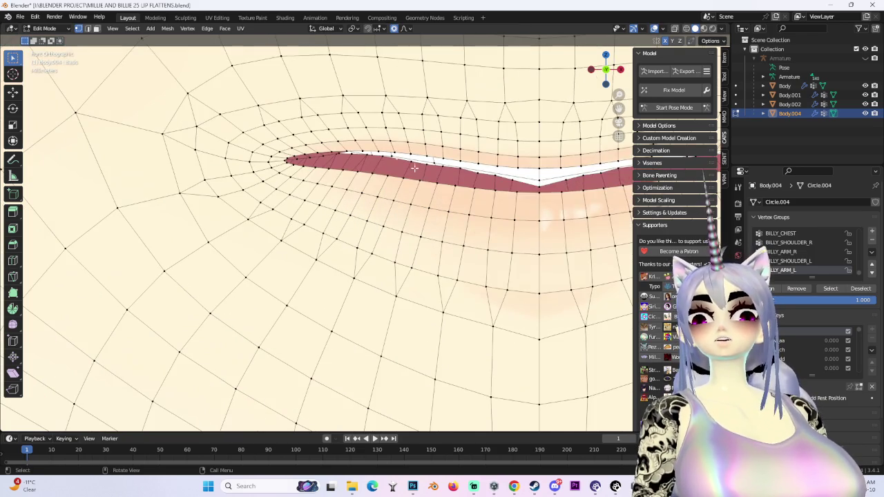
pyautogui.scroll(2, 414, 187)
pyautogui.click(414, 186)
pyautogui.moveTo(414, 186)
pyautogui.mouseDown(button='middle')
pyautogui.moveTo(357, 239)
pyautogui.moveTo(385, 183)
pyautogui.moveTo(329, 203)
pyautogui.mouseUp(button='middle')
pyautogui.press('g')
pyautogui.click(331, 176)
pyautogui.scroll(4, 274, 207)
# Step: Reshape the mouth corner vertices with several soft-falloff moves
pyautogui.press('g')
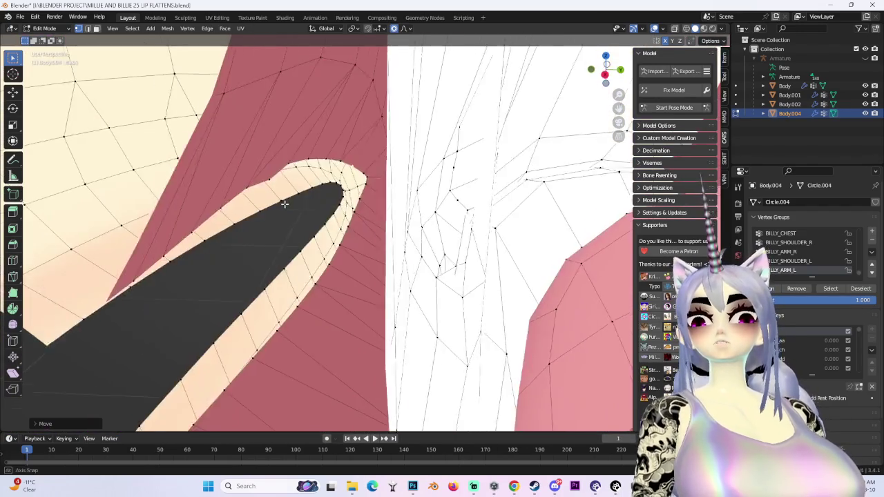
pyautogui.click(302, 220)
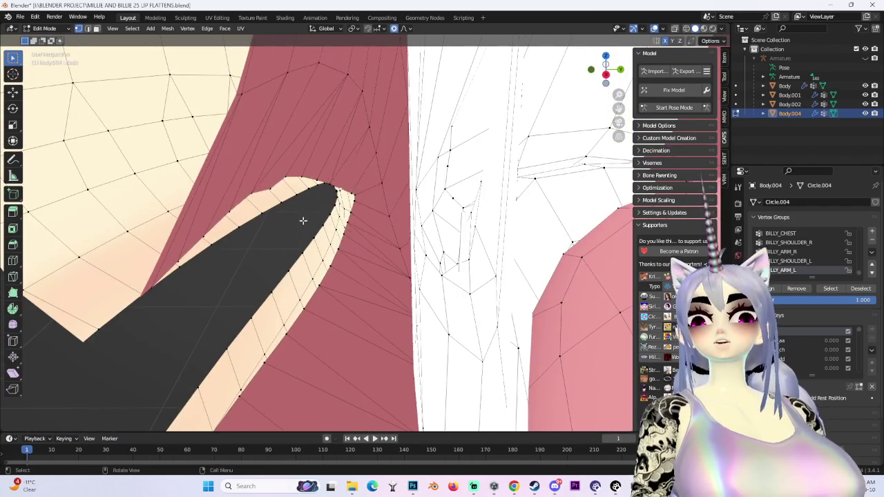
pyautogui.moveTo(302, 220); pyautogui.dragTo(402, 250, button='middle')
pyautogui.press('g')
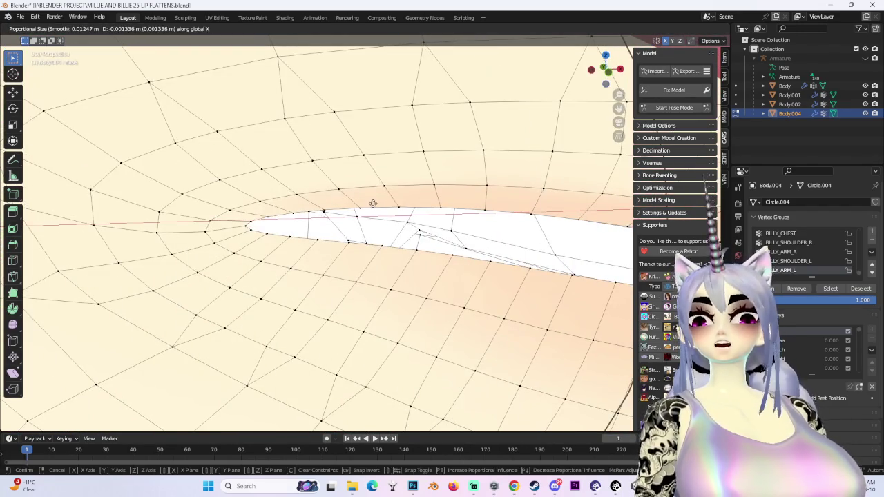
pyautogui.click(371, 201)
pyautogui.moveTo(370, 201)
pyautogui.mouseDown(button='middle')
pyautogui.moveTo(352, 183)
pyautogui.moveTo(449, 216)
pyautogui.mouseUp(button='middle')
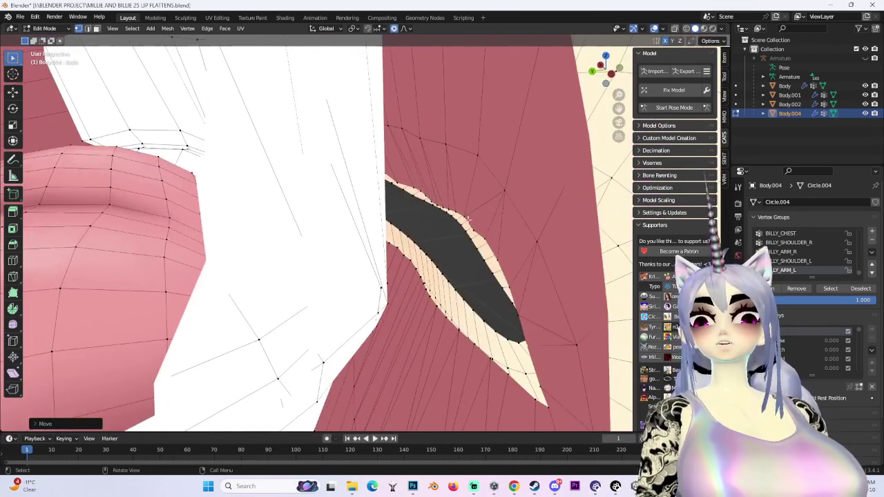
pyautogui.press('g')
pyautogui.click(477, 224)
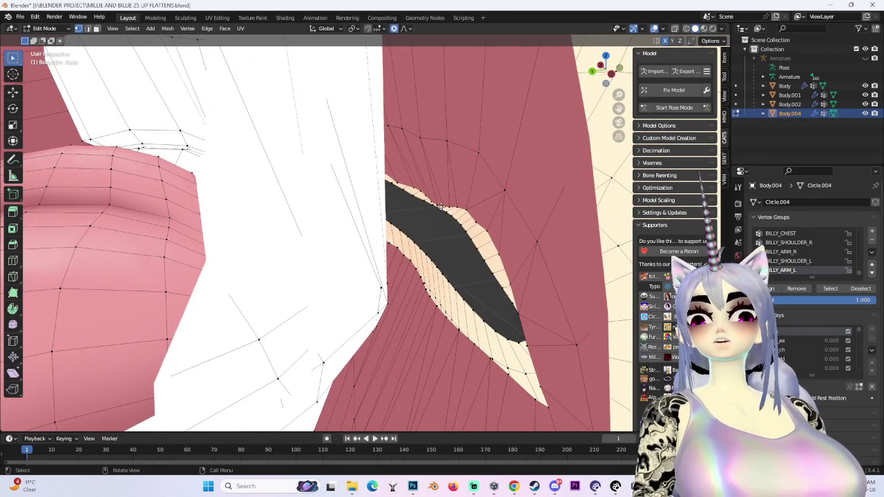
pyautogui.press('g')
pyautogui.click(444, 194)
# Step: Adjust the lip vertices again, checking from a back orthographic view and close-up
pyautogui.press('g')
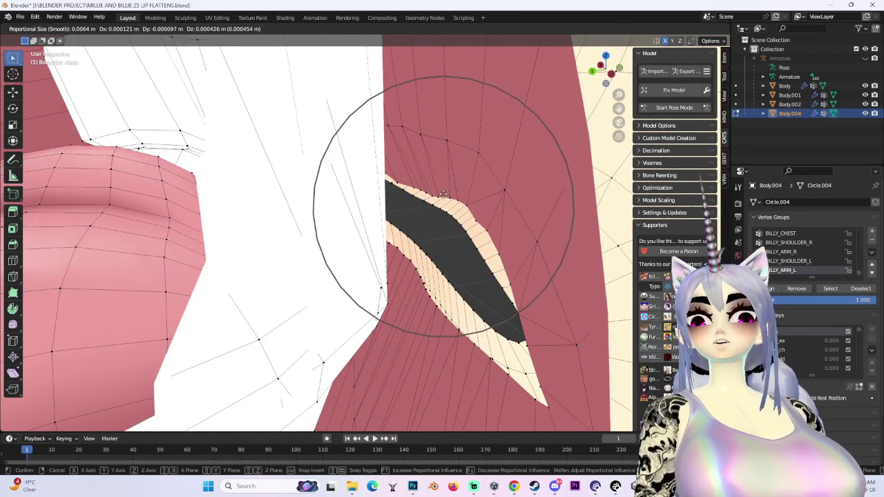
pyautogui.click(442, 205)
pyautogui.moveTo(441, 204); pyautogui.dragTo(406, 188, button='middle')
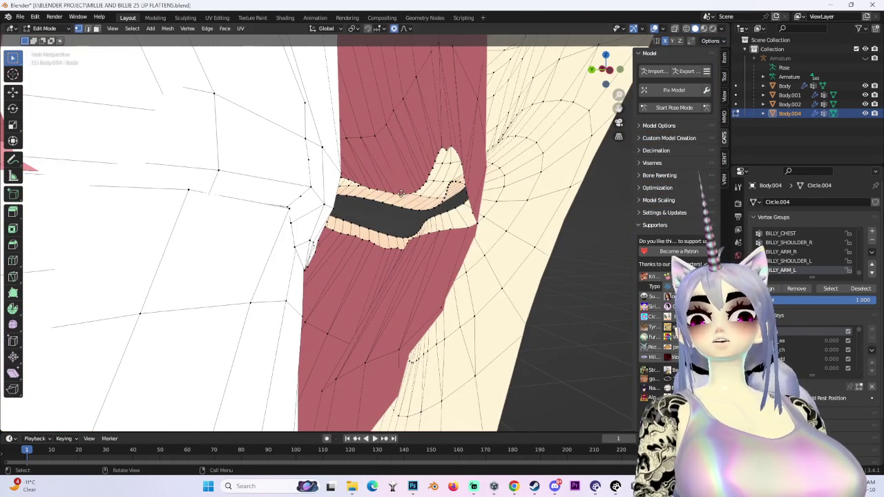
pyautogui.press('g')
pyautogui.click(401, 193)
pyautogui.moveTo(402, 193)
pyautogui.mouseDown(button='middle')
pyautogui.moveTo(428, 197)
pyautogui.moveTo(370, 208)
pyautogui.mouseUp(button='middle')
pyautogui.click(607, 83)
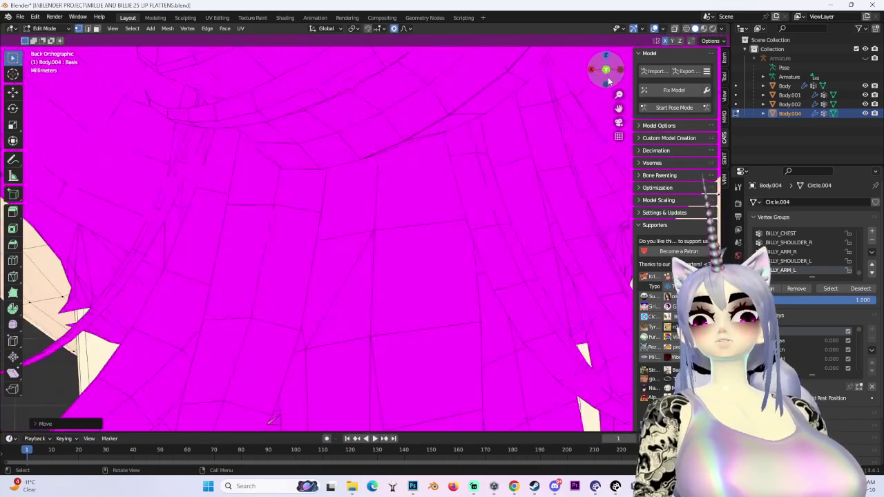
pyautogui.moveTo(624, 74)
pyautogui.mouseDown(button='middle')
pyautogui.moveTo(601, 76)
pyautogui.moveTo(442, 237)
pyautogui.mouseUp(button='middle')
pyautogui.press('g')
pyautogui.click(441, 236)
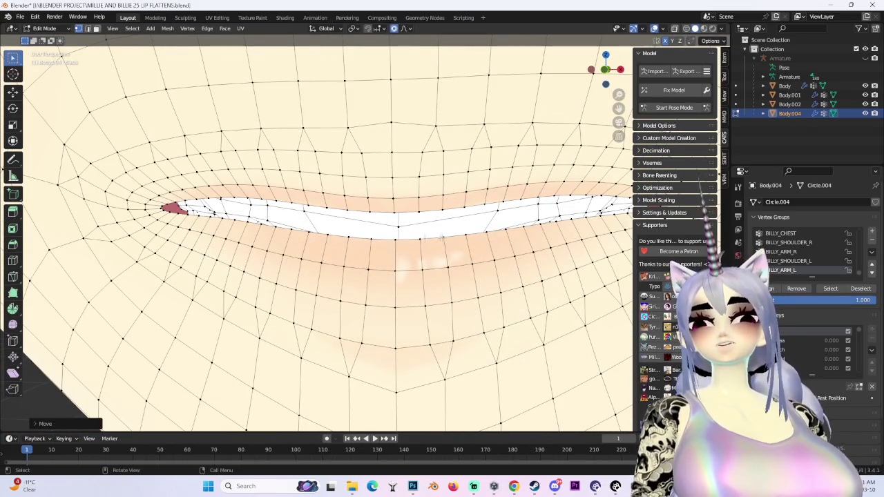
# Step: Narrow the lip gap to a thin seam, undoing one move and ending with a Z-constrained move
pyautogui.scroll(-5, 508, 254)
pyautogui.press('g')
pyautogui.scroll(-3, 509, 252)
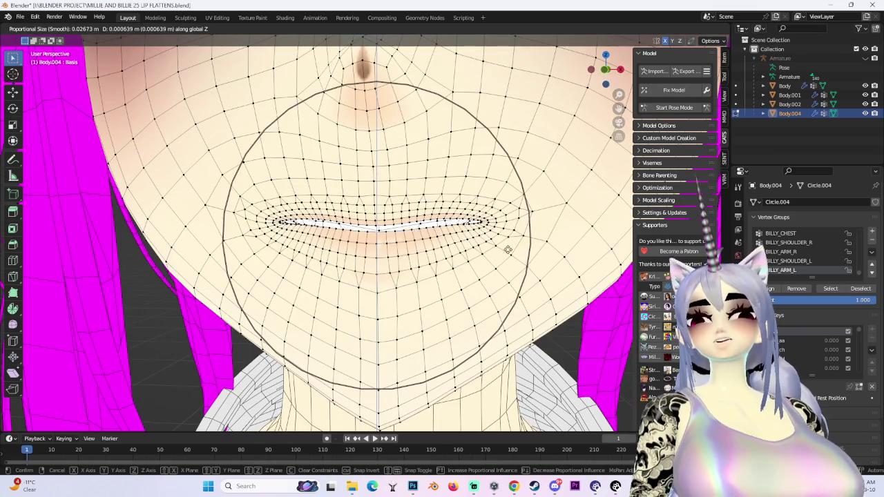
pyautogui.click(508, 247)
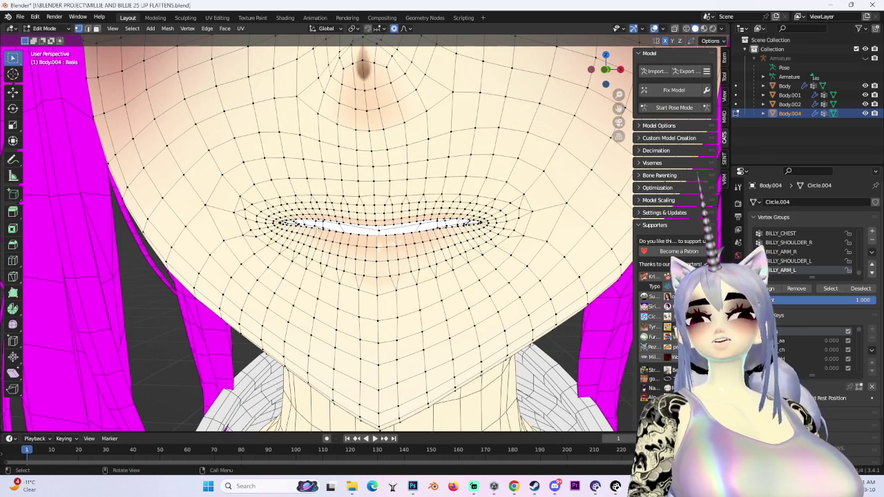
pyautogui.press('g')
pyautogui.click(401, 241)
pyautogui.hotkey('ctrl', 'z')
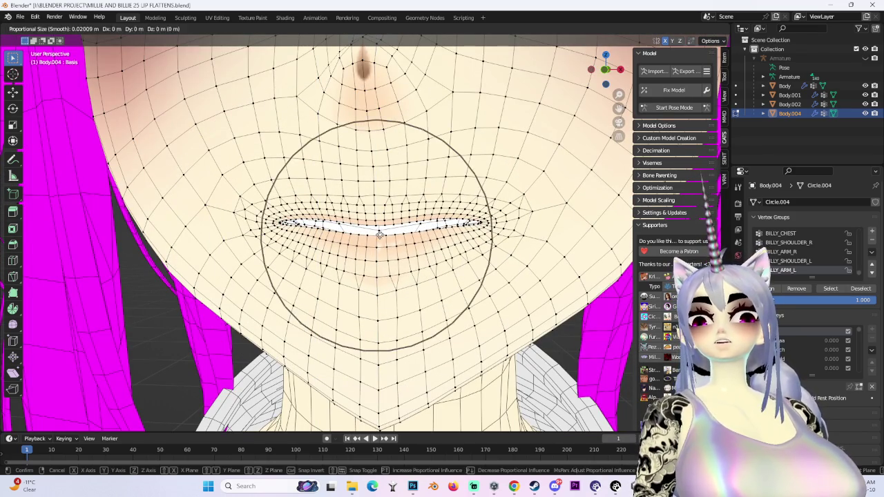
pyautogui.click(379, 235)
pyautogui.press('g')
pyautogui.press('z')
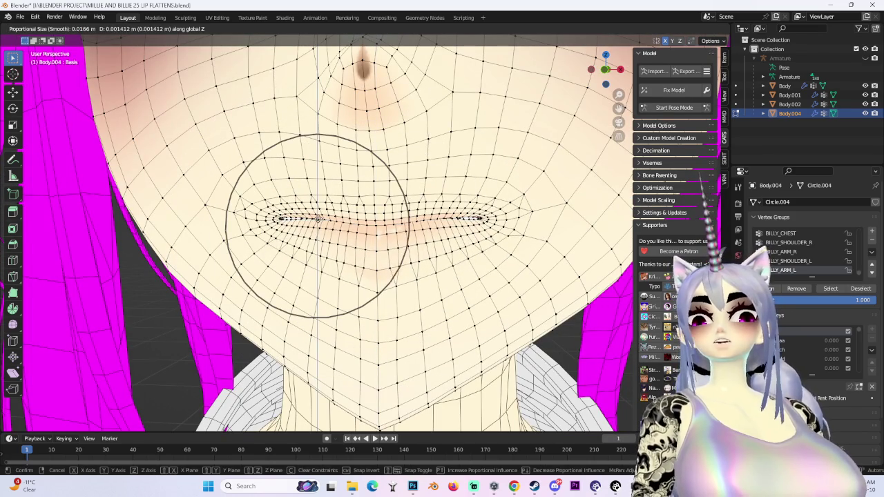
pyautogui.click(318, 221)
pyautogui.moveTo(319, 221); pyautogui.dragTo(442, 207, button='middle')
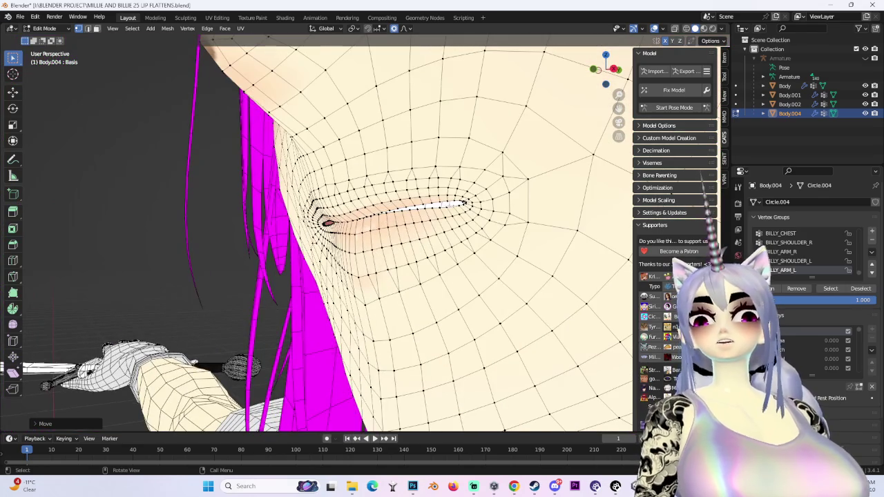
# Step: In front view, raise the lip slightly with a Z-constrained soft-falloff move
pyautogui.press('g')
pyautogui.scroll(3, 448, 207)
pyautogui.press('Escape')
pyautogui.scroll(2, 435, 217)
pyautogui.scroll(3, 433, 223)
pyautogui.press('KP_1')
pyautogui.scroll(2, 414, 163)
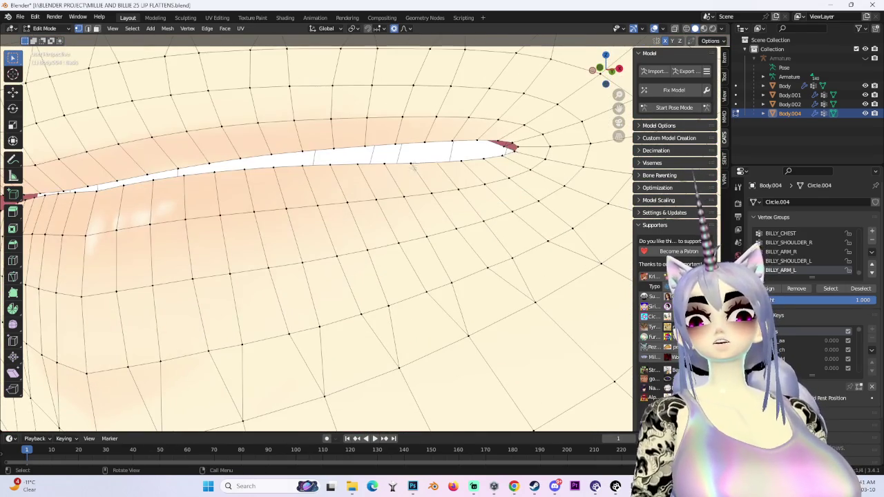
pyautogui.press('g')
pyautogui.press('z')
pyautogui.scroll(1, 414, 163)
pyautogui.scroll(1, 414, 163)
pyautogui.scroll(-1, 415, 163)
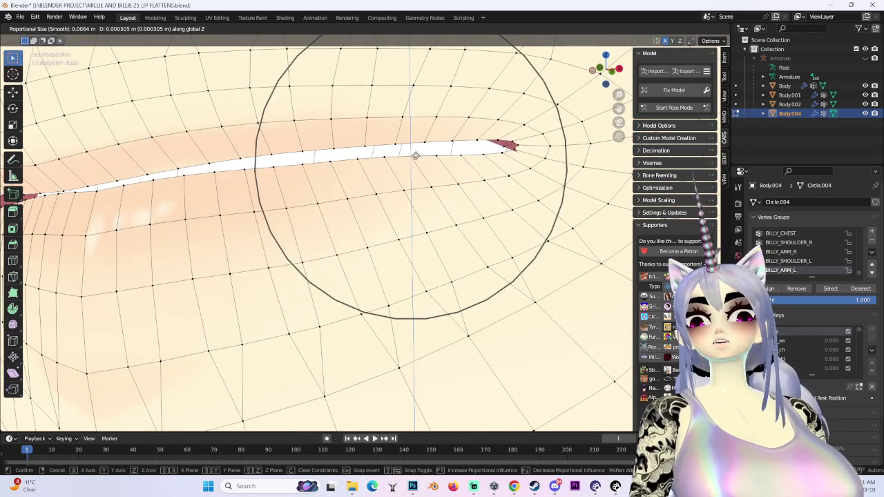
pyautogui.scroll(-3, 415, 147)
pyautogui.scroll(-2, 415, 146)
pyautogui.click(414, 146)
# Step: Make two more vertical Z-axis adjustments to the lip vertices
pyautogui.press('KP_1')
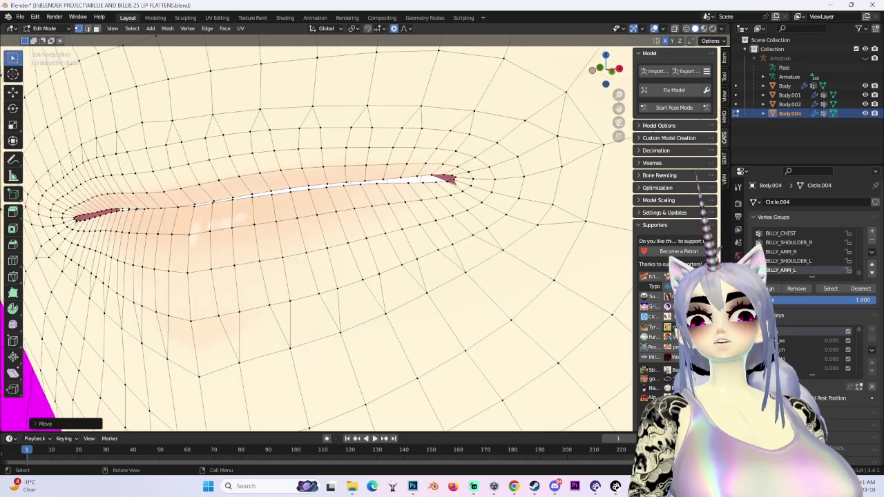
pyautogui.scroll(2, 414, 179)
pyautogui.press('g')
pyautogui.press('z')
pyautogui.click(380, 179)
pyautogui.press('g')
pyautogui.press('z')
pyautogui.click(466, 192)
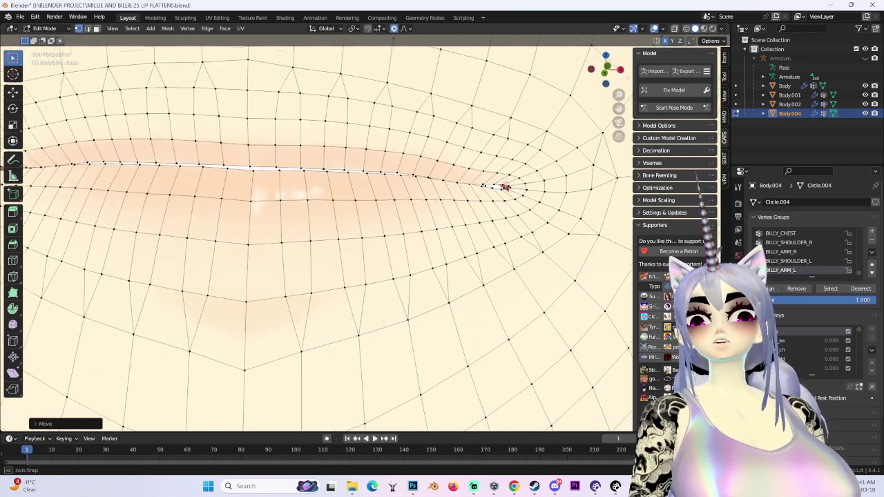
pyautogui.moveTo(466, 191); pyautogui.dragTo(375, 205, button='middle')
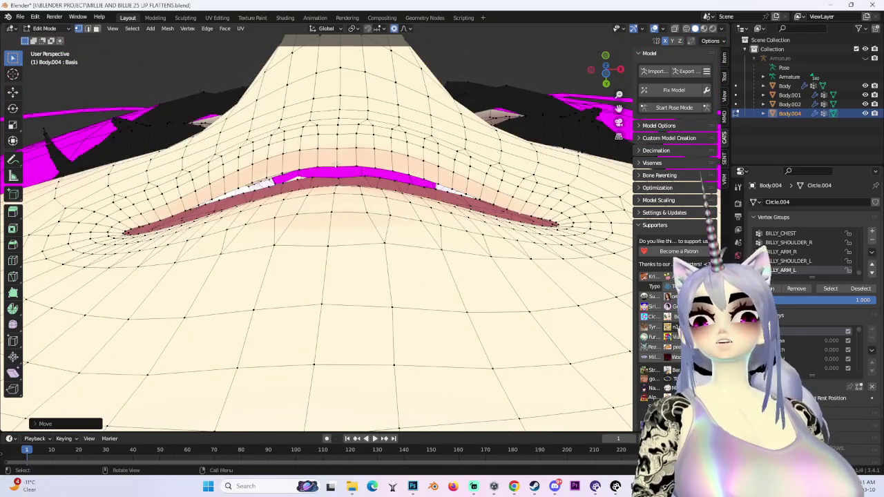
# Step: Push the lip band back in depth with Y-constrained moves
pyautogui.press('g')
pyautogui.press('y')
pyautogui.scroll(-2, 335, 164)
pyautogui.scroll(-2, 336, 176)
pyautogui.click(335, 183)
pyautogui.press('g')
pyautogui.press('y')
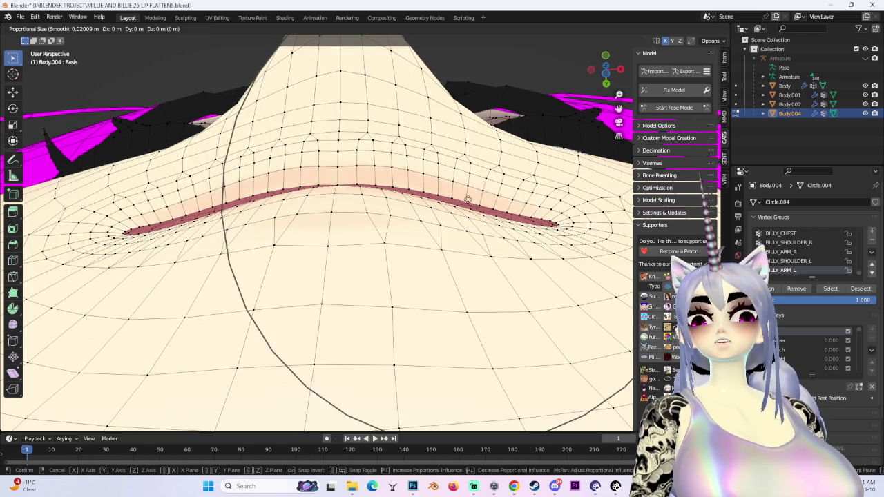
pyautogui.press('Return')
# Step: Move the right side of the lip along Y with a wider falloff
pyautogui.press('g')
pyautogui.press('y')
pyautogui.scroll(2, 546, 227)
pyautogui.scroll(2, 545, 227)
pyautogui.scroll(2, 545, 228)
pyautogui.click(542, 225)
pyautogui.scroll(3, 542, 224)
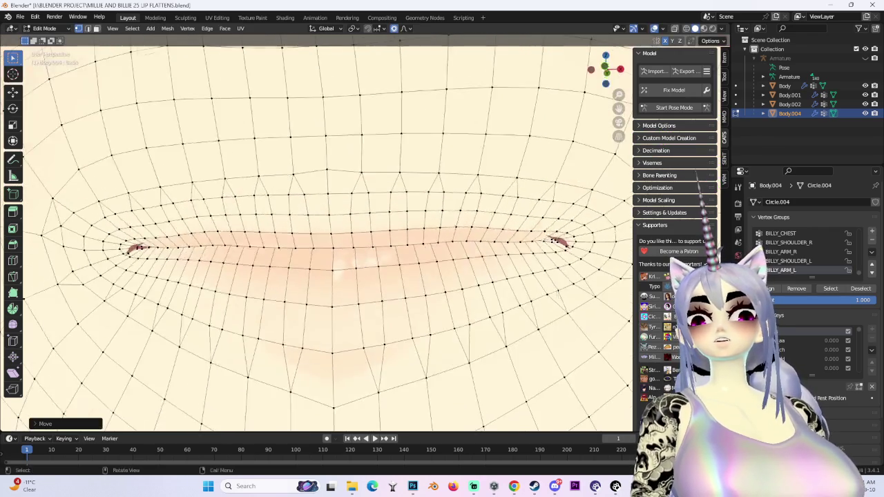
pyautogui.scroll(3, 483, 207)
pyautogui.moveTo(469, 200)
pyautogui.mouseDown(button='middle')
pyautogui.moveTo(443, 266)
pyautogui.moveTo(449, 274)
pyautogui.mouseUp(button='middle')
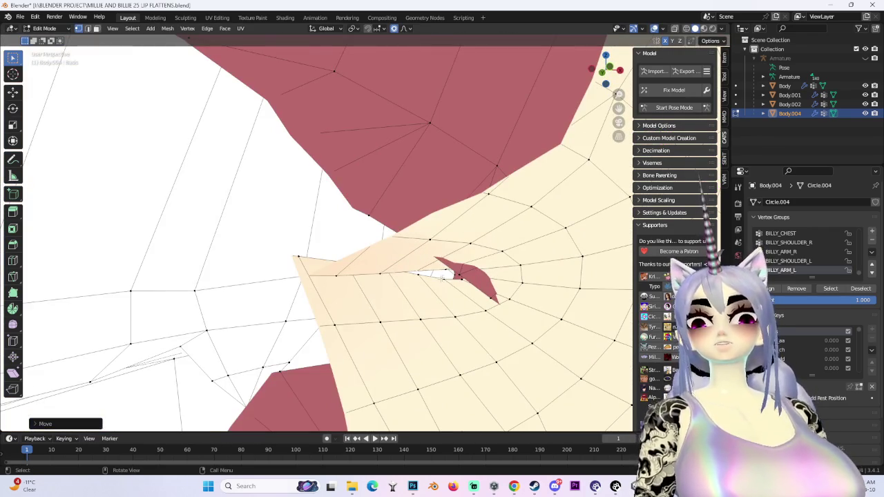
# Step: Soften the pinched lip corner with several small soft-falloff moves
pyautogui.press('g')
pyautogui.click(411, 274)
pyautogui.press('g')
pyautogui.click(417, 273)
pyautogui.press('g')
pyautogui.click(419, 266)
pyautogui.moveTo(419, 266)
pyautogui.mouseDown(button='middle')
pyautogui.moveTo(481, 254)
pyautogui.moveTo(461, 215)
pyautogui.mouseUp(button='middle')
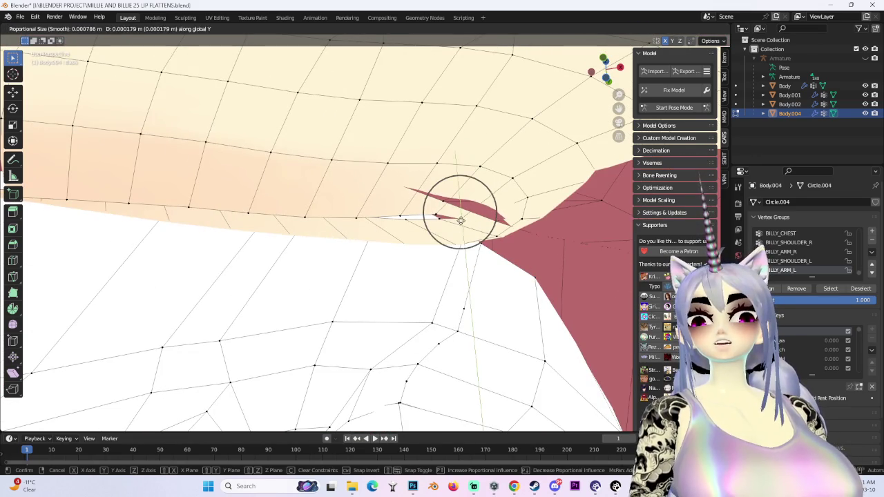
pyautogui.click(460, 221)
# Step: Tuck in the lip-corner edge further, checking it from a frontal angle
pyautogui.press('g')
pyautogui.click(412, 217)
pyautogui.click(454, 200)
pyautogui.moveTo(465, 201)
pyautogui.mouseDown(button='middle')
pyautogui.moveTo(456, 279)
pyautogui.moveTo(618, 109)
pyautogui.moveTo(331, 281)
pyautogui.moveTo(372, 257)
pyautogui.mouseUp(button='middle')
pyautogui.press('g')
pyautogui.click(458, 274)
# Step: Finish blending the lip seam with a Z-constrained move and a final soft nudge
pyautogui.press('g')
pyautogui.press('z')
pyautogui.press('z')
pyautogui.press('z')
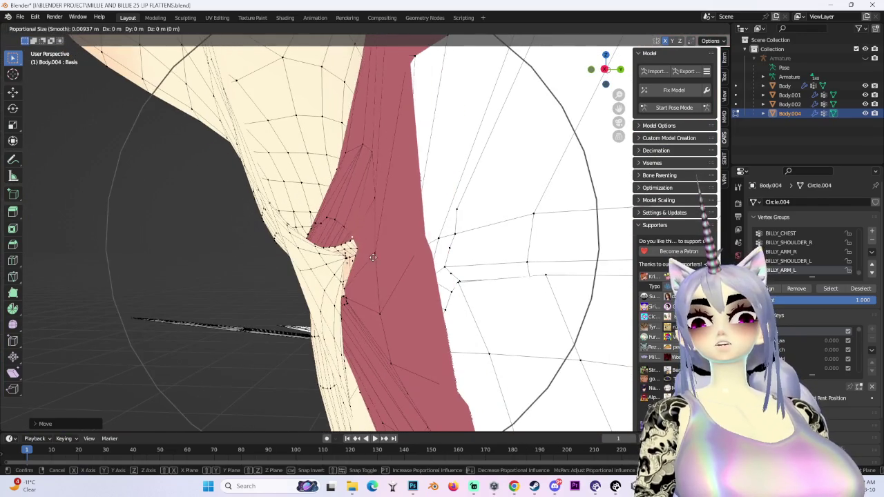
pyautogui.scroll(-3, 358, 257)
pyautogui.scroll(4, 354, 273)
pyautogui.scroll(3, 351, 283)
pyautogui.click(349, 288)
pyautogui.press('g')
pyautogui.click(356, 286)
pyautogui.moveTo(355, 287); pyautogui.dragTo(608, 103, button='middle')
pyautogui.scroll(-5, 614, 98)
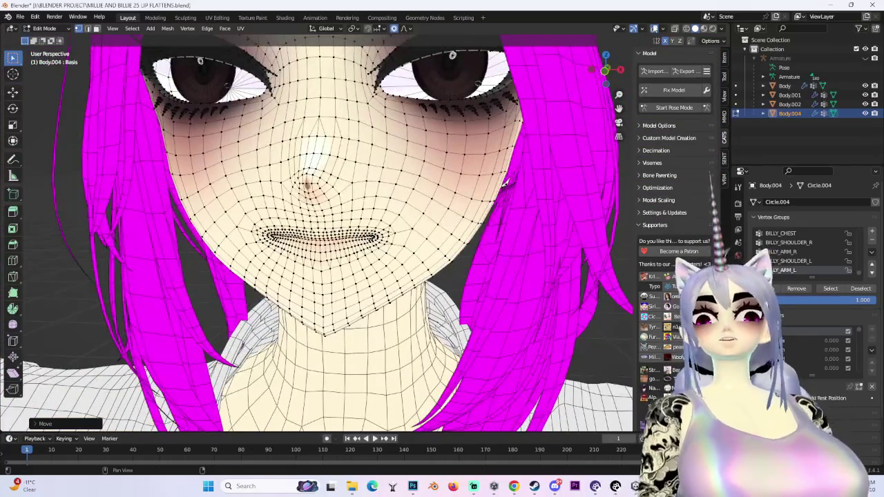
# Step: Hide the overlays and inspect the smoothed mouth shading from several angles
pyautogui.click(653, 28)
pyautogui.scroll(-3, 649, 41)
pyautogui.moveTo(649, 42); pyautogui.dragTo(637, 61, button='middle')
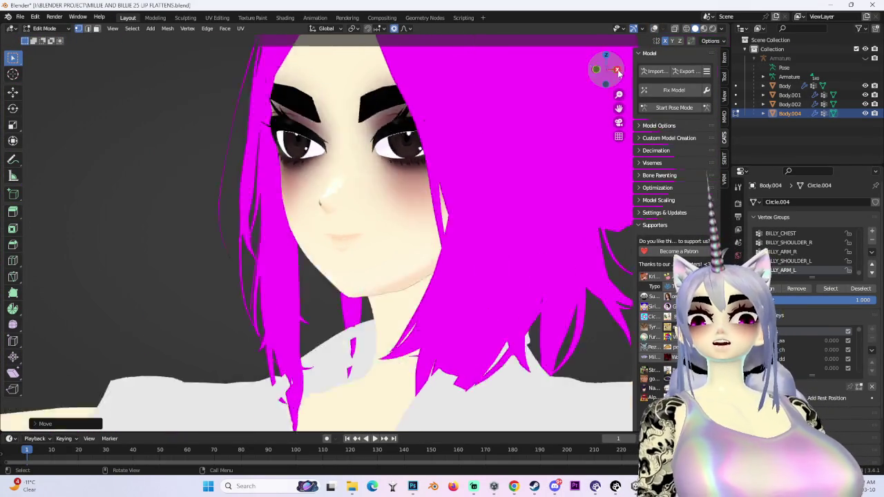
pyautogui.moveTo(605, 69); pyautogui.dragTo(490, 140)
pyautogui.click(599, 76)
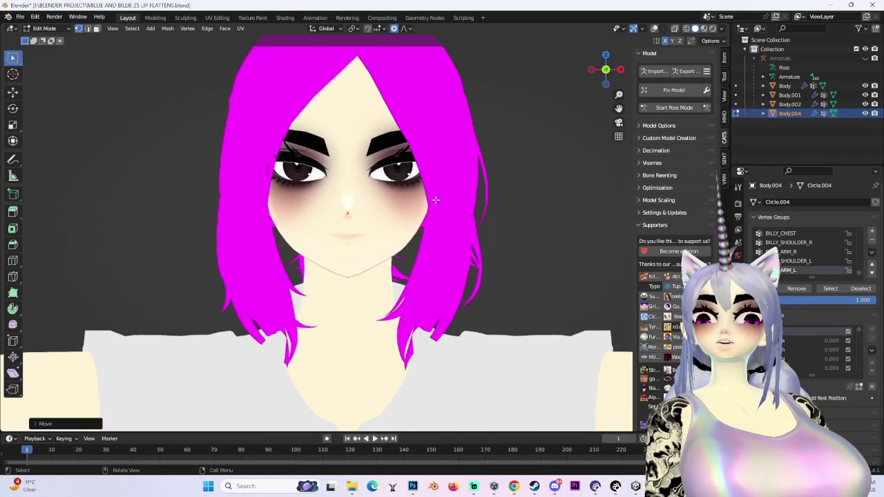
pyautogui.moveTo(419, 216)
pyautogui.mouseDown(button='middle')
pyautogui.moveTo(497, 240)
pyautogui.moveTo(446, 243)
pyautogui.moveTo(493, 252)
pyautogui.moveTo(461, 256)
pyautogui.moveTo(483, 255)
pyautogui.mouseUp(button='middle')
pyautogui.scroll(2, 454, 246)
pyautogui.scroll(-2, 483, 254)
# Step: Return to Object Mode and restore the viewport overlays in front view
pyautogui.click(44, 28)
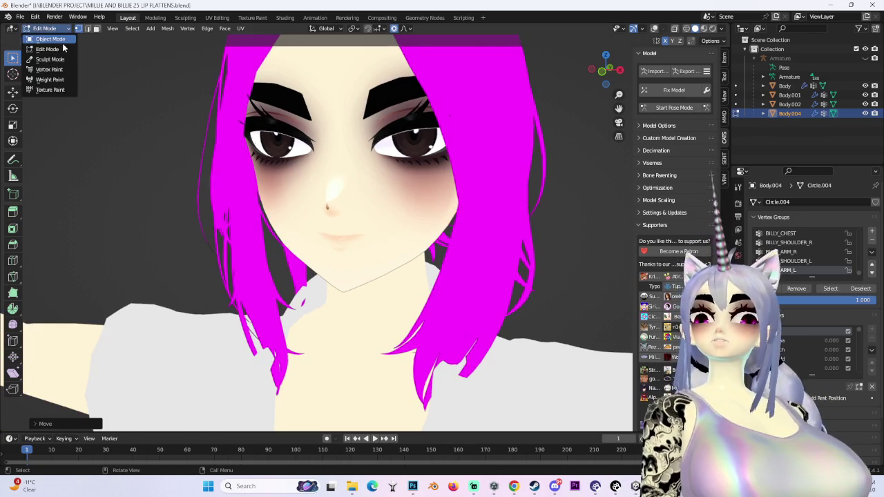
pyautogui.click(43, 37)
pyautogui.click(609, 73)
pyautogui.click(654, 28)
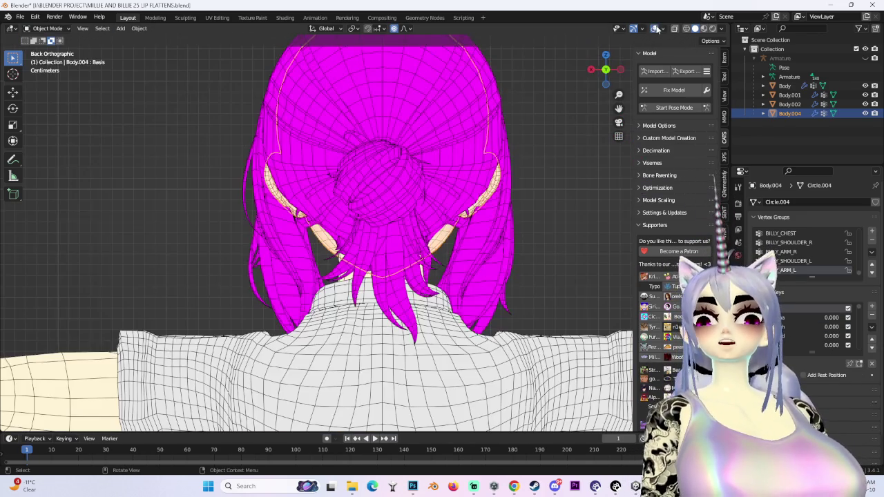
pyautogui.click(605, 70)
# Step: Save the project as 'MILLIE AND BILLIE 26 DARK LIP DELETE.blend'
pyautogui.click(20, 17)
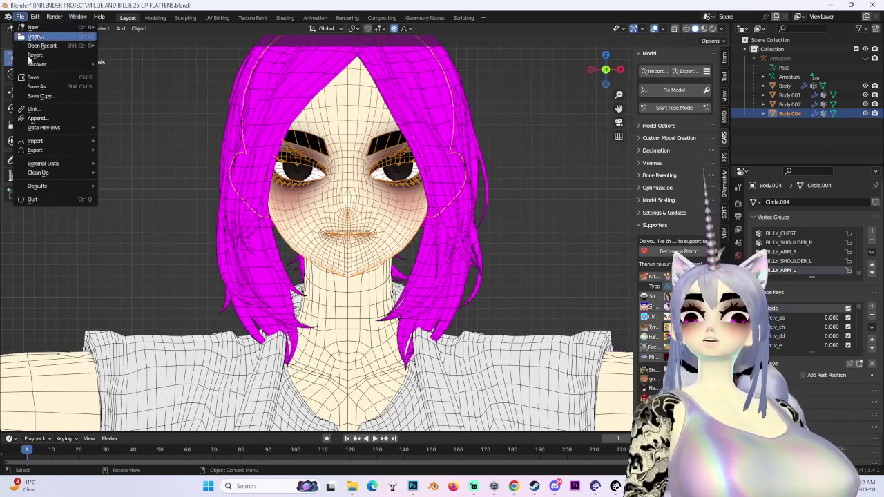
pyautogui.click(42, 87)
pyautogui.write('MILLIE AND BILLIE 26 DARK LIP DELETE.blend')
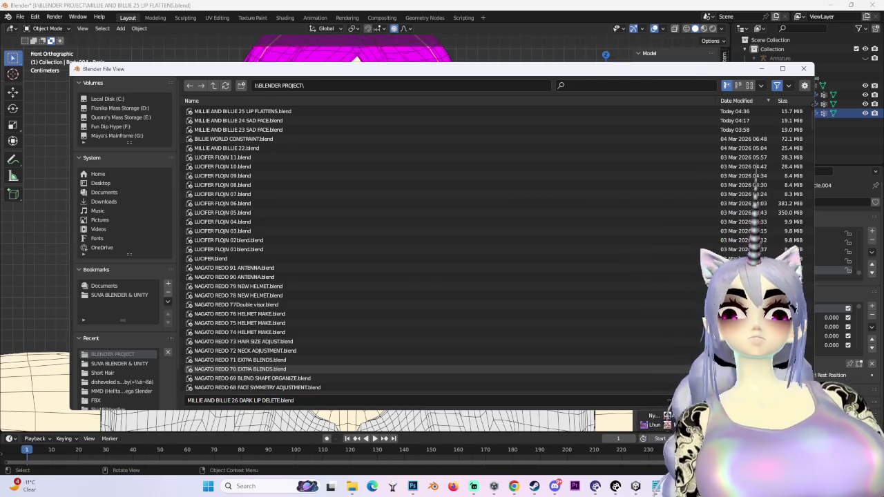
pyautogui.press('Return')
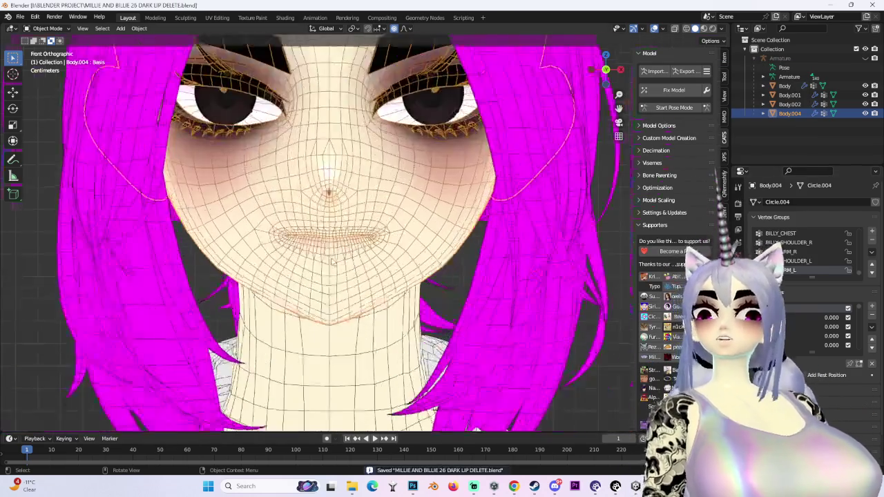
pyautogui.scroll(6, 355, 228)
pyautogui.scroll(-5, 355, 228)
# Step: Enter Edit Mode, make vrc.v_aa the active shape key, and hide the overlays
pyautogui.click(45, 29)
pyautogui.click(45, 43)
pyautogui.click(779, 341)
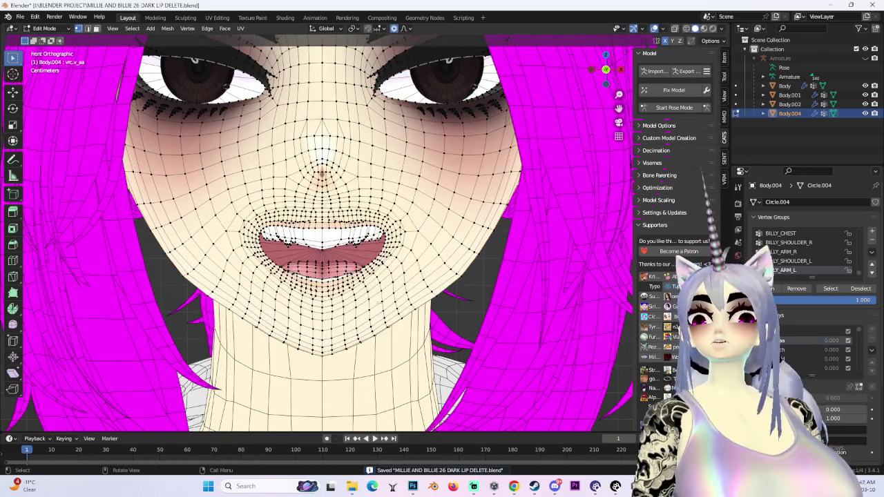
pyautogui.scroll(-1, 356, 278)
pyautogui.click(654, 29)
# Step: Inspect the shaded open mouth from below and activate the viseme key after vrc.v_aa
pyautogui.scroll(4, 308, 229)
pyautogui.moveTo(308, 249)
pyautogui.mouseDown(button='middle')
pyautogui.moveTo(308, 228)
pyautogui.moveTo(400, 266)
pyautogui.moveTo(292, 265)
pyautogui.moveTo(201, 276)
pyautogui.moveTo(370, 301)
pyautogui.mouseUp(button='middle')
pyautogui.scroll(-2, 370, 300)
pyautogui.moveTo(612, 79); pyautogui.dragTo(606, 78)
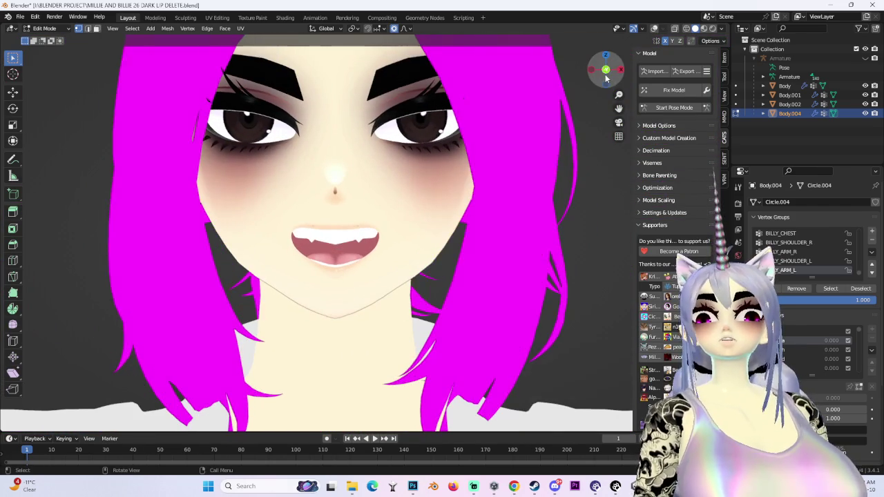
pyautogui.click(781, 350)
# Step: Return to an exact front view and show the mesh wireframe again
pyautogui.scroll(3, 416, 254)
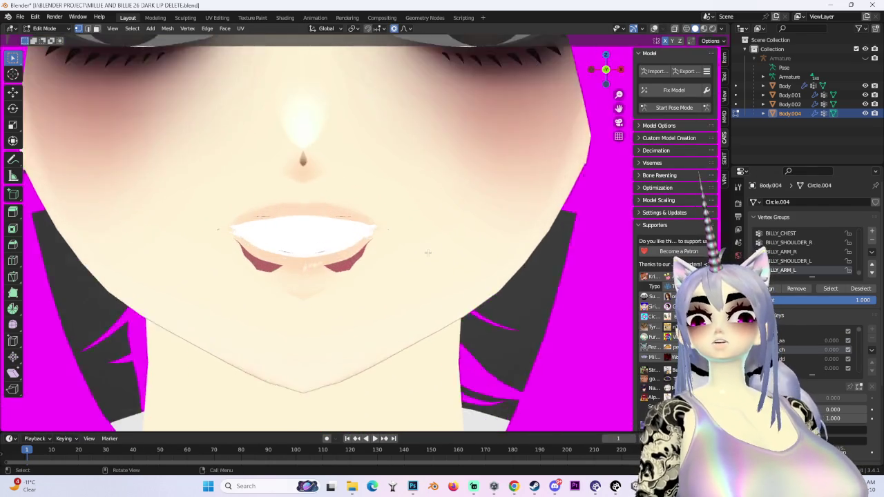
pyautogui.moveTo(416, 254); pyautogui.dragTo(387, 248, button='middle')
pyautogui.scroll(-2, 416, 254)
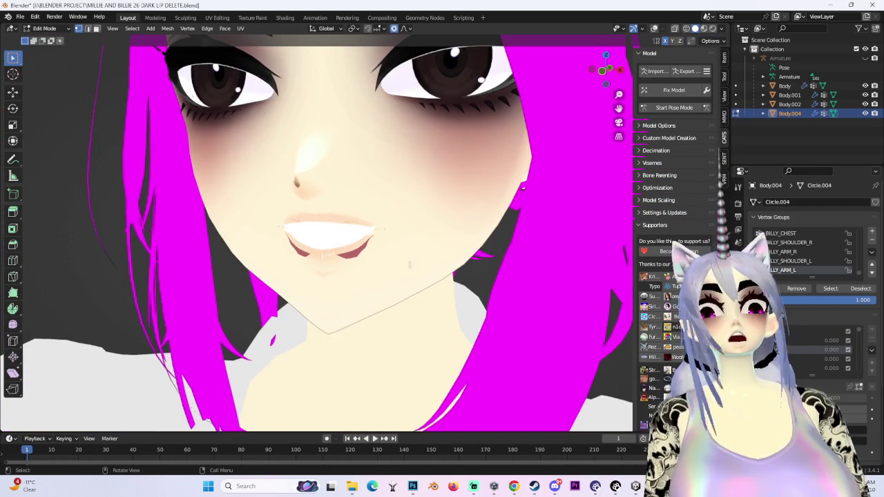
pyautogui.moveTo(393, 273); pyautogui.dragTo(428, 263, button='middle')
pyautogui.scroll(-3, 428, 262)
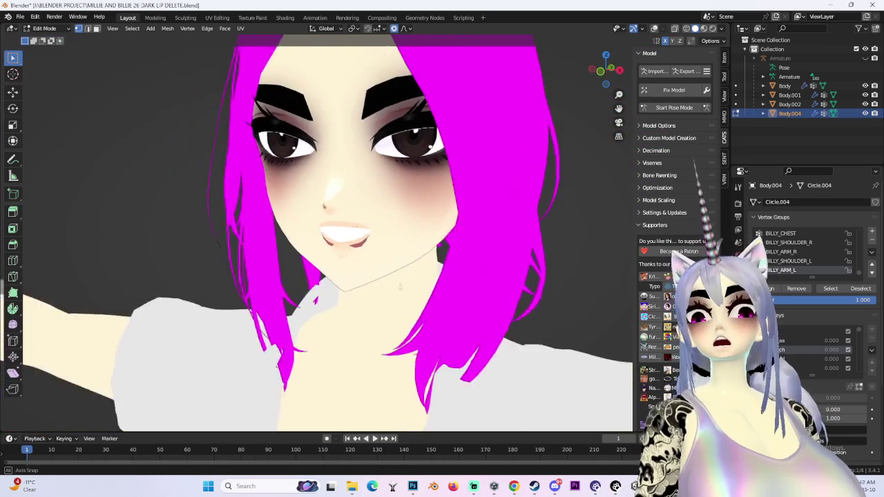
pyautogui.press('KP_1')
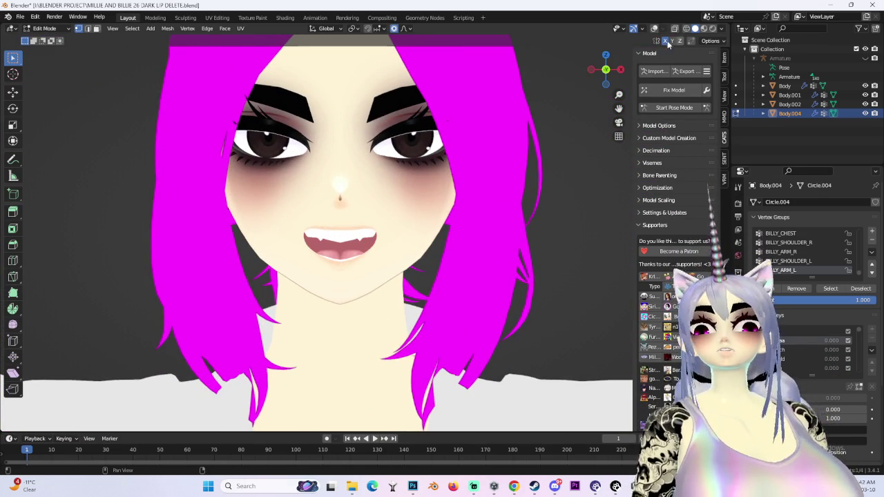
pyautogui.hotkey('shift', 'alt', 'z')
# Step: Reshape the mouth rim and a lip corner from below the chin
pyautogui.moveTo(311, 276)
pyautogui.mouseDown(button='middle')
pyautogui.moveTo(311, 172)
pyautogui.moveTo(307, 207)
pyautogui.moveTo(275, 221)
pyautogui.mouseUp(button='middle')
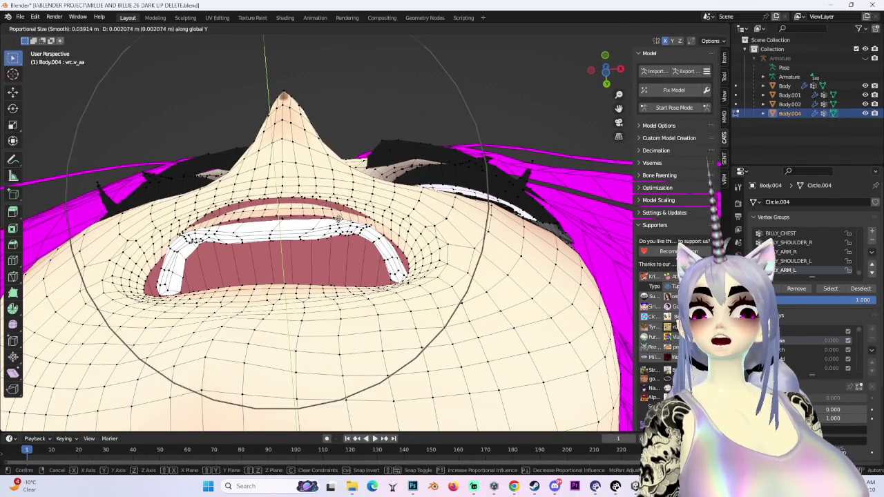
pyautogui.click(337, 225)
pyautogui.scroll(5, 386, 249)
pyautogui.scroll(5, 430, 266)
pyautogui.moveTo(430, 266)
pyautogui.mouseDown(button='middle')
pyautogui.moveTo(420, 286)
pyautogui.moveTo(404, 288)
pyautogui.mouseUp(button='middle')
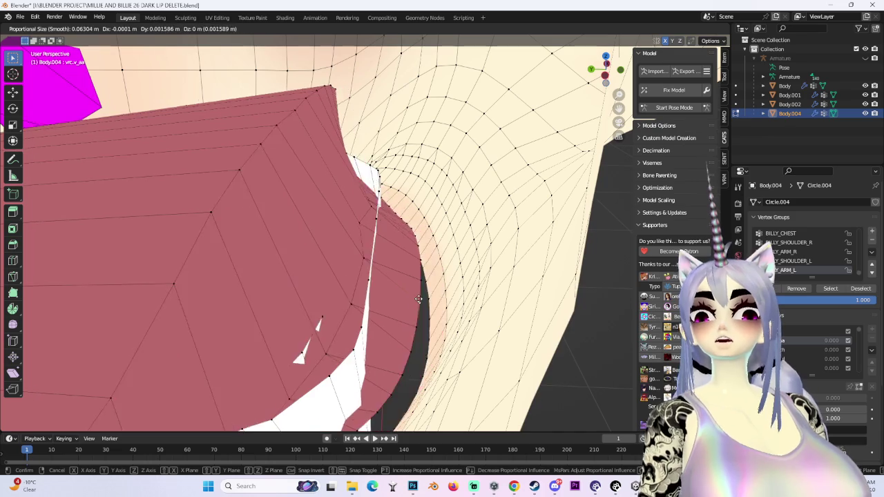
pyautogui.click(444, 298)
pyautogui.moveTo(444, 299)
pyautogui.mouseDown(button='middle')
pyautogui.moveTo(472, 265)
pyautogui.moveTo(462, 277)
pyautogui.moveTo(449, 272)
pyautogui.mouseUp(button='middle')
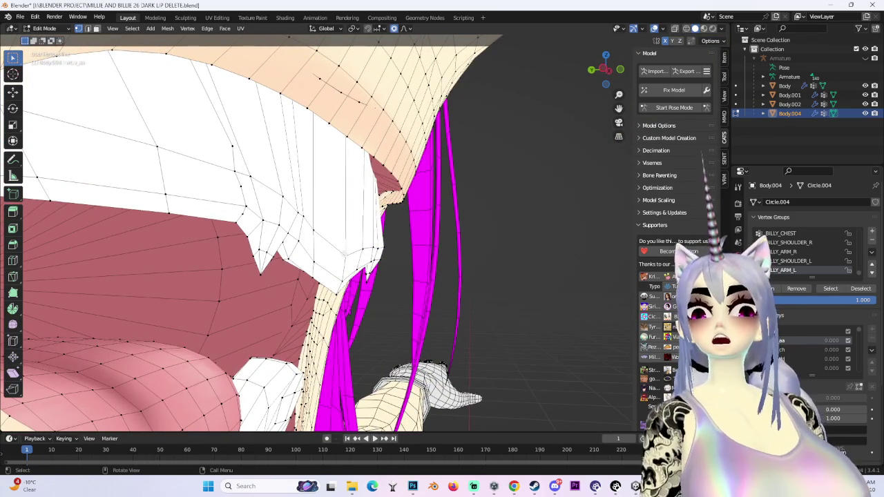
# Step: Soft-move the lip-corner vertices with proportional falloff, then check the whole face
pyautogui.press('g')
pyautogui.scroll(-6, 343, 254)
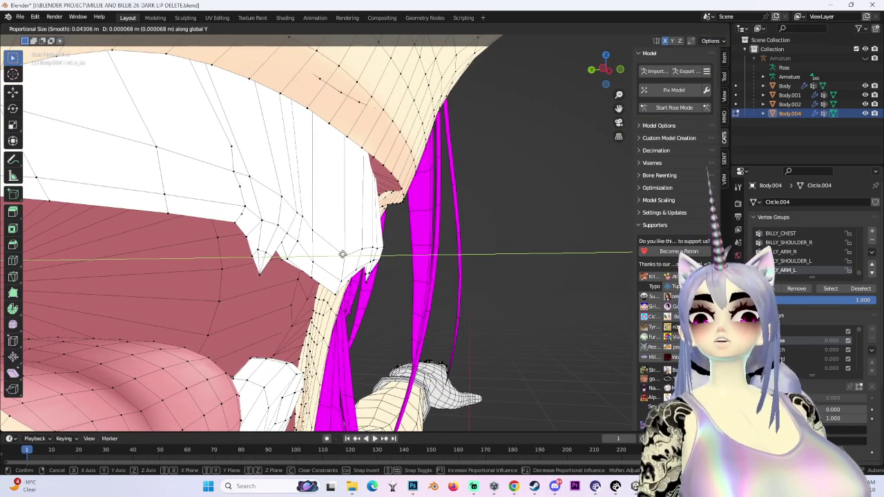
pyautogui.scroll(5, 343, 254)
pyautogui.scroll(-10, 379, 255)
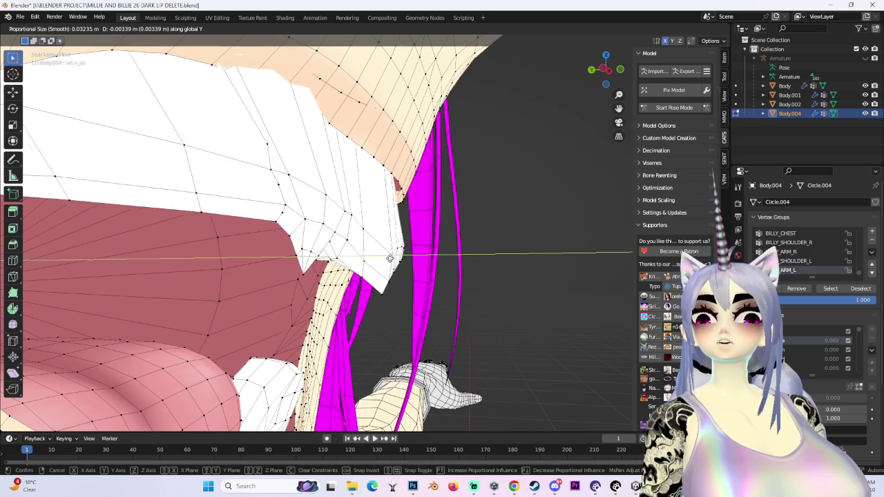
pyautogui.click(390, 258)
pyautogui.scroll(-5, 390, 258)
pyautogui.moveTo(343, 273); pyautogui.dragTo(601, 272, button='middle')
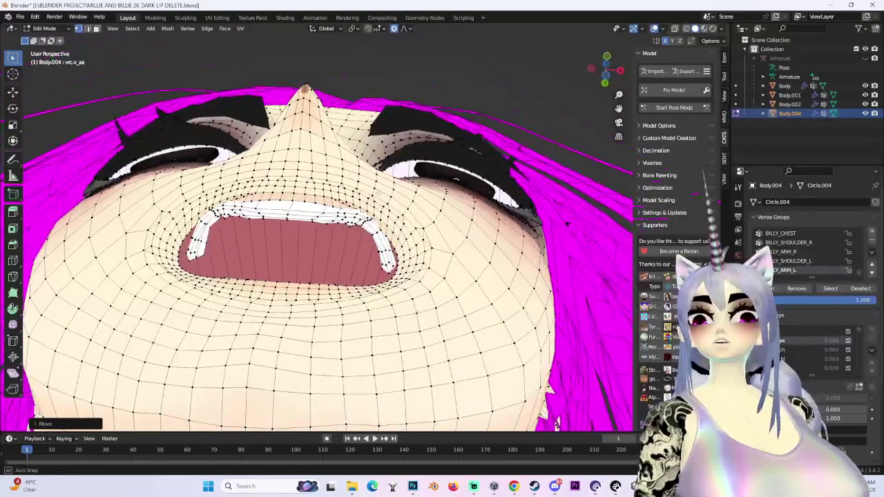
pyautogui.moveTo(228, 235); pyautogui.dragTo(251, 223, button='middle')
# Step: Raise the upper-lip loop and nudge the lip loop and corner with soft falloff
pyautogui.press('g')
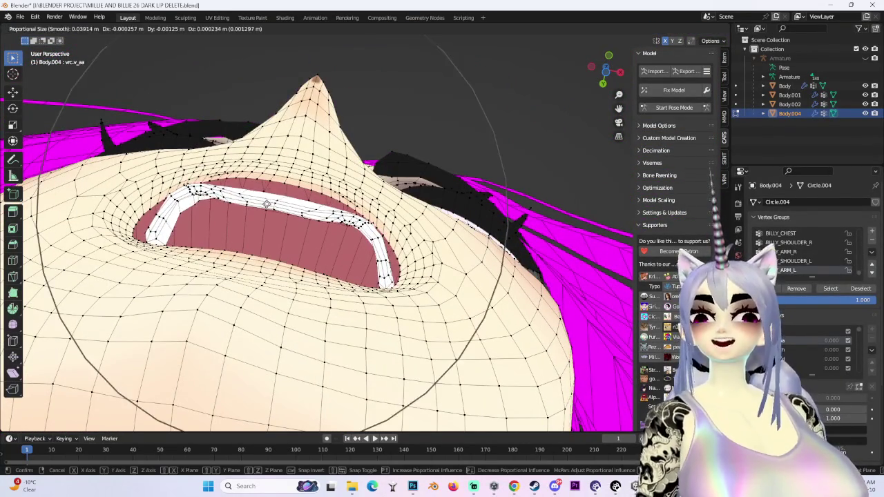
pyautogui.click(274, 196)
pyautogui.press('g')
pyautogui.click(161, 233)
pyautogui.moveTo(161, 233); pyautogui.dragTo(331, 155, button='middle')
pyautogui.press('g')
pyautogui.click(338, 148)
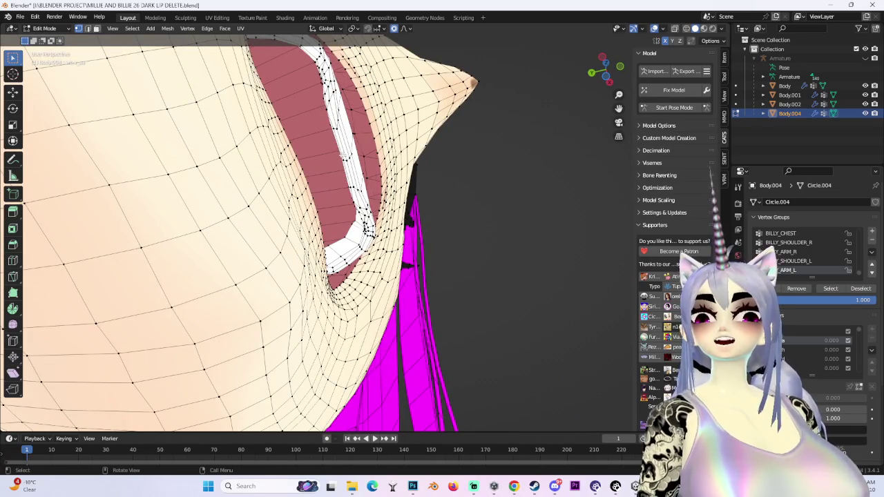
pyautogui.press('g')
pyautogui.press('Return')
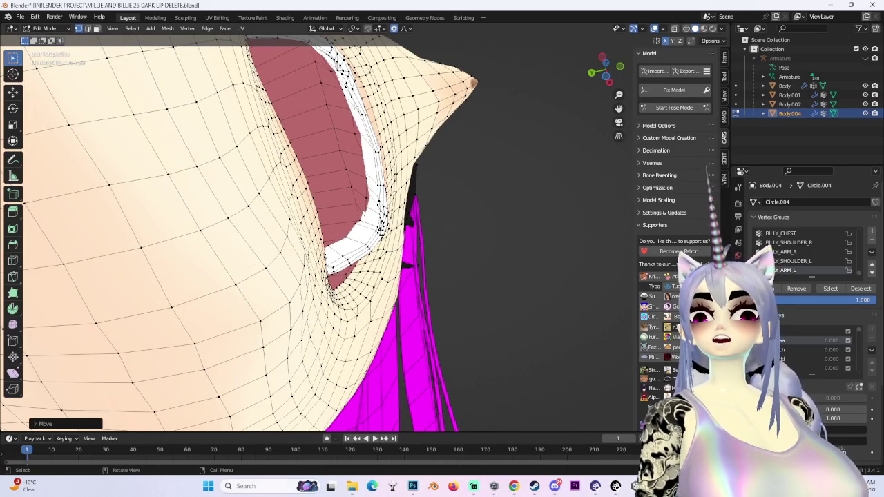
# Step: From a low side angle, soft-move the lip vertices to even the seam
pyautogui.moveTo(325, 159); pyautogui.dragTo(331, 207, button='middle')
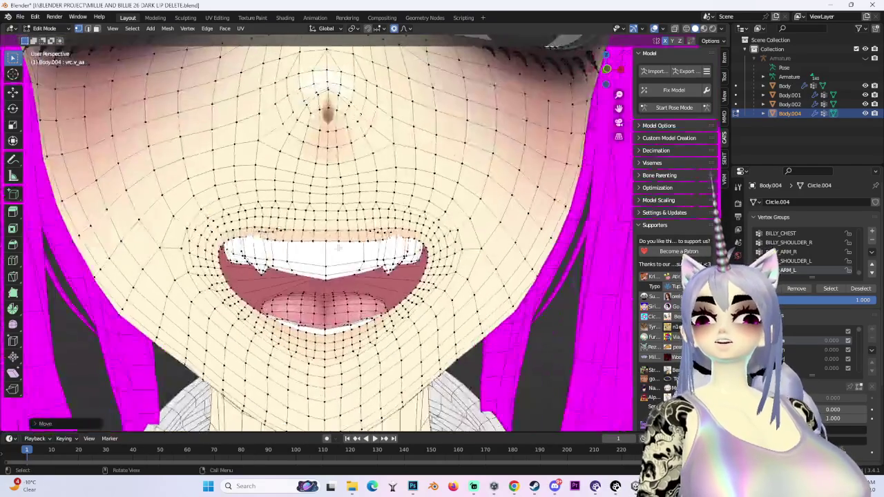
pyautogui.scroll(-4, 325, 234)
pyautogui.scroll(2, 325, 235)
pyautogui.moveTo(324, 235); pyautogui.dragTo(325, 194, button='middle')
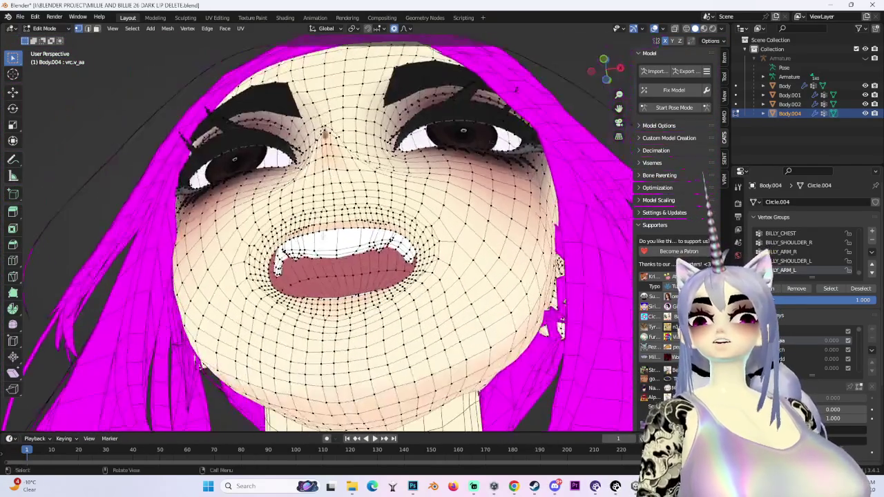
pyautogui.scroll(3, 324, 235)
pyautogui.moveTo(325, 235); pyautogui.dragTo(386, 221, button='middle')
pyautogui.scroll(3, 326, 233)
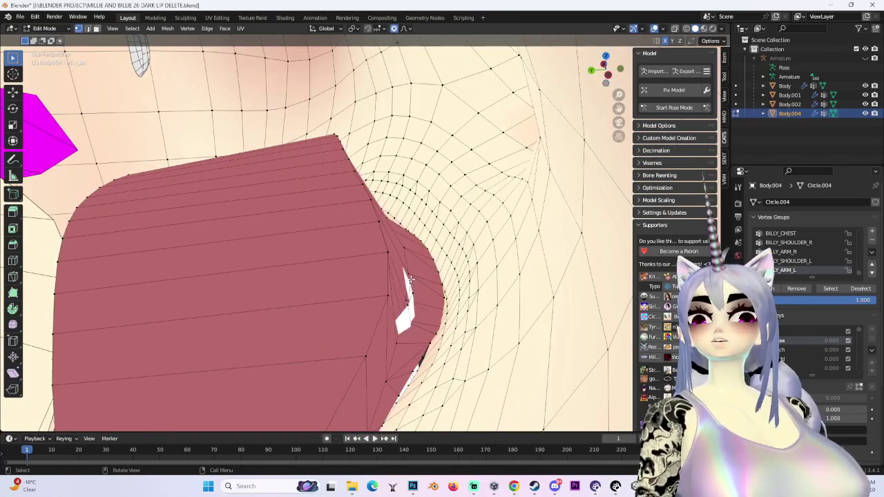
pyautogui.press('g')
pyautogui.click(399, 279)
# Step: Make another soft lip move and shift the lip vertices sideways
pyautogui.moveTo(399, 279)
pyautogui.mouseDown(button='middle')
pyautogui.moveTo(390, 293)
pyautogui.moveTo(332, 227)
pyautogui.moveTo(334, 263)
pyautogui.moveTo(307, 216)
pyautogui.mouseUp(button='middle')
pyautogui.press('g')
pyautogui.click(354, 275)
pyautogui.scroll(-4, 353, 275)
pyautogui.scroll(3, 335, 259)
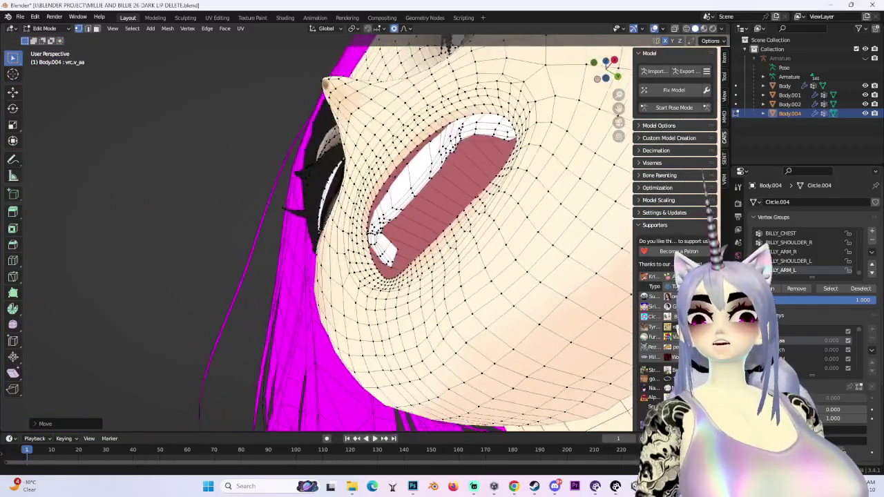
pyautogui.moveTo(383, 246); pyautogui.dragTo(386, 263, button='middle')
pyautogui.press('g')
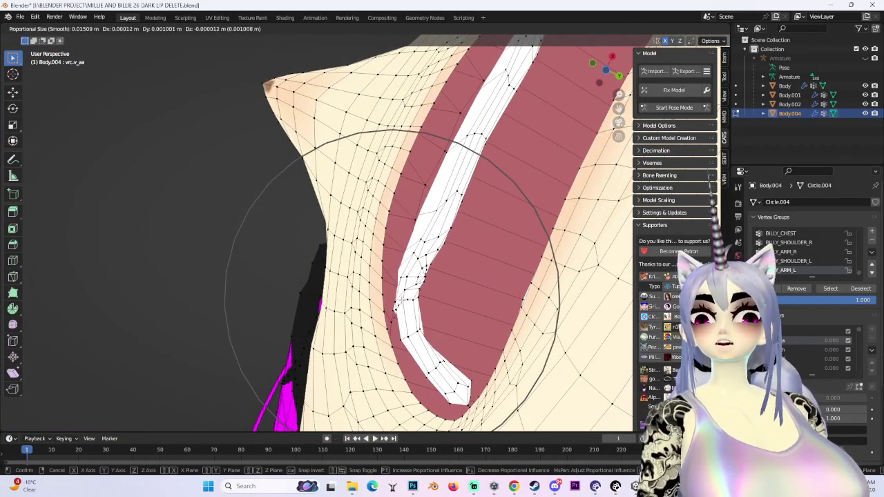
pyautogui.click(401, 299)
# Step: Inspect the reshaped mouth from diagonal and side-on views, toggling the wireframe
pyautogui.moveTo(401, 298); pyautogui.dragTo(427, 194, button='middle')
pyautogui.moveTo(425, 161); pyautogui.dragTo(493, 193, button='middle')
pyautogui.moveTo(457, 315)
pyautogui.mouseDown(button='middle')
pyautogui.moveTo(445, 310)
pyautogui.moveTo(414, 208)
pyautogui.moveTo(394, 260)
pyautogui.moveTo(241, 242)
pyautogui.moveTo(386, 235)
pyautogui.moveTo(413, 267)
pyautogui.mouseUp(button='middle')
pyautogui.scroll(-4, 545, 44)
pyautogui.hotkey('shift', 'alt', 'z')
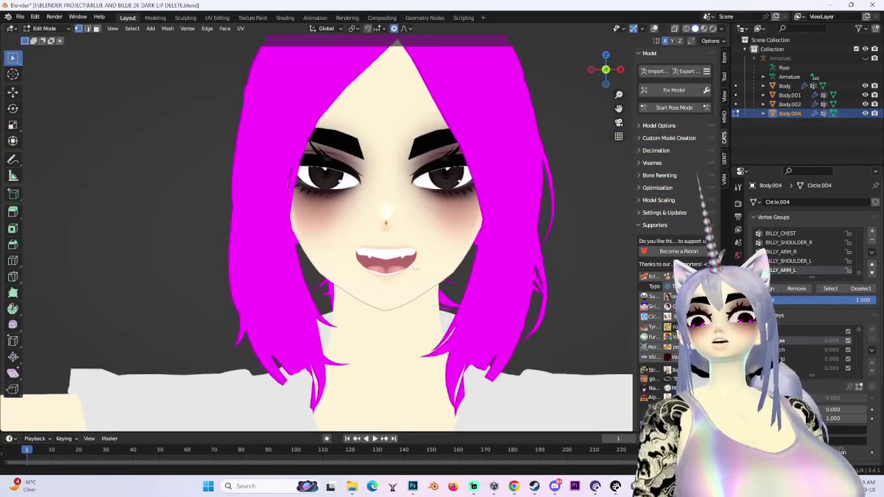
# Step: Lower the upper lip in two vertical-only soft moves
pyautogui.scroll(2, 413, 267)
pyautogui.scroll(1, 413, 267)
pyautogui.scroll(2, 373, 227)
pyautogui.press('g')
pyautogui.press('z')
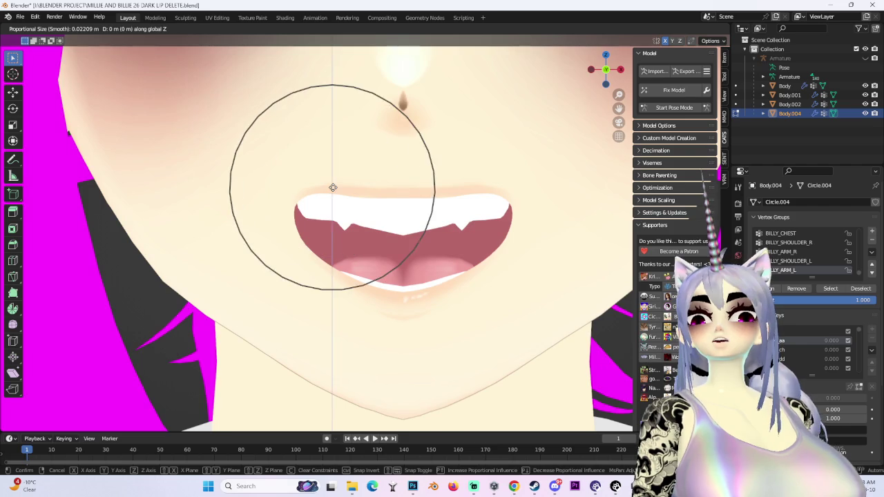
pyautogui.click(332, 206)
pyautogui.press('g')
pyautogui.press('z')
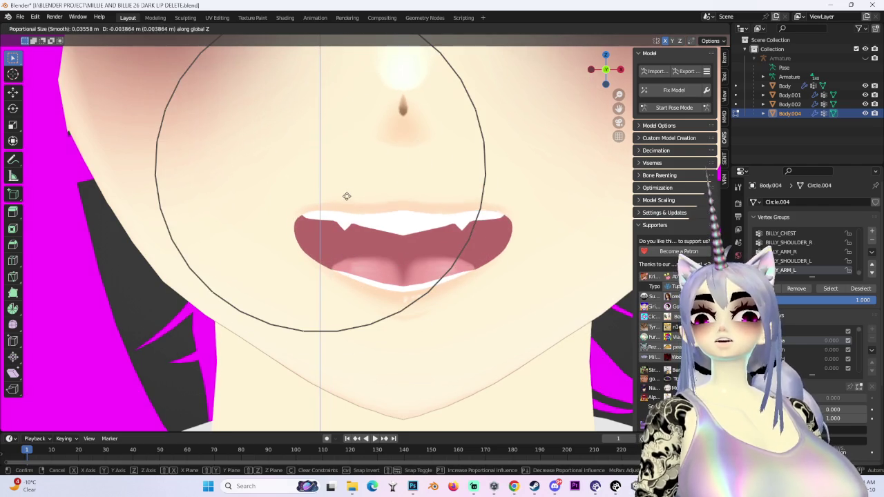
pyautogui.click(346, 188)
pyautogui.scroll(-5, 367, 203)
pyautogui.scroll(4, 371, 200)
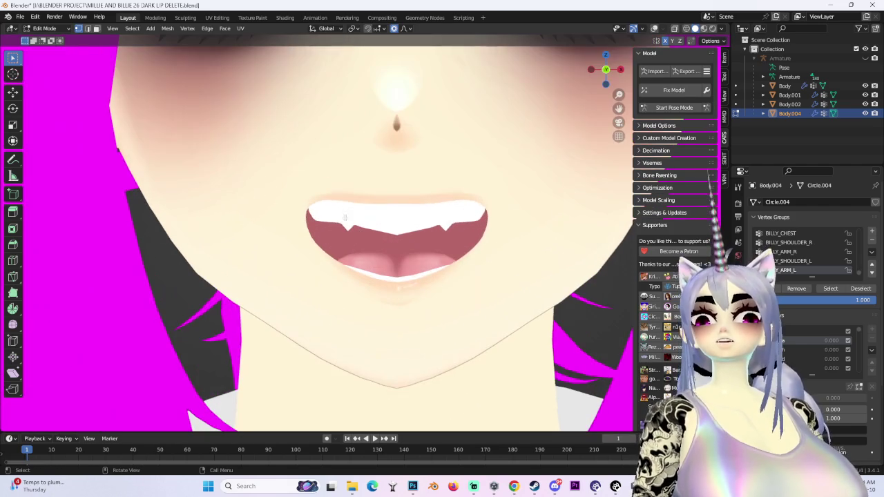
# Step: Refine the lip seam with four more Z-constrained soft-falloff adjustments
pyautogui.press('g')
pyautogui.press('z')
pyautogui.click(449, 238)
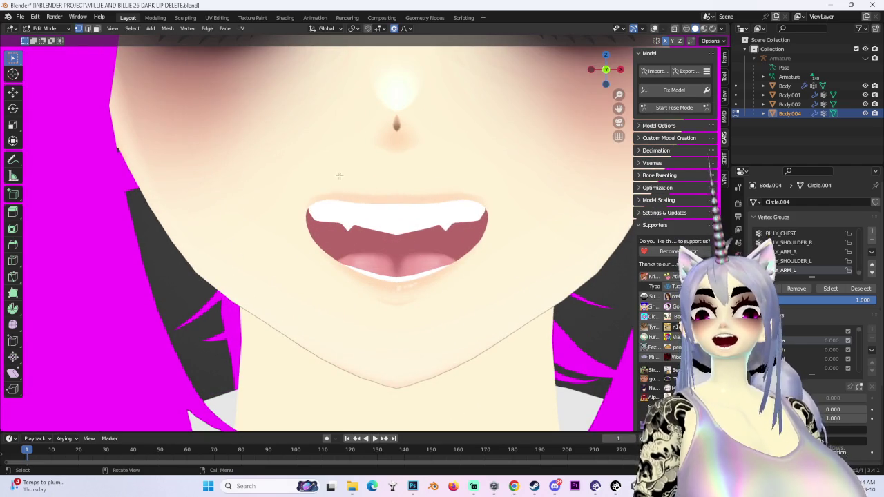
pyautogui.press('g')
pyautogui.press('z')
pyautogui.click(375, 200)
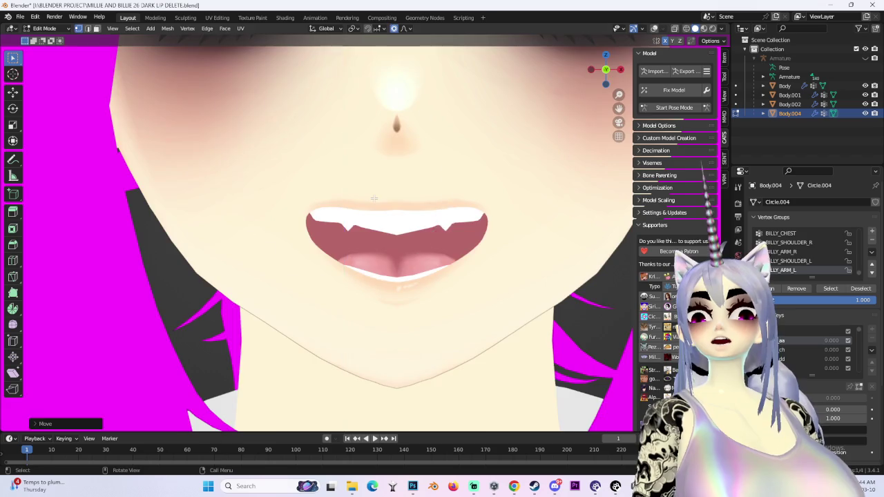
pyautogui.scroll(-4, 395, 223)
pyautogui.press('g')
pyautogui.press('z')
pyautogui.click(330, 192)
pyautogui.press('g')
pyautogui.press('z')
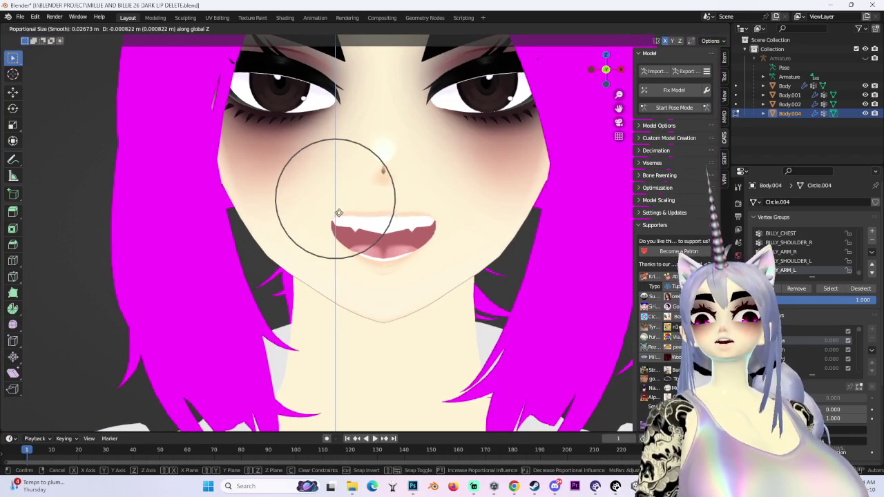
pyautogui.click(339, 206)
# Step: Check the mouth from the side, snap to front view, and show the wireframe
pyautogui.scroll(3, 339, 206)
pyautogui.moveTo(339, 206)
pyautogui.mouseDown(button='middle')
pyautogui.moveTo(438, 277)
pyautogui.moveTo(607, 112)
pyautogui.mouseUp(button='middle')
pyautogui.click(610, 82)
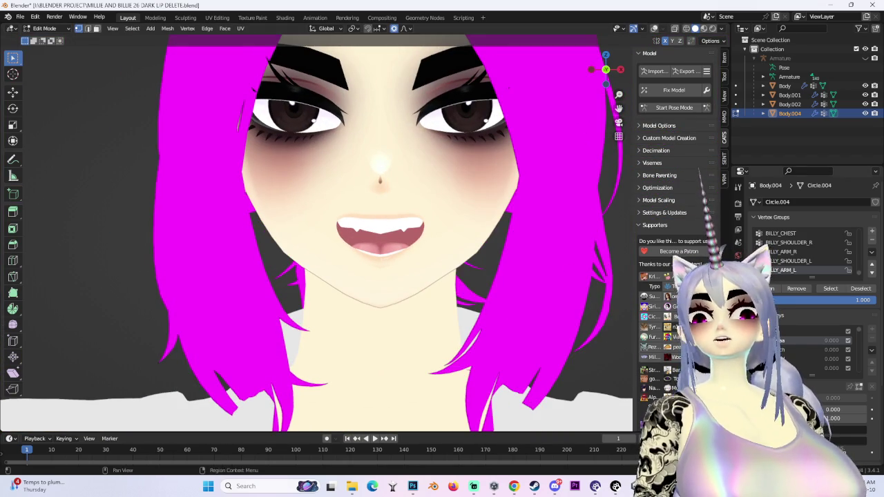
pyautogui.click(654, 29)
pyautogui.scroll(3, 347, 257)
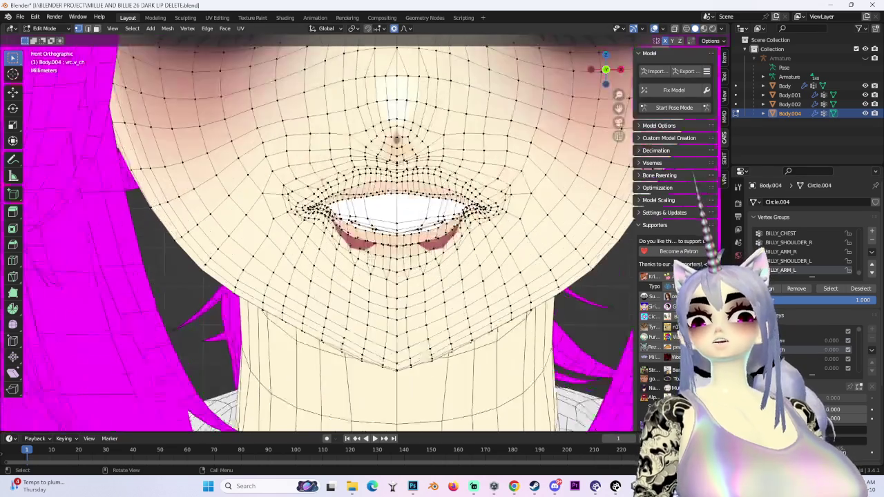
# Step: Shift the first mouth corner front-to-back along Y with a soft-falloff move
pyautogui.scroll(2, 348, 257)
pyautogui.moveTo(350, 243); pyautogui.dragTo(407, 296, button='middle')
pyautogui.press('g')
pyautogui.press('y')
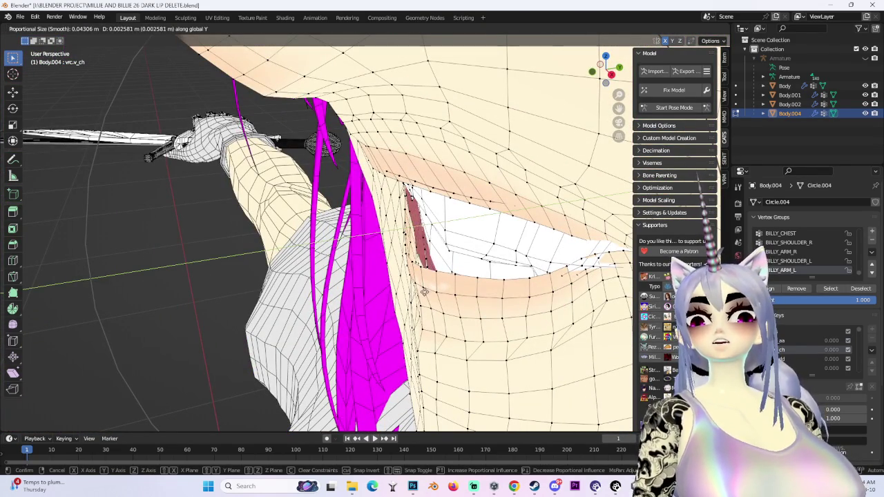
pyautogui.click(412, 294)
pyautogui.moveTo(413, 294)
pyautogui.mouseDown(button='middle')
pyautogui.moveTo(439, 262)
pyautogui.moveTo(421, 228)
pyautogui.mouseUp(button='middle')
pyautogui.scroll(-3, 421, 228)
pyautogui.scroll(2, 349, 207)
pyautogui.scroll(2, 349, 207)
# Step: Try a vertical Z move of the lip vertices, then cancel it without changes
pyautogui.press('g')
pyautogui.press('z')
pyautogui.scroll(3, 290, 200)
pyautogui.scroll(1, 289, 200)
pyautogui.moveTo(289, 200); pyautogui.dragTo(388, 241, button='middle')
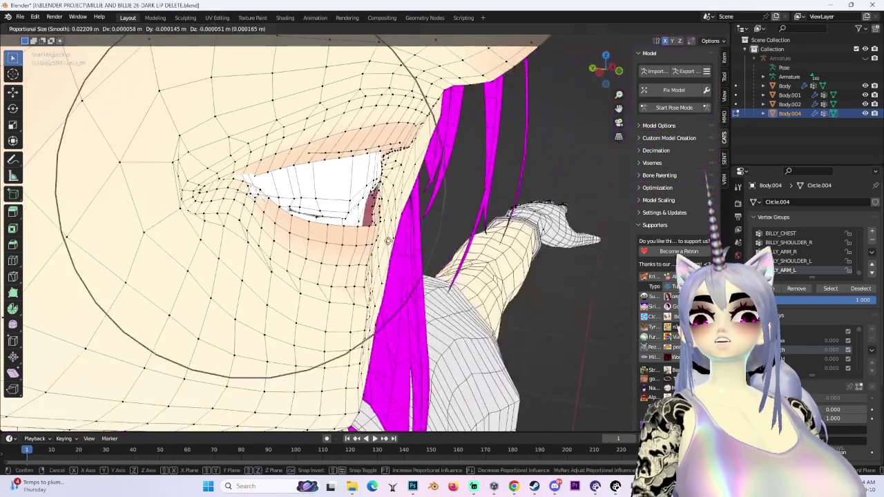
pyautogui.press('Escape')
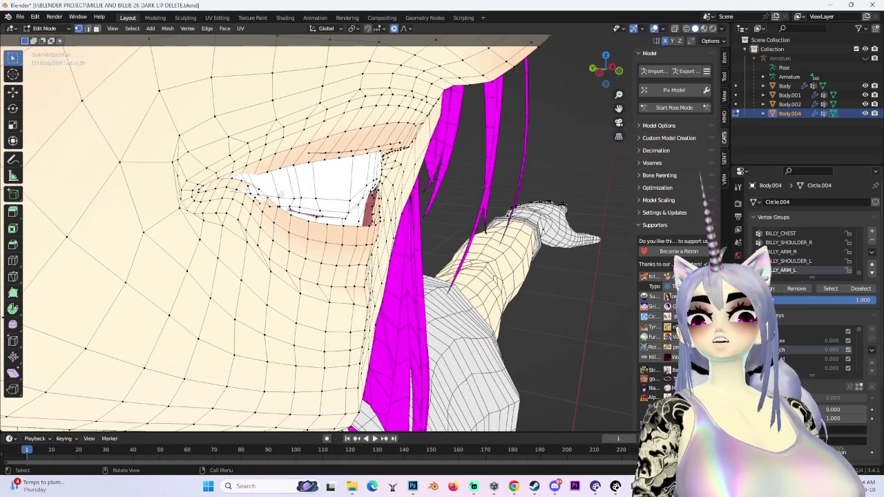
# Step: Adjust the mouth corner front-to-back along Y with soft falloff
pyautogui.press('g')
pyautogui.press('y')
pyautogui.scroll(1, 262, 168)
pyautogui.scroll(1, 262, 168)
pyautogui.scroll(1, 263, 169)
pyautogui.click(262, 168)
pyautogui.moveTo(263, 169); pyautogui.dragTo(341, 108, button='middle')
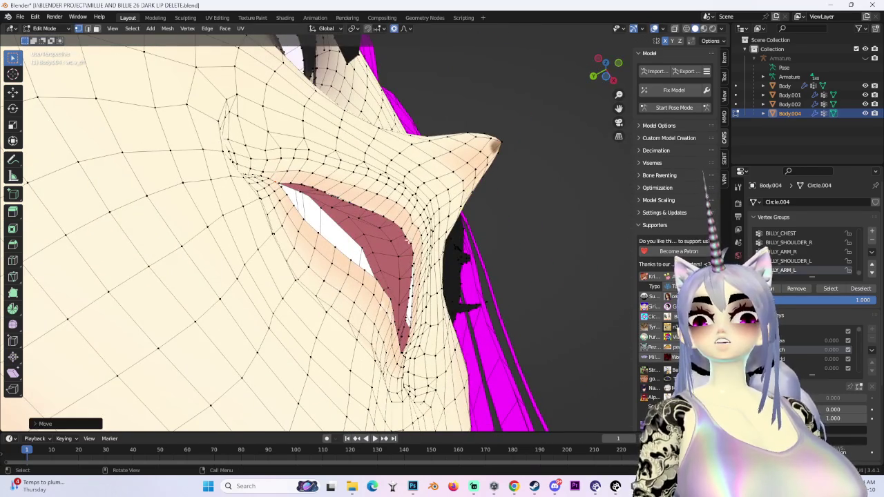
pyautogui.moveTo(410, 261); pyautogui.dragTo(402, 276, button='middle')
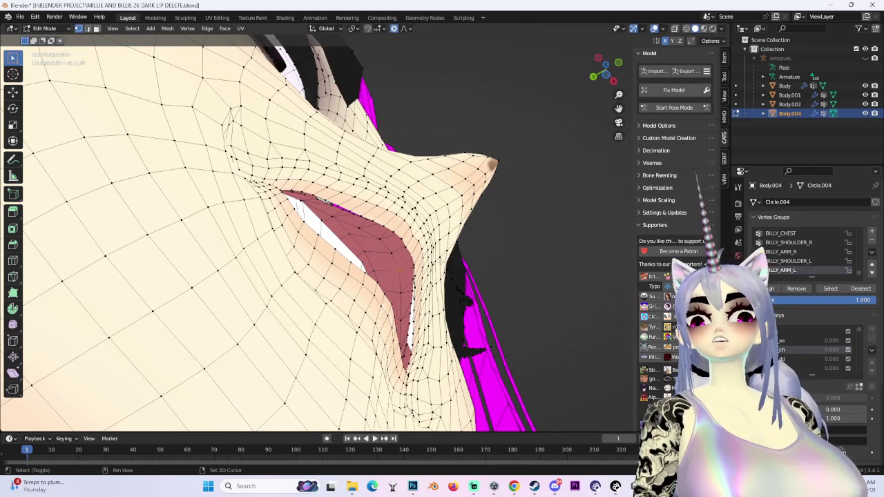
# Step: Make a free soft move of the lip corner, then another Y-constrained corner move
pyautogui.press('g')
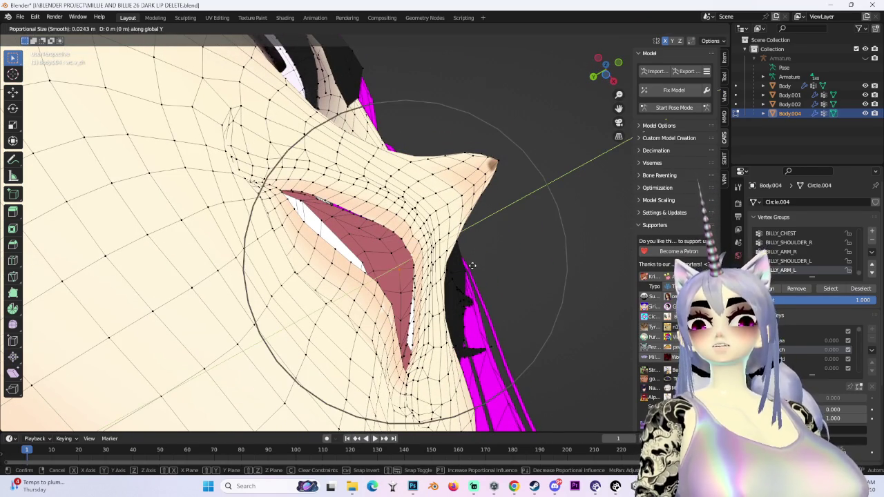
pyautogui.scroll(2, 458, 270)
pyautogui.click(321, 202)
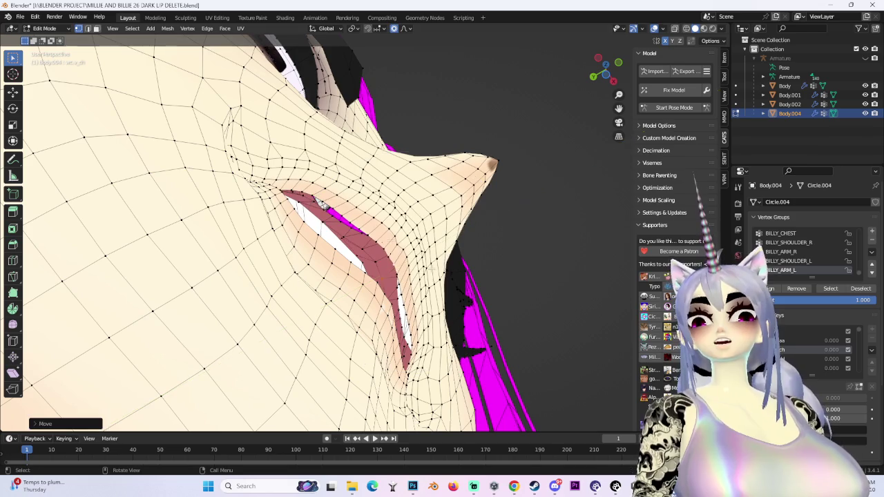
pyautogui.press('g')
pyautogui.press('y')
pyautogui.click(327, 202)
pyautogui.moveTo(327, 202)
pyautogui.mouseDown(button='middle')
pyautogui.moveTo(349, 276)
pyautogui.moveTo(430, 236)
pyautogui.moveTo(410, 270)
pyautogui.mouseUp(button='middle')
# Step: Refine the lip corner with one Y-constrained and two free soft-falloff moves
pyautogui.scroll(5, 411, 270)
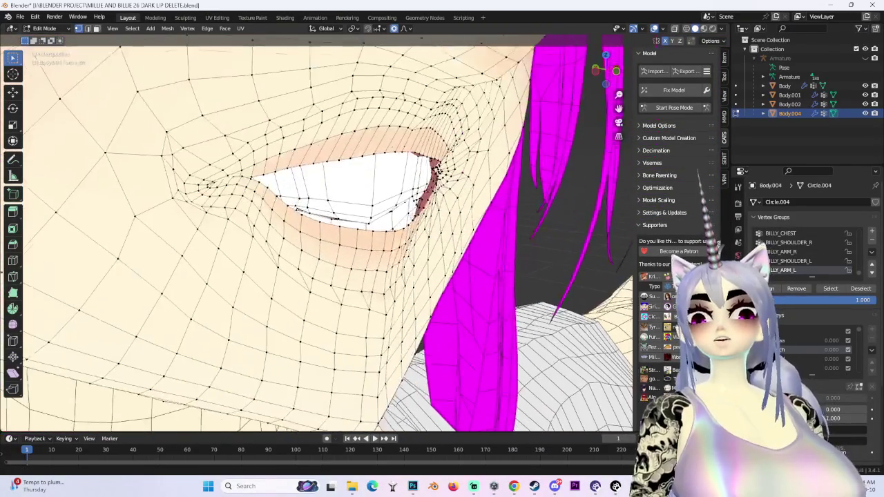
pyautogui.press('g')
pyautogui.press('y')
pyautogui.click(414, 267)
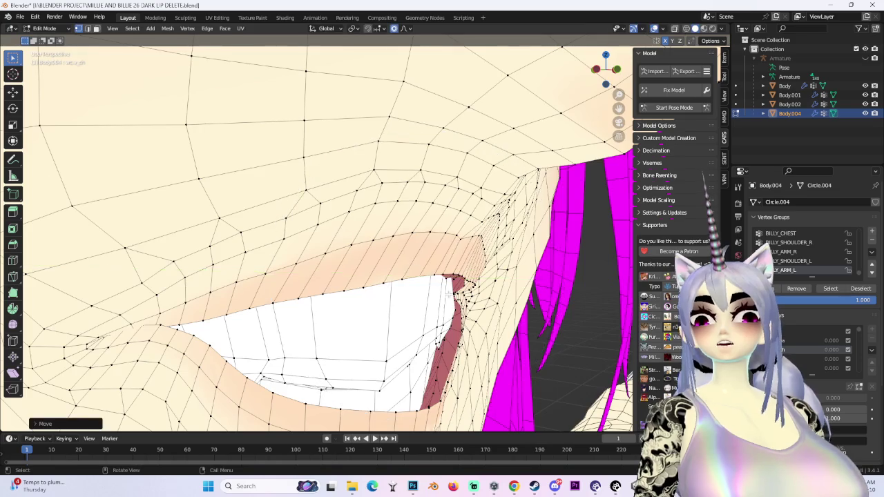
pyautogui.moveTo(414, 267); pyautogui.dragTo(473, 301, button='middle')
pyautogui.press('g')
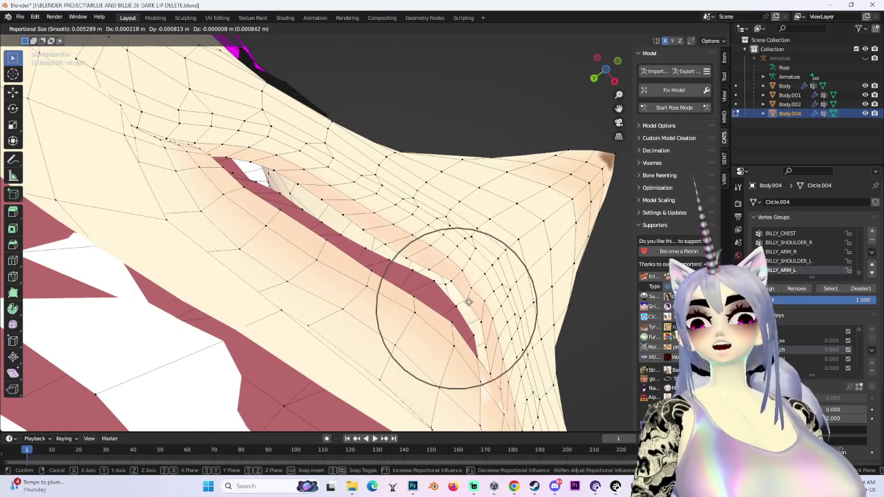
pyautogui.click(470, 301)
pyautogui.press('g')
pyautogui.click(437, 267)
pyautogui.moveTo(437, 266)
pyautogui.mouseDown(button='middle')
pyautogui.moveTo(447, 419)
pyautogui.moveTo(628, 121)
pyautogui.mouseUp(button='middle')
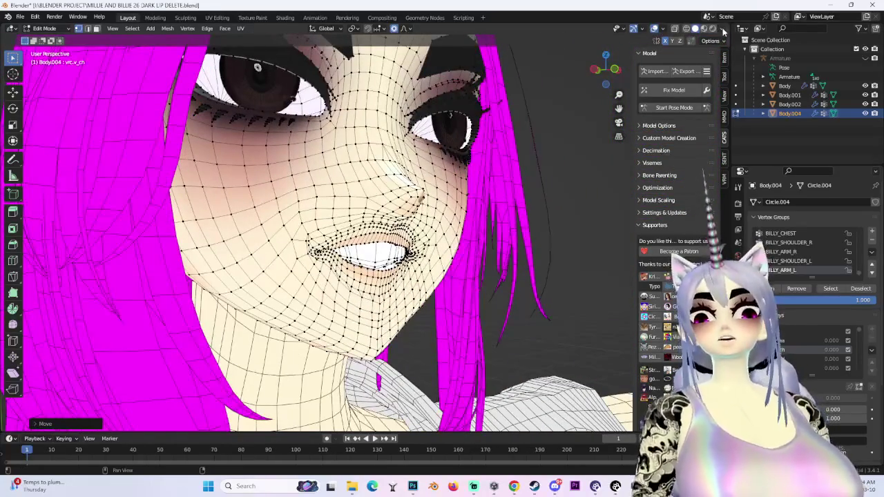
# Step: Change the viewport lighting in the shading options and review the face
pyautogui.click(722, 33)
pyautogui.click(745, 103)
pyautogui.moveTo(608, 180)
pyautogui.mouseDown(button='middle')
pyautogui.moveTo(428, 279)
pyautogui.moveTo(486, 249)
pyautogui.mouseUp(button='middle')
pyautogui.scroll(2, 428, 280)
pyautogui.scroll(-2, 486, 248)
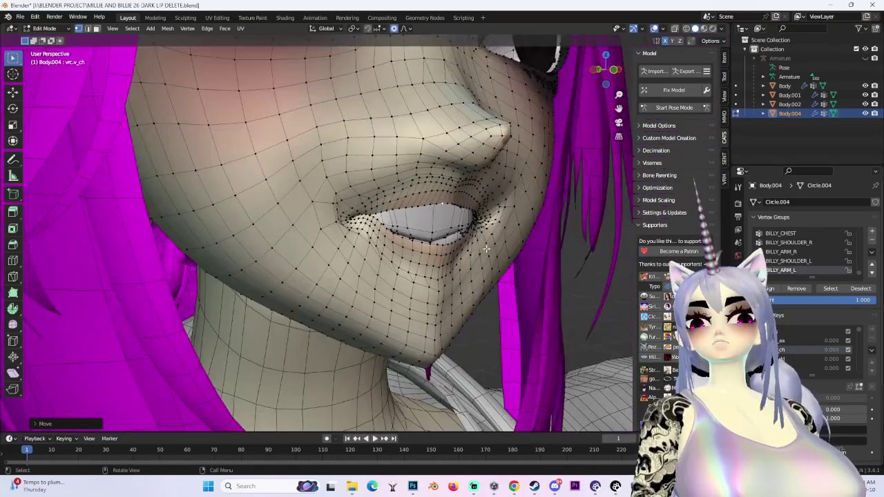
pyautogui.scroll(-4, 474, 247)
pyautogui.scroll(3, 473, 255)
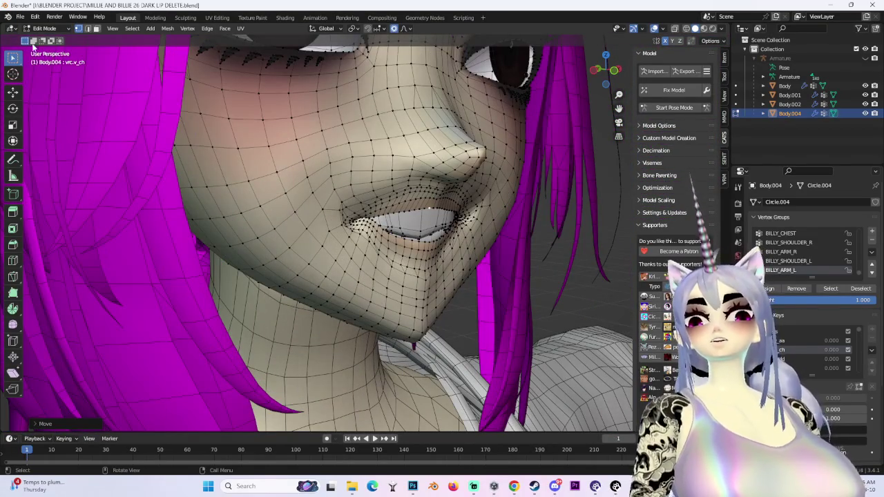
# Step: Switch the mesh to Sculpt Mode with the Smooth brush
pyautogui.click(44, 28)
pyautogui.click(38, 55)
pyautogui.scroll(2, 428, 272)
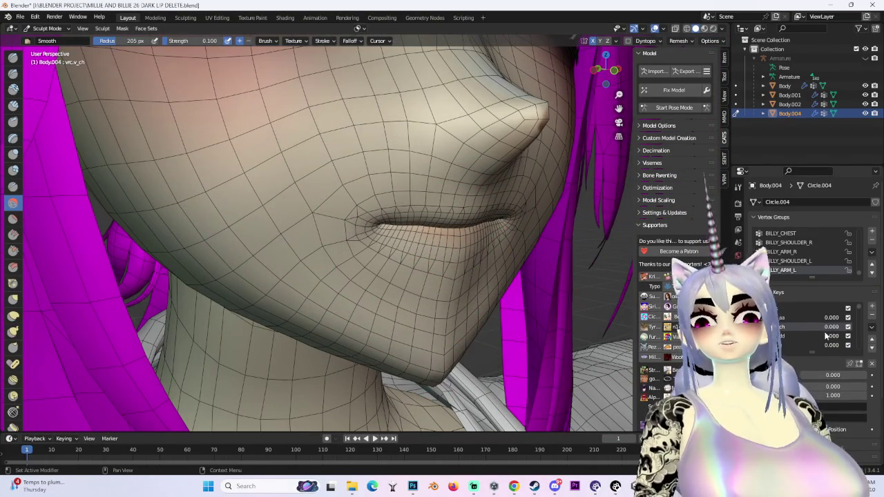
# Step: Set the vrc.v_ch shape key to full and save as a new version named 'EME SMOOTHING'
pyautogui.moveTo(825, 330); pyautogui.dragTo(856, 330)
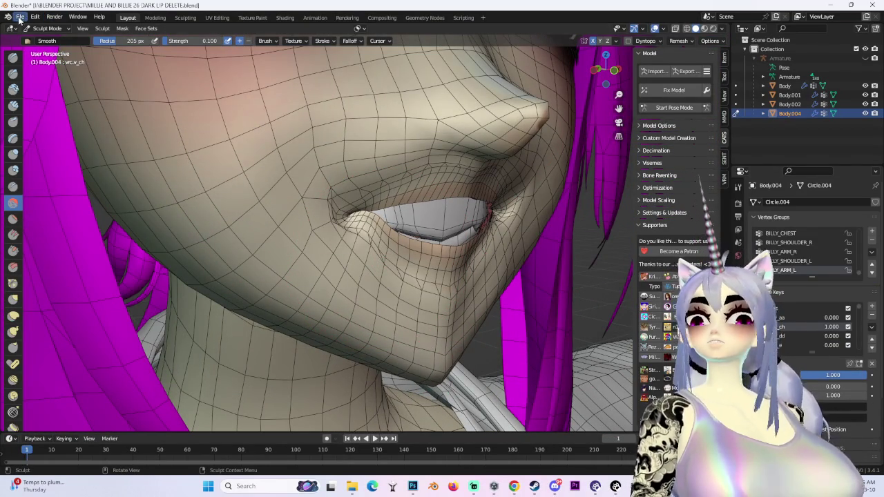
pyautogui.click(21, 16)
pyautogui.click(41, 42)
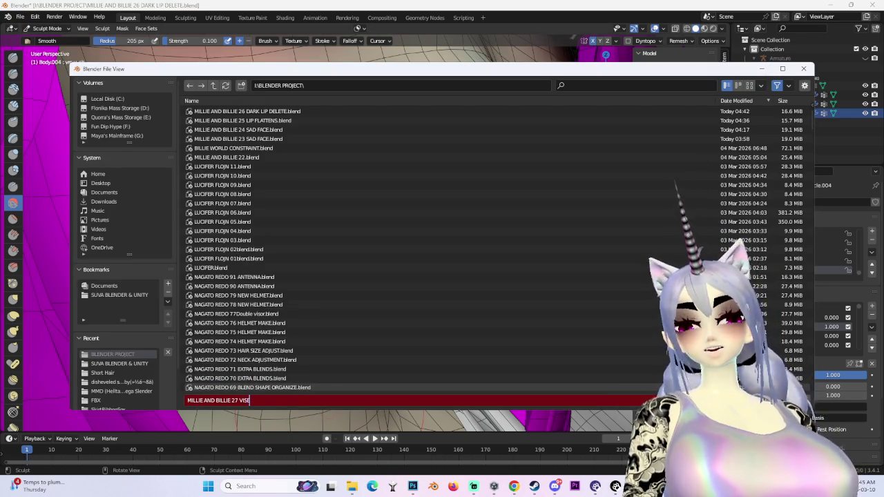
pyautogui.write('EME SMOOTHING')
pyautogui.press('Return')
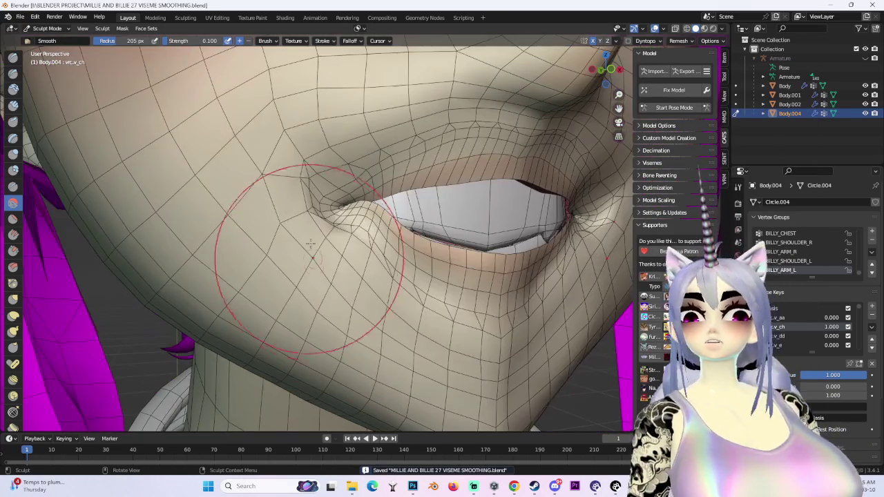
# Step: Smooth the lower lip around the open mouth, then return to Edit Mode via Object Mode
pyautogui.moveTo(310, 259); pyautogui.dragTo(487, 325, button='middle')
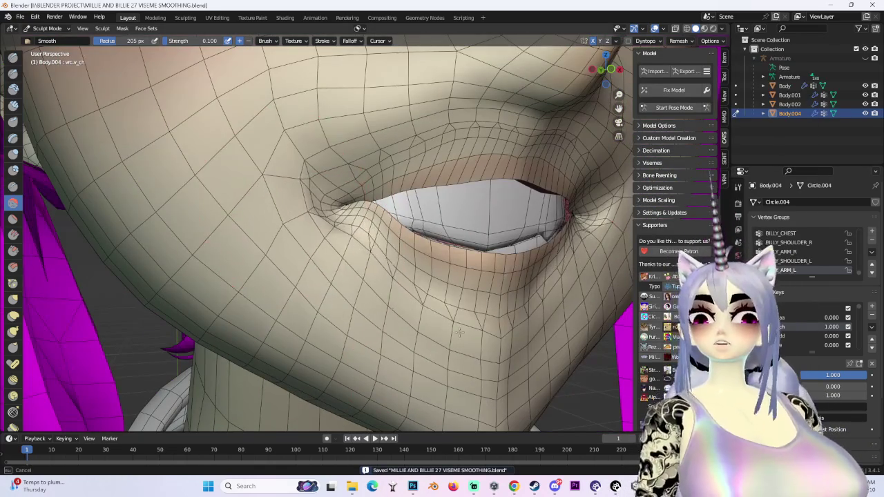
pyautogui.moveTo(467, 308); pyautogui.dragTo(756, 218)
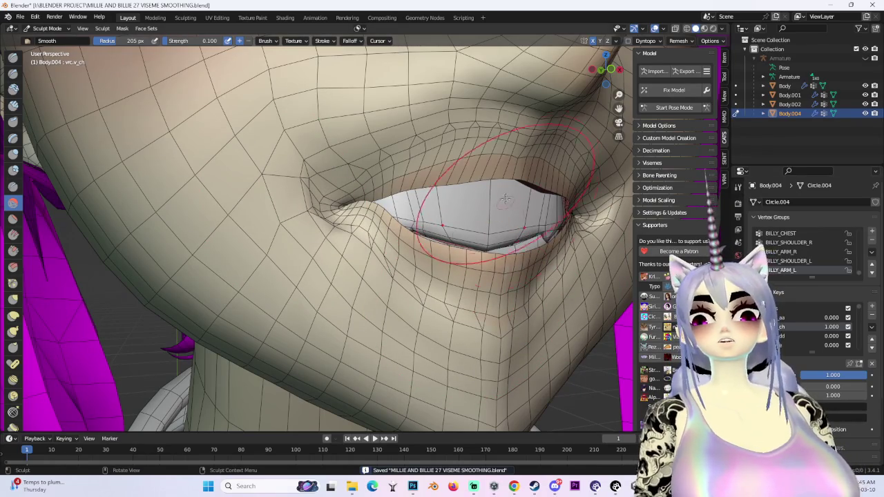
pyautogui.click(47, 28)
pyautogui.click(42, 33)
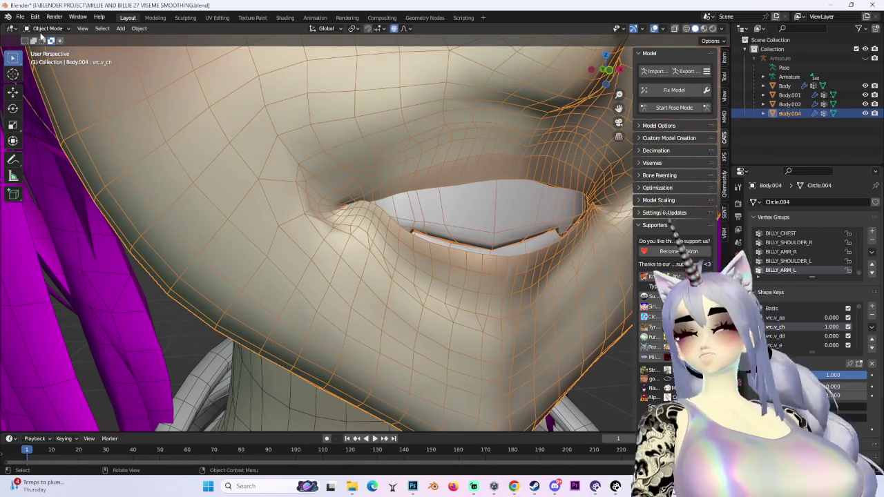
pyautogui.click(47, 28)
pyautogui.click(43, 42)
# Step: Select the linked inner mouth mesh and hide it
pyautogui.moveTo(387, 235)
pyautogui.mouseDown(button='middle')
pyautogui.moveTo(433, 227)
pyautogui.moveTo(437, 247)
pyautogui.moveTo(495, 267)
pyautogui.moveTo(364, 227)
pyautogui.moveTo(331, 228)
pyautogui.mouseUp(button='middle')
pyautogui.hotkey('ctrl', 'l')
pyautogui.press('h')
pyautogui.scroll(-2, 331, 227)
pyautogui.scroll(-2, 332, 228)
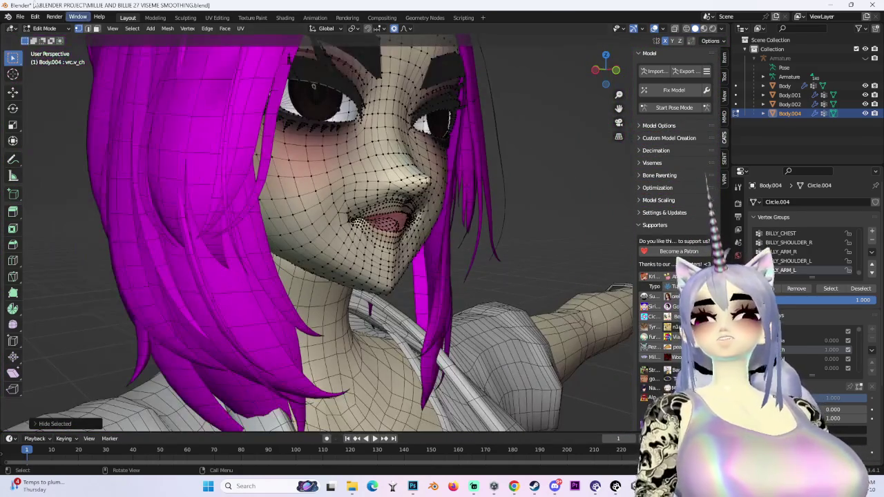
# Step: Switch the mesh back into Sculpt Mode
pyautogui.click(57, 29)
pyautogui.click(50, 60)
pyautogui.scroll(2, 332, 228)
pyautogui.scroll(4, 354, 223)
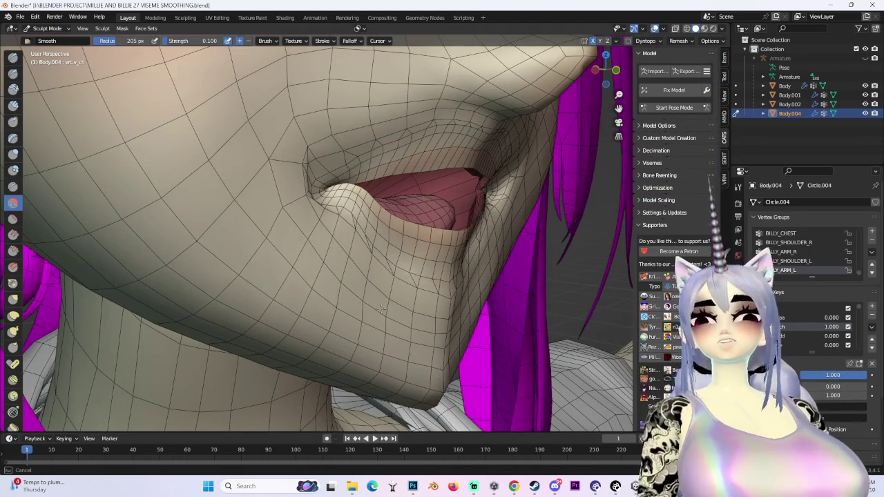
# Step: Smooth the mouth corner from several angles, then pick the Grab brush
pyautogui.click(738, 187)
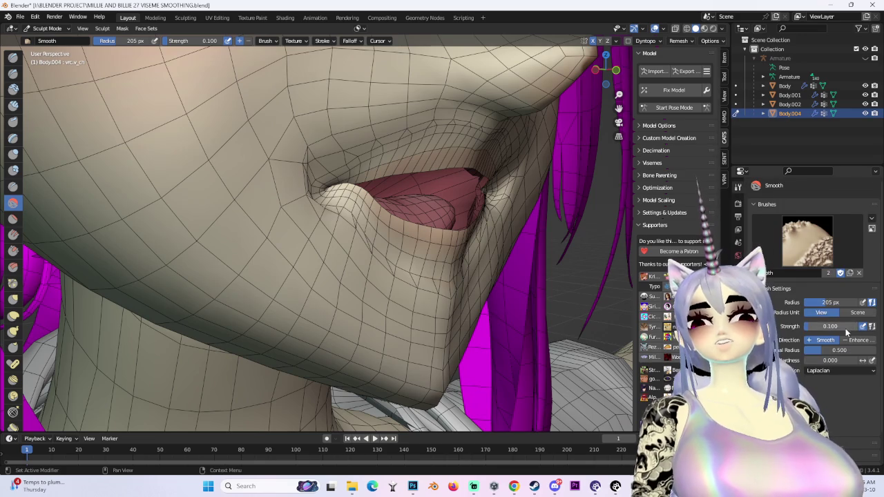
pyautogui.moveTo(428, 276); pyautogui.dragTo(469, 295, button='middle')
pyautogui.moveTo(512, 321); pyautogui.dragTo(404, 299, button='middle')
pyautogui.moveTo(459, 319); pyautogui.dragTo(359, 221, button='middle')
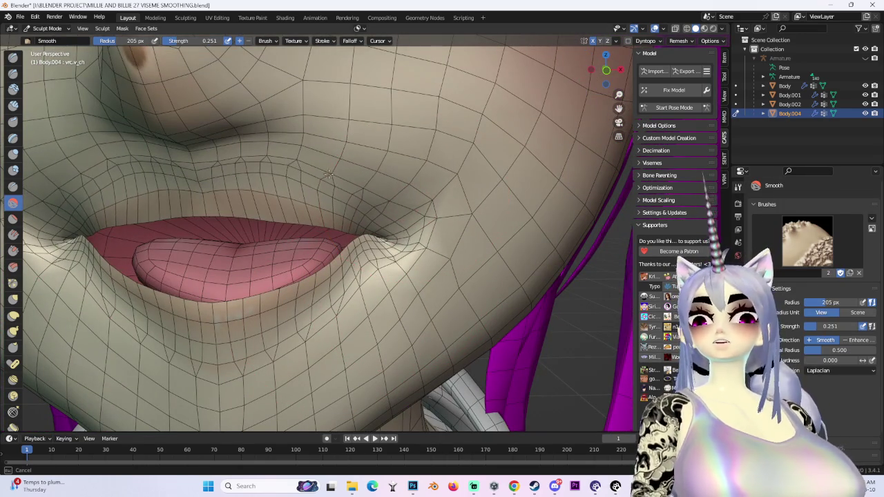
pyautogui.moveTo(166, 173)
pyautogui.mouseDown(button='middle')
pyautogui.moveTo(227, 118)
pyautogui.moveTo(510, 180)
pyautogui.mouseUp(button='middle')
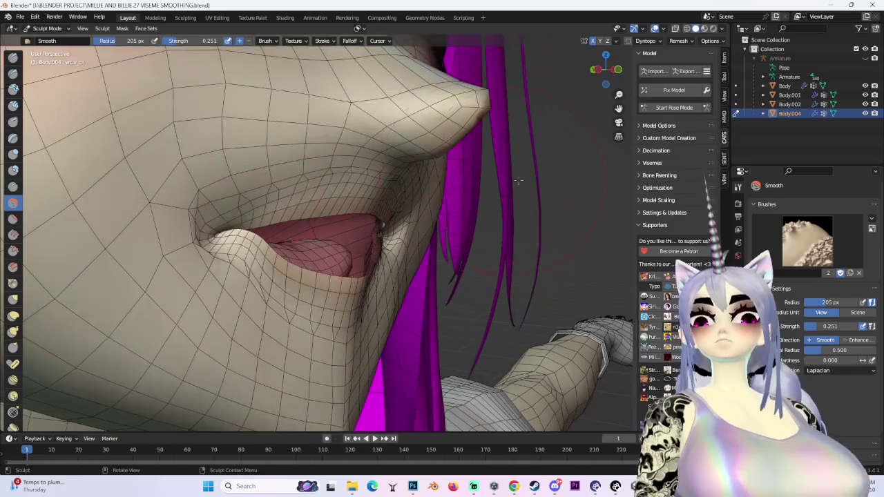
pyautogui.moveTo(428, 185); pyautogui.dragTo(236, 173, button='middle')
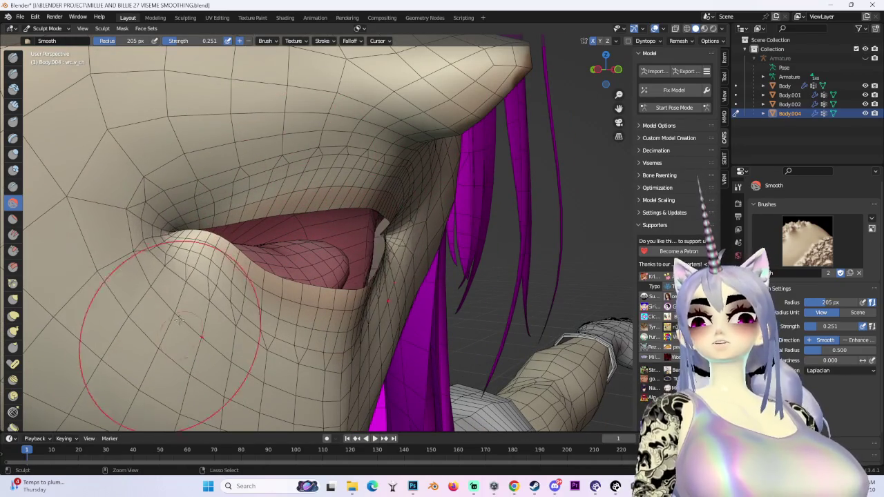
pyautogui.moveTo(247, 325)
pyautogui.mouseDown(button='middle')
pyautogui.moveTo(339, 307)
pyautogui.moveTo(366, 331)
pyautogui.moveTo(396, 211)
pyautogui.mouseUp(button='middle')
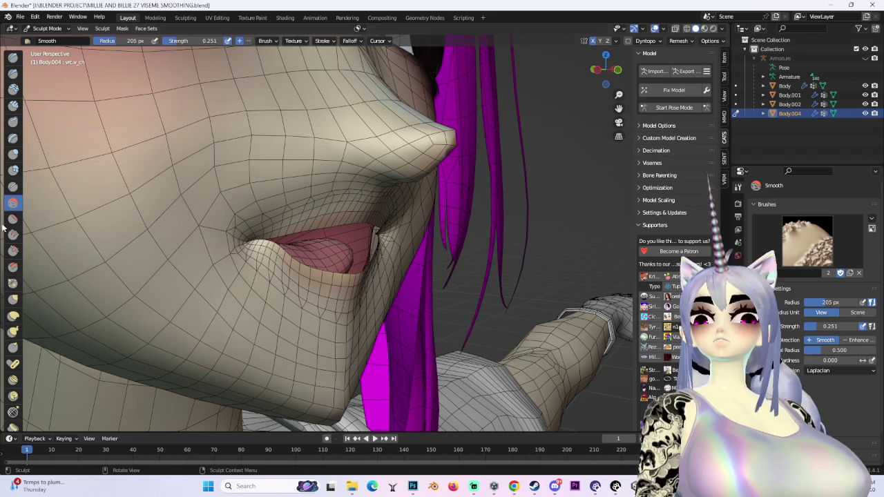
pyautogui.click(13, 299)
pyautogui.moveTo(83, 270)
pyautogui.mouseDown(button='middle')
pyautogui.moveTo(253, 148)
pyautogui.moveTo(345, 168)
pyautogui.moveTo(407, 136)
pyautogui.moveTo(500, 141)
pyautogui.moveTo(485, 174)
pyautogui.mouseUp(button='middle')
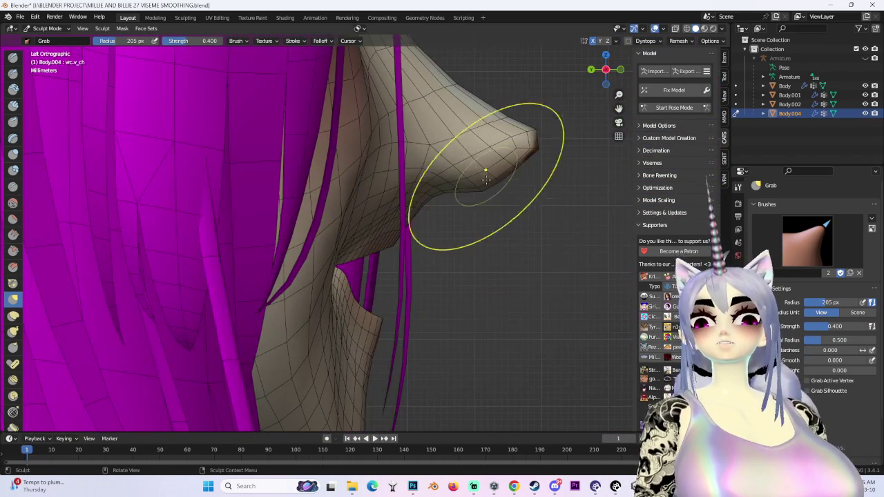
# Step: Pull the protruding lip corner into shape in side view, then return to the front view
pyautogui.scroll(2, 458, 216)
pyautogui.keyDown('shift'); pyautogui.moveTo(458, 217); pyautogui.dragTo(444, 200, button='middle'); pyautogui.keyUp('shift')
pyautogui.scroll(1, 443, 200)
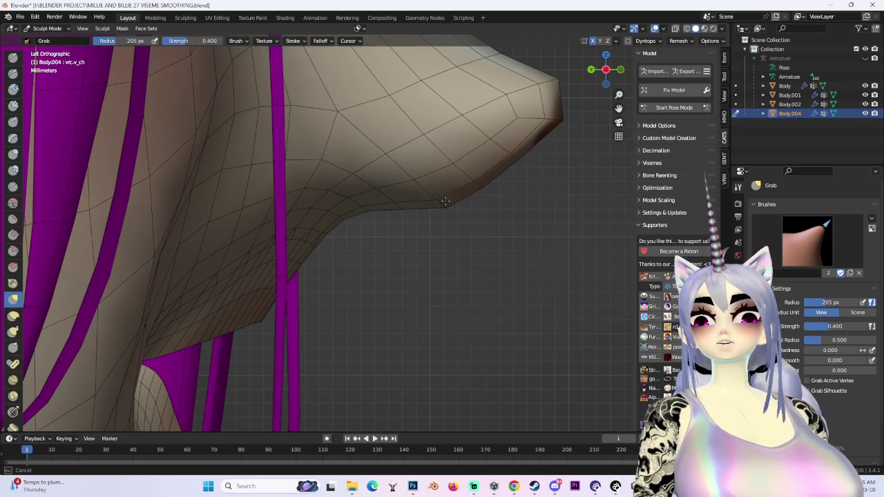
pyautogui.scroll(-4, 442, 169)
pyautogui.moveTo(345, 266)
pyautogui.keyDown('shift'); pyautogui.mouseDown(button='middle')
pyautogui.moveTo(345, 233)
pyautogui.moveTo(375, 236)
pyautogui.moveTo(345, 256)
pyautogui.moveTo(306, 247)
pyautogui.moveTo(280, 269)
pyautogui.moveTo(279, 286)
pyautogui.mouseUp(button='middle'); pyautogui.keyUp('shift')
pyautogui.click(606, 69)
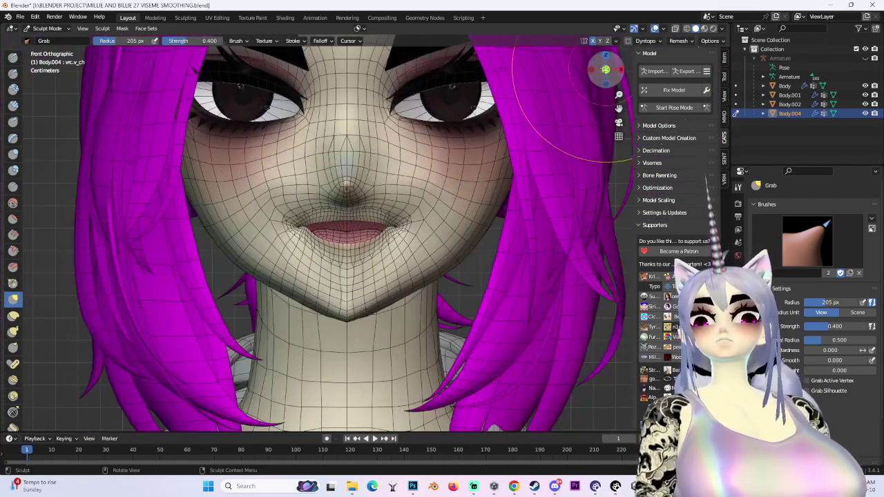
pyautogui.scroll(3, 338, 248)
pyautogui.scroll(-3, 325, 237)
# Step: Enter Edit Mode and lower the lip corner with a Z-constrained soft-falloff move
pyautogui.click(47, 28)
pyautogui.click(45, 50)
pyautogui.scroll(3, 265, 228)
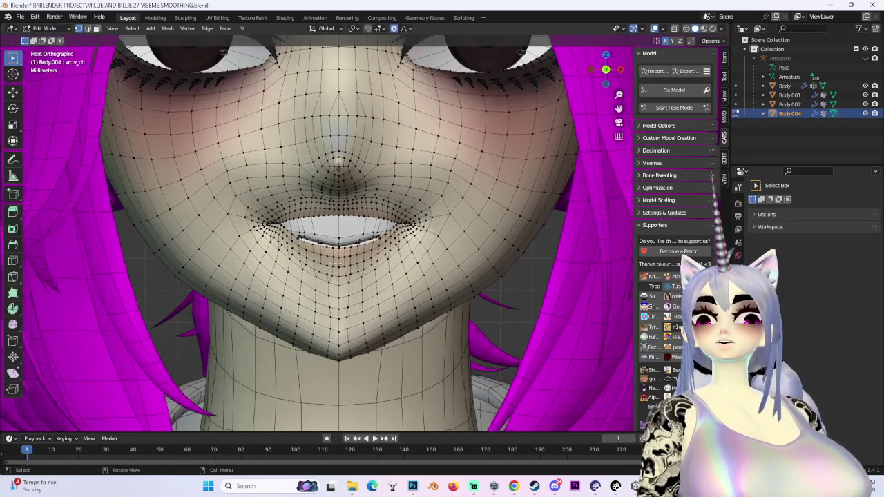
pyautogui.scroll(1, 265, 228)
pyautogui.press('g')
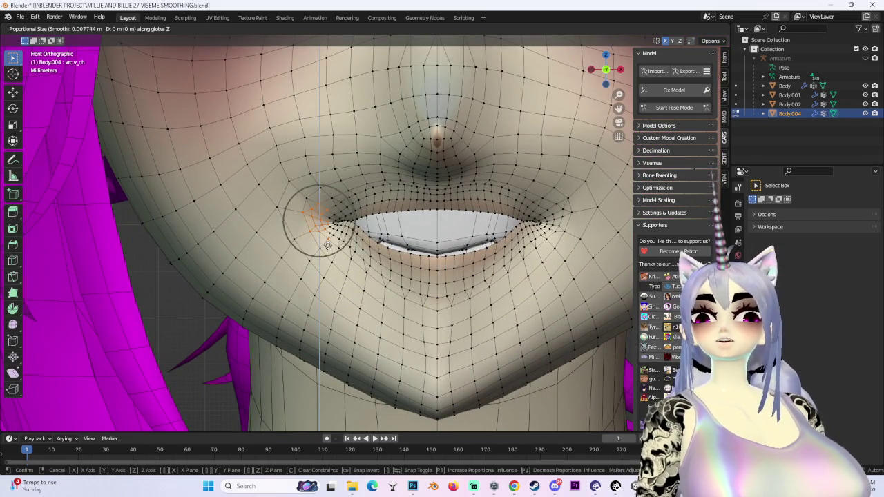
pyautogui.press('z')
pyautogui.scroll(-2, 326, 250)
pyautogui.scroll(-2, 327, 255)
pyautogui.click(329, 265)
pyautogui.moveTo(329, 264)
pyautogui.mouseDown(button='middle')
pyautogui.moveTo(318, 261)
pyautogui.moveTo(583, 90)
pyautogui.mouseUp(button='middle')
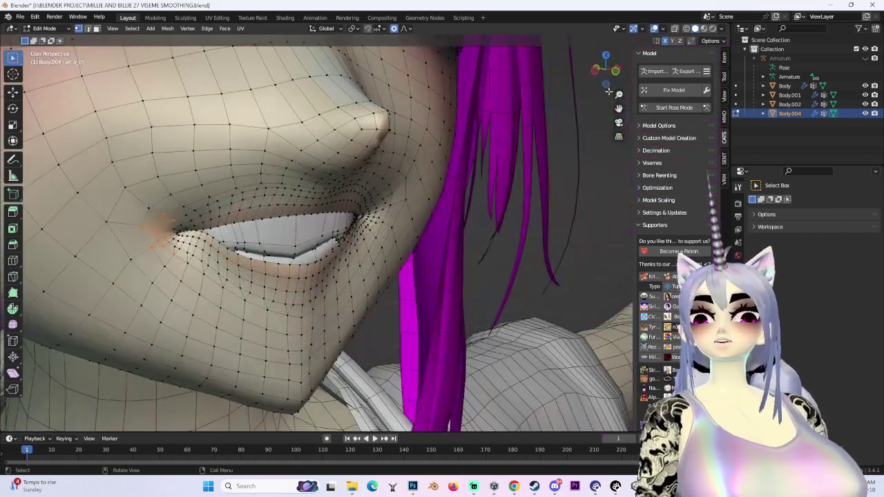
pyautogui.click(615, 72)
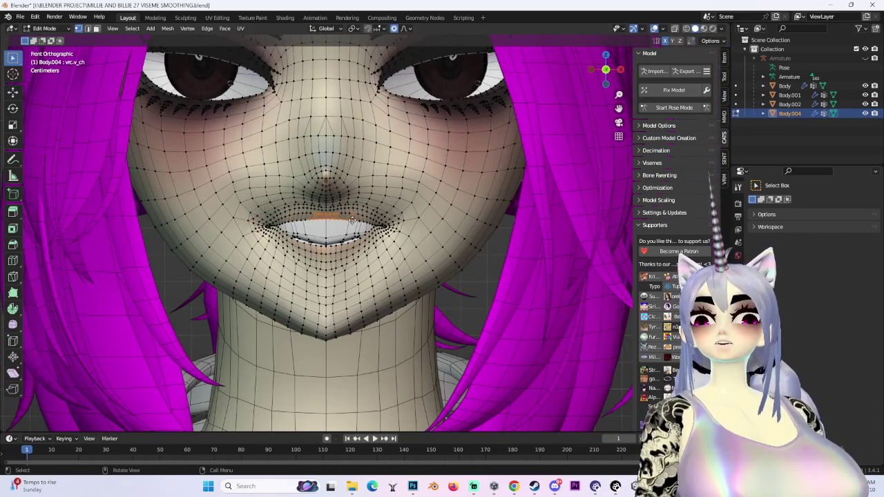
# Step: Lower the selected lip vertices along Z, then nudge them again
pyautogui.press('g')
pyautogui.press('z')
pyautogui.click(337, 245)
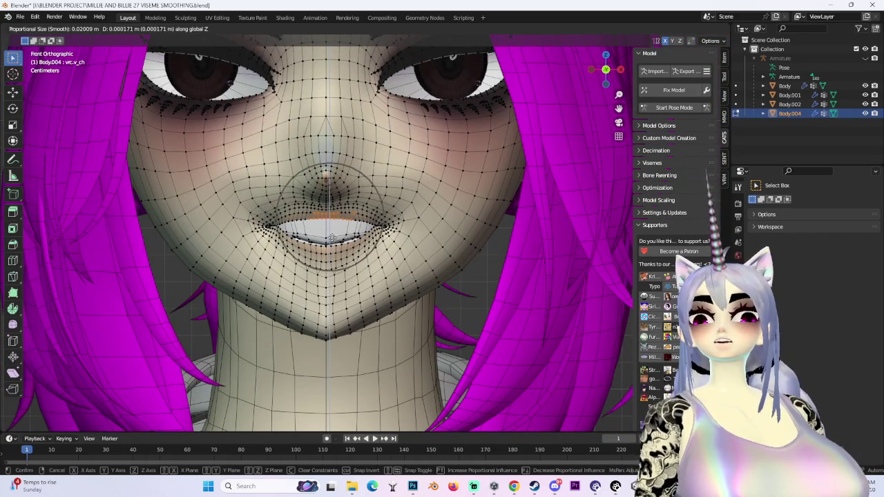
pyautogui.click(332, 243)
pyautogui.moveTo(332, 243)
pyautogui.mouseDown(button='middle')
pyautogui.moveTo(394, 254)
pyautogui.moveTo(404, 237)
pyautogui.moveTo(359, 179)
pyautogui.mouseUp(button='middle')
pyautogui.press('g')
pyautogui.click(405, 255)
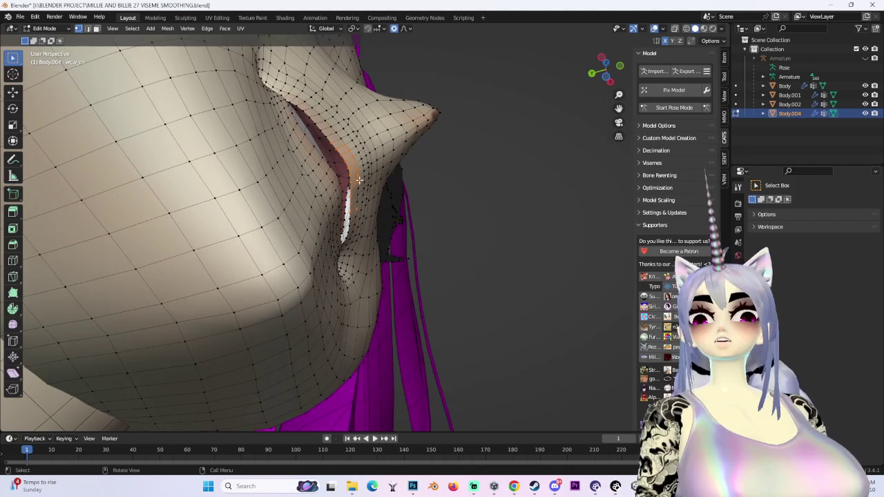
# Step: Push the vertices back along Y and lower the upper lip area
pyautogui.press('g')
pyautogui.press('y')
pyautogui.click(343, 168)
pyautogui.moveTo(343, 169); pyautogui.dragTo(332, 219, button='middle')
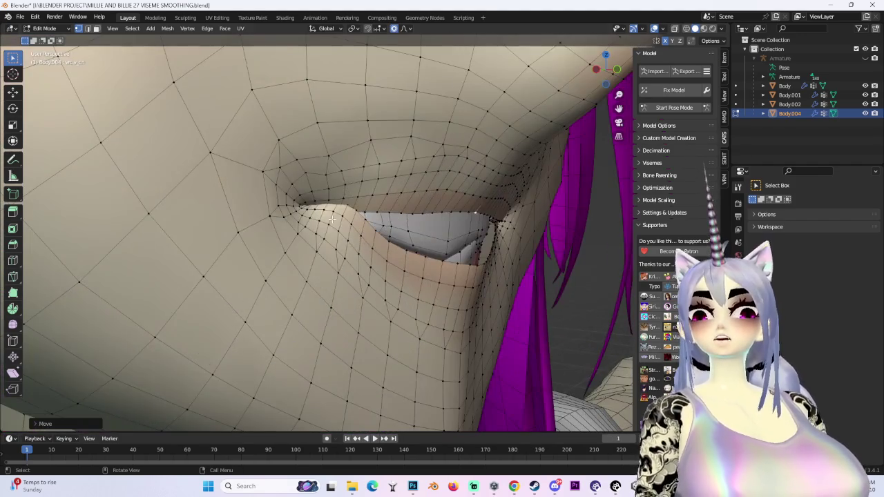
pyautogui.press('g')
pyautogui.click(332, 243)
# Step: Move the lip corner vertically, then shift the mouth corner in depth along Y
pyautogui.press('g')
pyautogui.press('z')
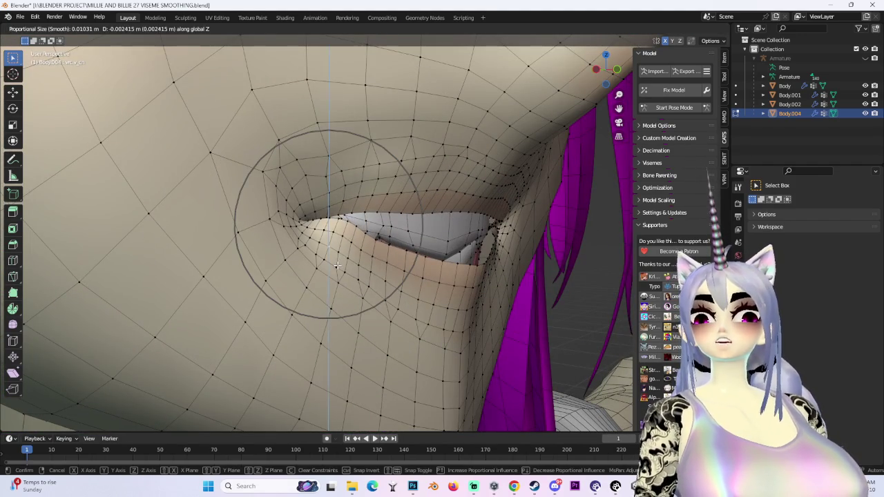
pyautogui.click(338, 265)
pyautogui.moveTo(338, 265); pyautogui.dragTo(330, 243, button='middle')
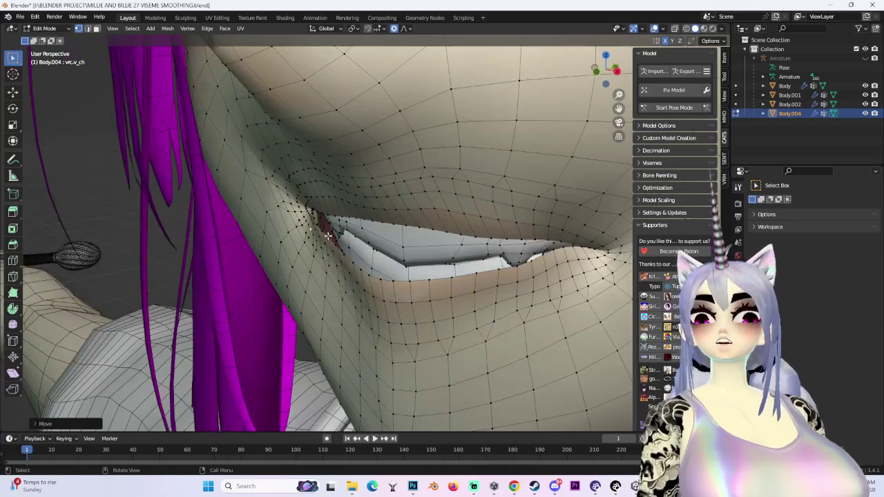
pyautogui.press('g')
pyautogui.press('y')
pyautogui.moveTo(317, 225)
pyautogui.mouseDown(button='middle')
pyautogui.moveTo(390, 233)
pyautogui.moveTo(524, 279)
pyautogui.mouseUp(button='middle')
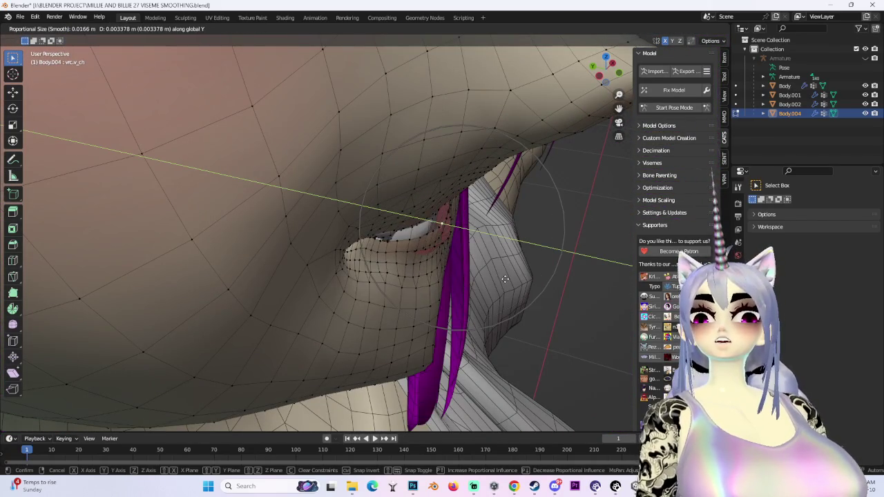
pyautogui.click(469, 247)
# Step: Seen from below, push the lip back along Y and lower the lip area with soft moves
pyautogui.moveTo(504, 240); pyautogui.dragTo(417, 219, button='middle')
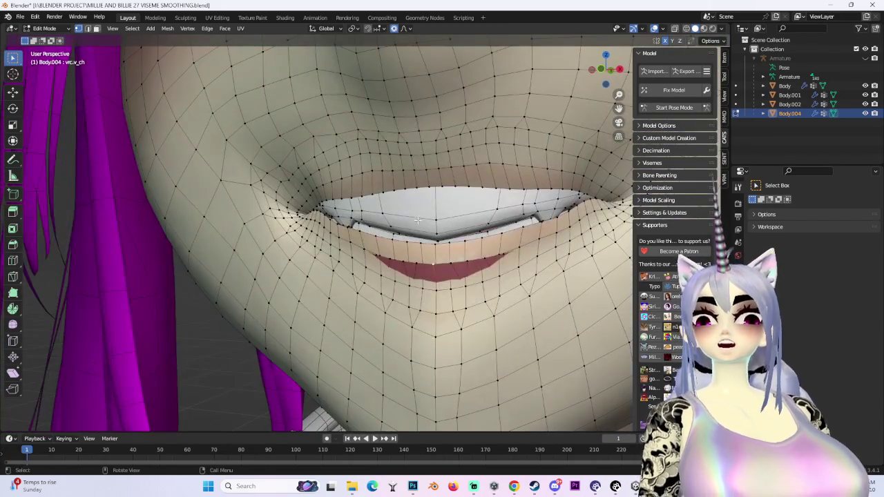
pyautogui.moveTo(463, 240)
pyautogui.mouseDown(button='middle')
pyautogui.moveTo(442, 272)
pyautogui.moveTo(467, 302)
pyautogui.mouseUp(button='middle')
pyautogui.press('g')
pyautogui.press('y')
pyautogui.click(454, 269)
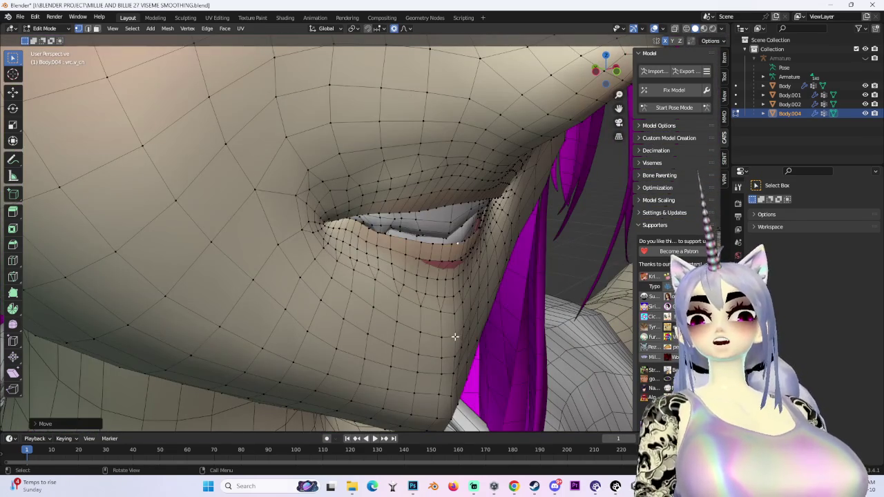
pyautogui.press('g')
pyautogui.click(448, 335)
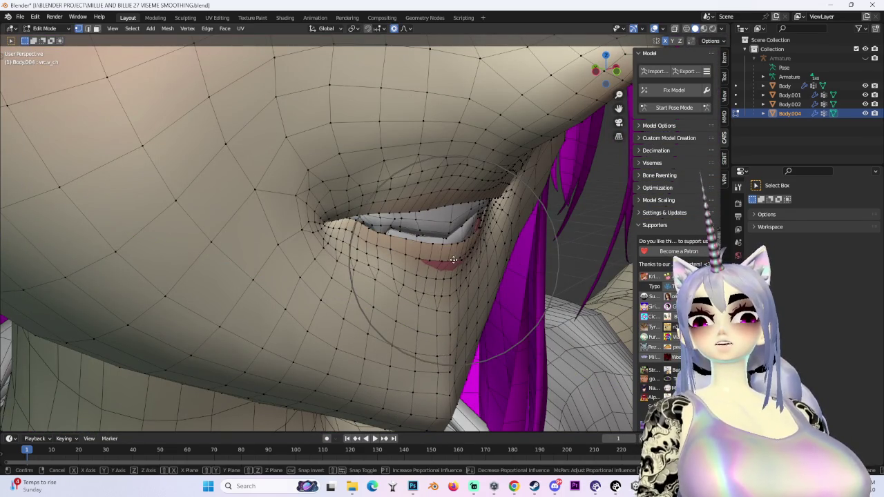
pyautogui.press('g')
pyautogui.click(454, 269)
# Step: Finish with Y-axis depth moves of the lip region and the mouth corner
pyautogui.press('g')
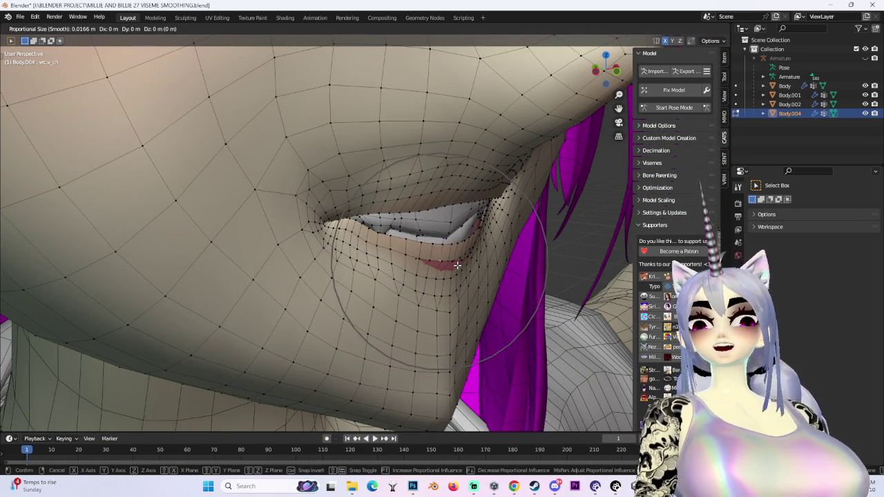
pyautogui.press('y')
pyautogui.click(450, 264)
pyautogui.moveTo(450, 263)
pyautogui.mouseDown(button='middle')
pyautogui.moveTo(396, 319)
pyautogui.moveTo(474, 302)
pyautogui.moveTo(593, 177)
pyautogui.mouseUp(button='middle')
pyautogui.press('g')
pyautogui.press('y')
pyautogui.click(447, 305)
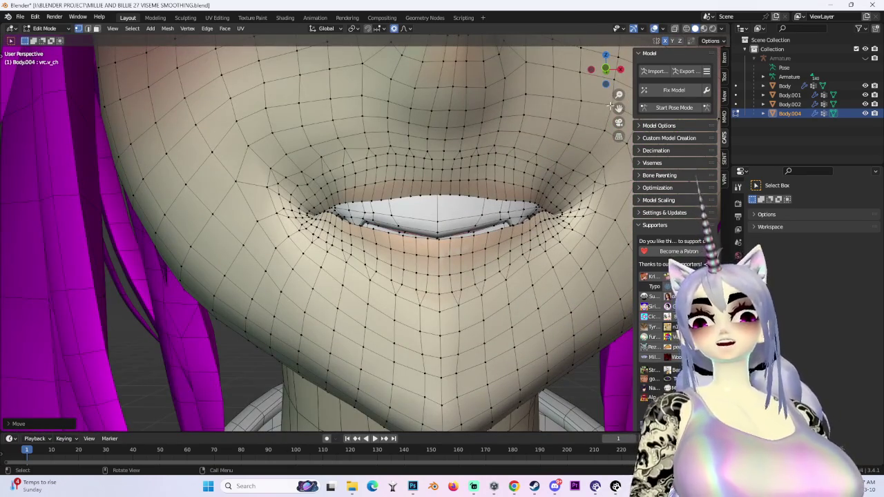
# Step: From a front view, nudge both lip corners vertically with soft proportional moves
pyautogui.click(606, 69)
pyautogui.scroll(3, 359, 270)
pyautogui.press('g')
pyautogui.press('z')
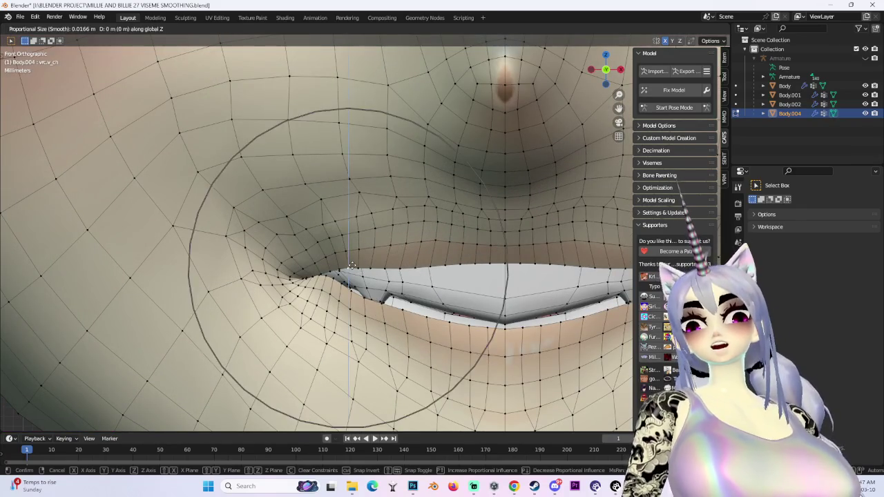
pyautogui.click(359, 269)
pyautogui.click(399, 268)
pyautogui.press('g')
pyautogui.press('z')
pyautogui.scroll(-3, 398, 269)
pyautogui.click(398, 269)
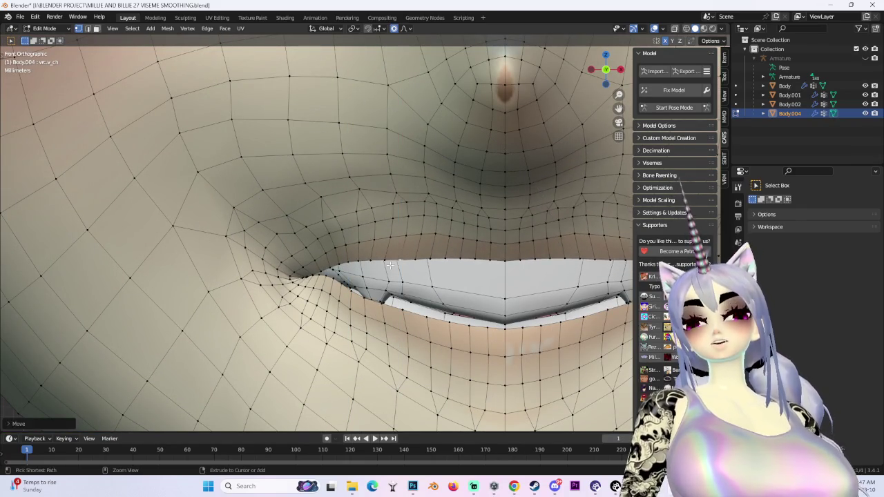
# Step: Shift the lip-corner vertices along one axis, then check the result from the side and front
pyautogui.press('g')
pyautogui.press('z')
pyautogui.click(328, 278)
pyautogui.moveTo(328, 277); pyautogui.dragTo(449, 276, button='middle')
pyautogui.scroll(-3, 448, 276)
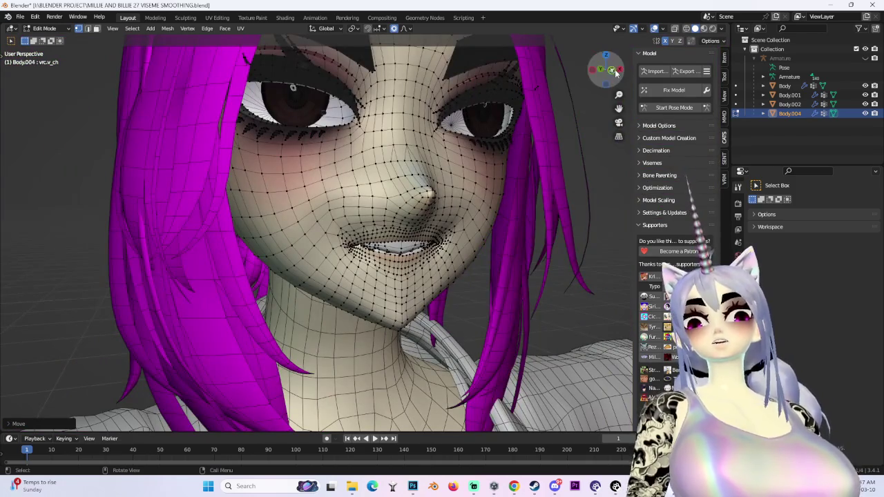
pyautogui.press('KP_1')
pyautogui.press('Tab')
pyautogui.press('Tab')
pyautogui.scroll(3, 311, 265)
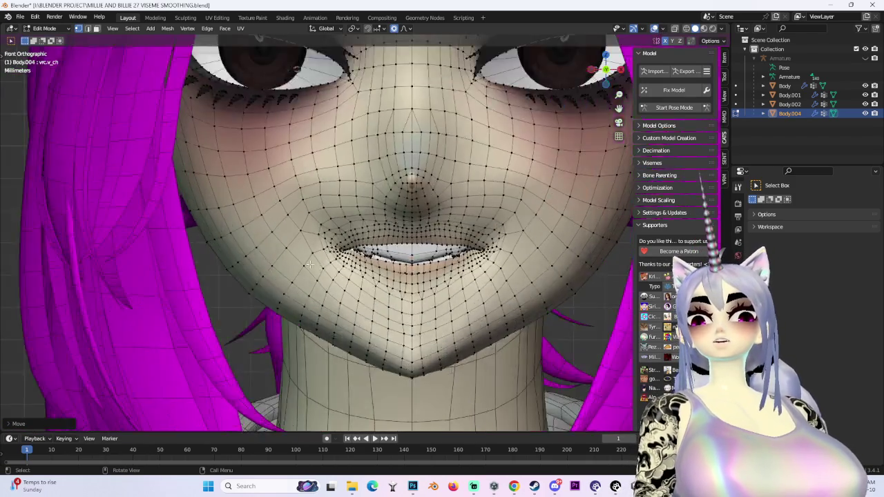
pyautogui.scroll(2, 311, 265)
# Step: Open the lip corners slightly with soft moves while orbiting in close
pyautogui.press('g')
pyautogui.click(345, 293)
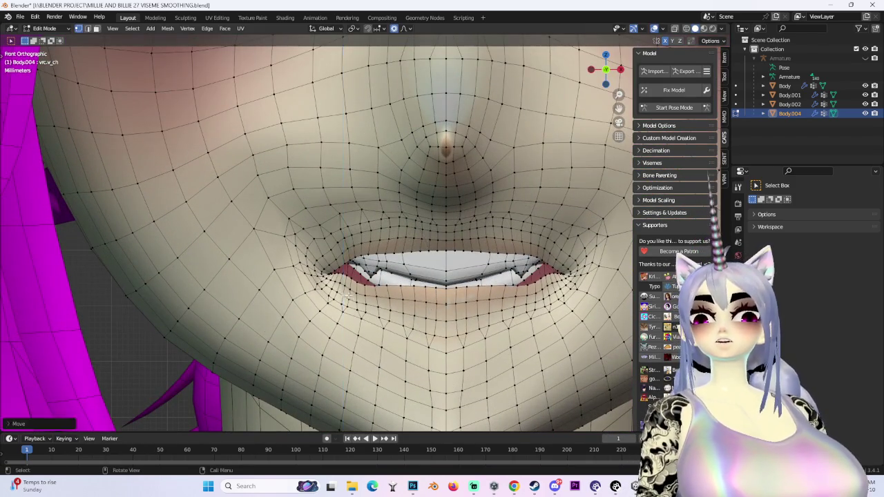
pyautogui.moveTo(345, 293); pyautogui.dragTo(349, 240, button='middle')
pyautogui.scroll(2, 349, 240)
pyautogui.scroll(2, 348, 240)
pyautogui.press('g')
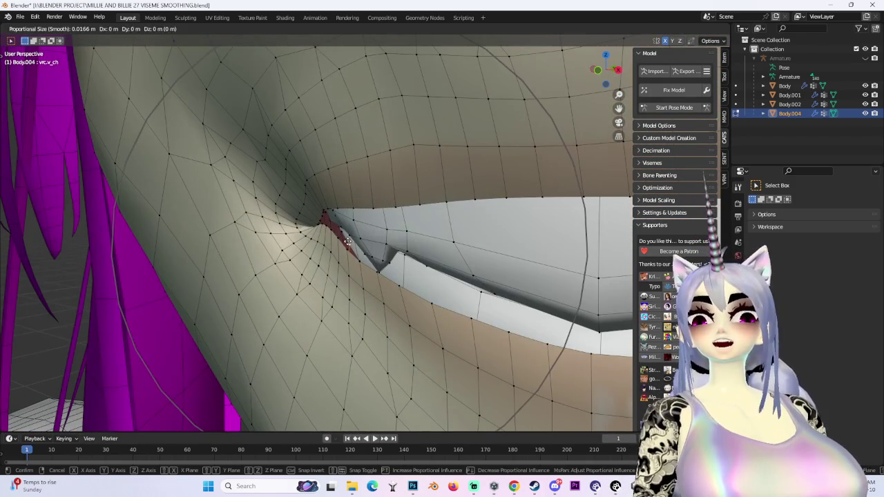
pyautogui.moveTo(345, 301)
pyautogui.mouseDown(button='middle')
pyautogui.moveTo(344, 263)
pyautogui.moveTo(488, 294)
pyautogui.moveTo(343, 256)
pyautogui.mouseUp(button='middle')
pyautogui.click(344, 263)
pyautogui.scroll(-2, 488, 293)
pyautogui.scroll(2, 343, 257)
# Step: Apply two small vertical proportional moves to the lip corner
pyautogui.press('g')
pyautogui.press('z')
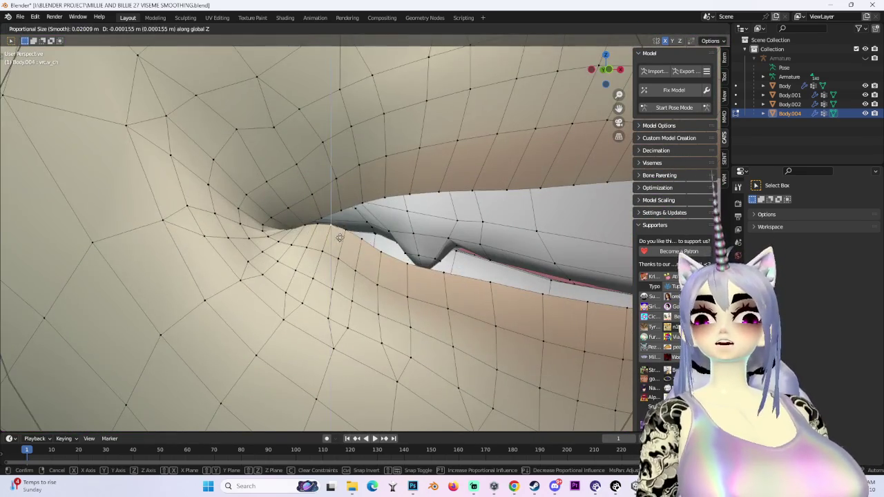
pyautogui.scroll(8, 343, 256)
pyautogui.scroll(2, 342, 261)
pyautogui.click(340, 253)
pyautogui.press('g')
pyautogui.press('z')
pyautogui.click(340, 252)
pyautogui.scroll(-5, 394, 245)
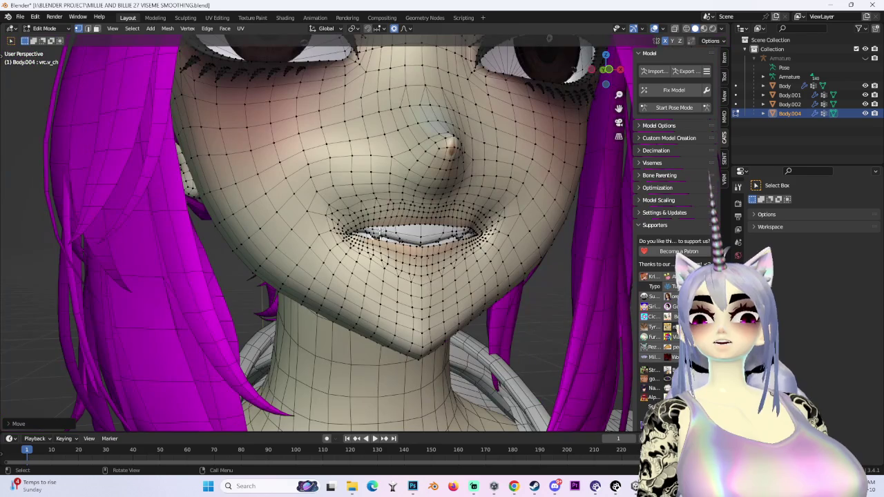
# Step: Move the lip vertices vertically, then select the chin vertices below and shift them vertically
pyautogui.press('g')
pyautogui.press('z')
pyautogui.click(381, 205)
pyautogui.moveTo(382, 205); pyautogui.dragTo(475, 263, button='middle')
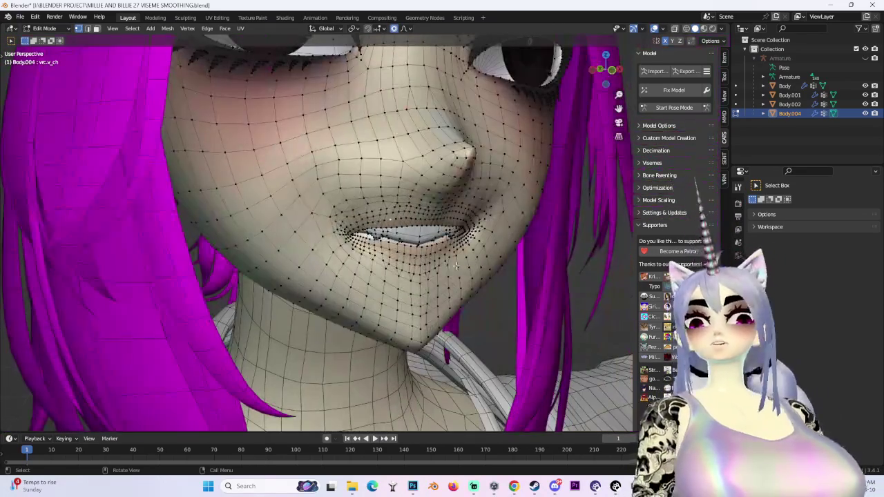
pyautogui.moveTo(363, 254); pyautogui.dragTo(441, 277)
pyautogui.press('g')
pyautogui.press('z')
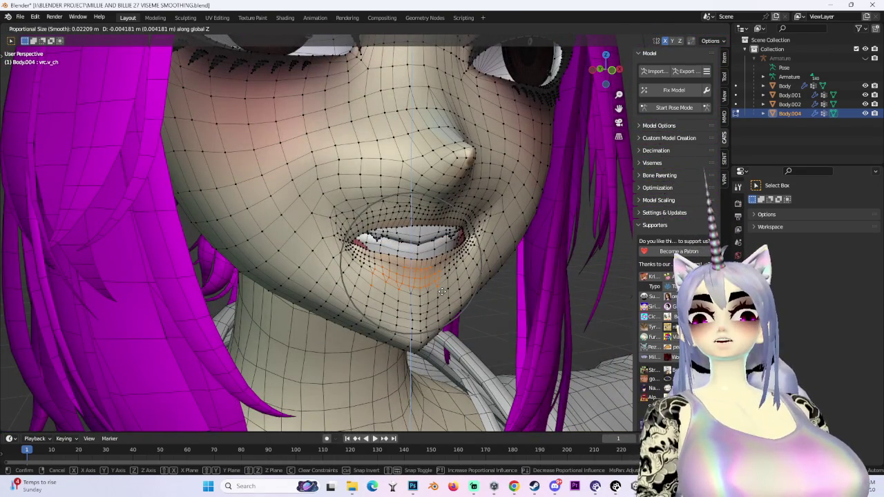
pyautogui.click(441, 291)
pyautogui.scroll(-5, 448, 290)
pyautogui.scroll(3, 419, 285)
pyautogui.moveTo(420, 285)
pyautogui.mouseDown(button='middle')
pyautogui.moveTo(385, 275)
pyautogui.moveTo(390, 253)
pyautogui.moveTo(401, 253)
pyautogui.moveTo(391, 289)
pyautogui.moveTo(371, 303)
pyautogui.mouseUp(button='middle')
pyautogui.click(399, 286)
# Step: Refine the mouth area with several small vertical soft moves
pyautogui.press('g')
pyautogui.press('z')
pyautogui.click(398, 281)
pyautogui.press('g')
pyautogui.click(381, 287)
pyautogui.press('g')
pyautogui.press('z')
pyautogui.press('z')
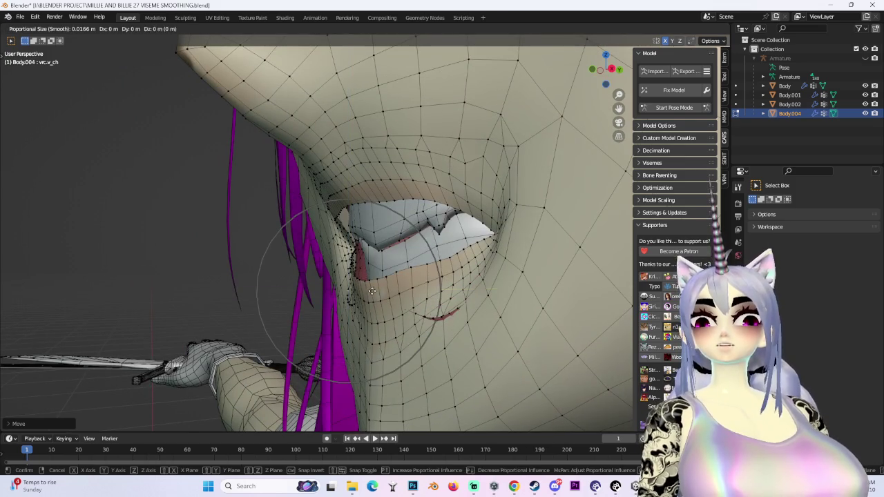
pyautogui.click(379, 290)
pyautogui.press('g')
pyautogui.press('Escape')
pyautogui.moveTo(379, 290)
pyautogui.mouseDown(button='middle')
pyautogui.moveTo(532, 349)
pyautogui.moveTo(483, 299)
pyautogui.moveTo(473, 223)
pyautogui.moveTo(469, 247)
pyautogui.moveTo(481, 268)
pyautogui.mouseUp(button='middle')
# Step: Make further proportional adjustments to the mouth-corner and lip vertices
pyautogui.press('g')
pyautogui.click(483, 299)
pyautogui.press('g')
pyautogui.click(477, 246)
pyautogui.press('g')
pyautogui.click(497, 272)
pyautogui.moveTo(515, 307)
pyautogui.mouseDown(button='middle')
pyautogui.moveTo(376, 277)
pyautogui.moveTo(586, 100)
pyautogui.moveTo(382, 175)
pyautogui.mouseUp(button='middle')
pyautogui.press('g')
pyautogui.click(396, 274)
# Step: Snap the view back to a straight-on front view of the face
pyautogui.click(604, 70)
pyautogui.scroll(3, 383, 175)
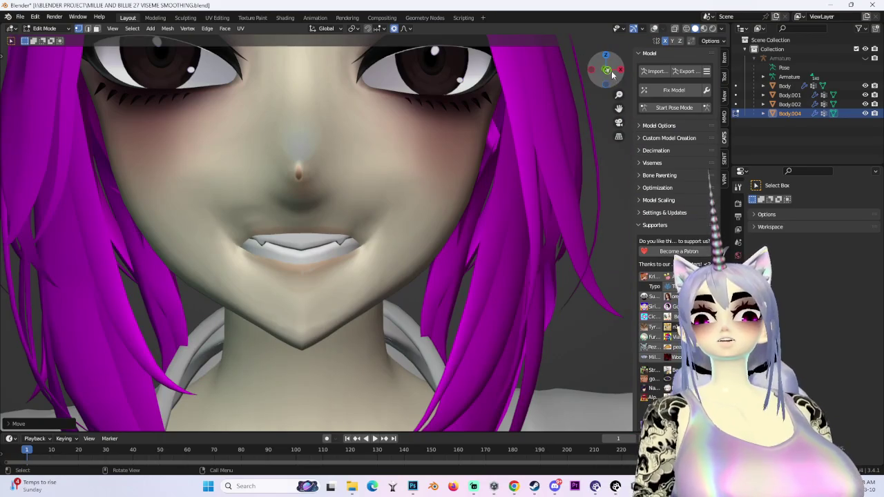
pyautogui.click(614, 74)
# Step: Set the viewport shading lighting to Flat and centre the face
pyautogui.click(722, 28)
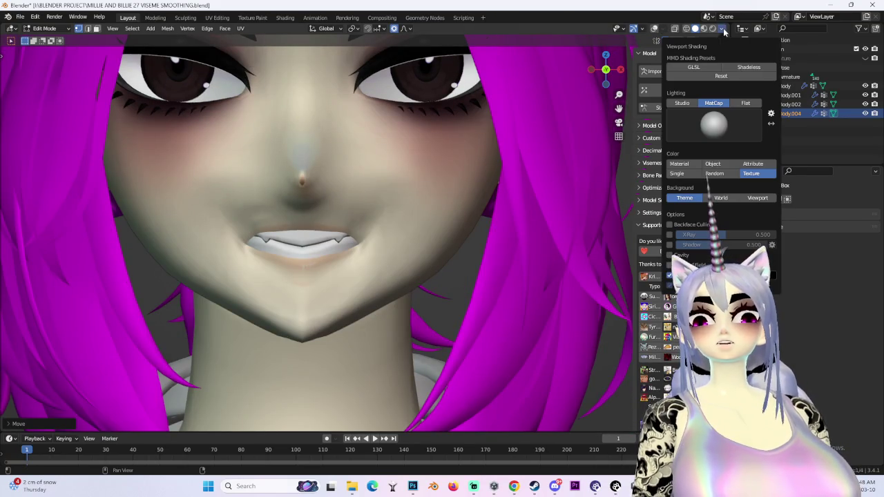
pyautogui.click(750, 104)
pyautogui.keyDown('shift'); pyautogui.moveTo(255, 223); pyautogui.dragTo(364, 223, button='middle'); pyautogui.keyUp('shift')
pyautogui.scroll(-2, 364, 223)
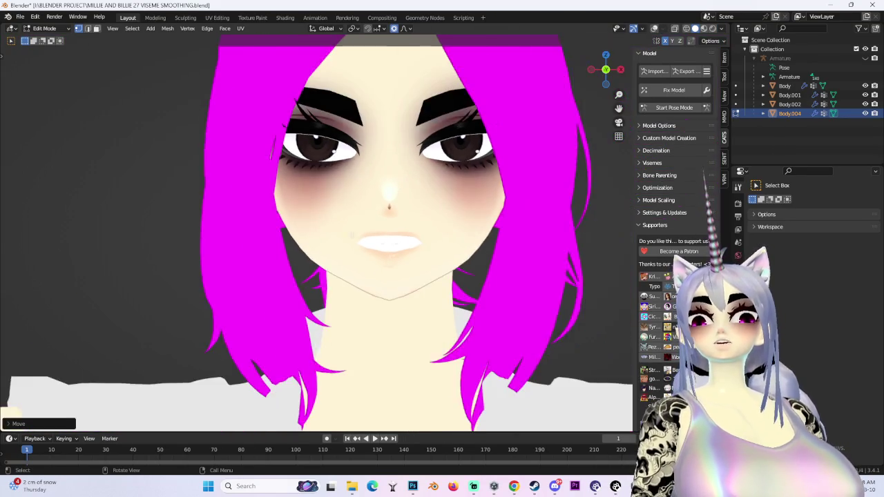
pyautogui.scroll(3, 364, 223)
# Step: Raise the upper lip vertices vertically with a proportional move
pyautogui.press('g')
pyautogui.press('z')
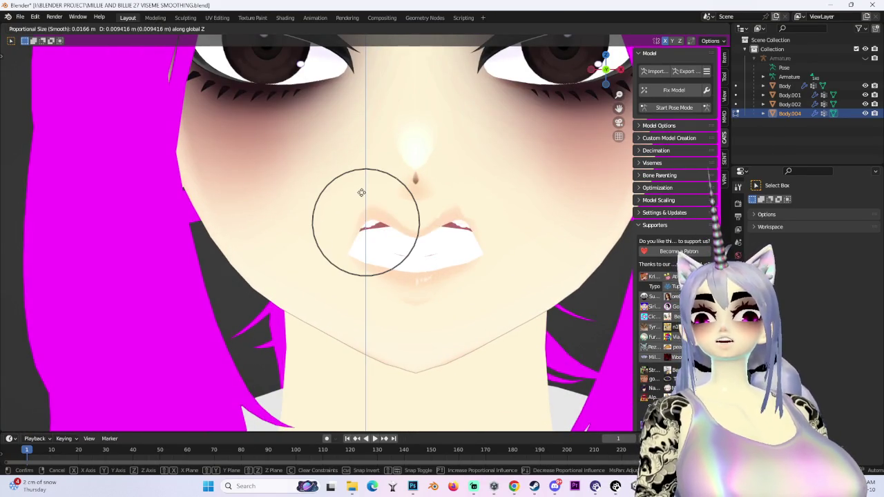
pyautogui.click(361, 192)
pyautogui.scroll(-3, 339, 226)
pyautogui.scroll(-2, 339, 226)
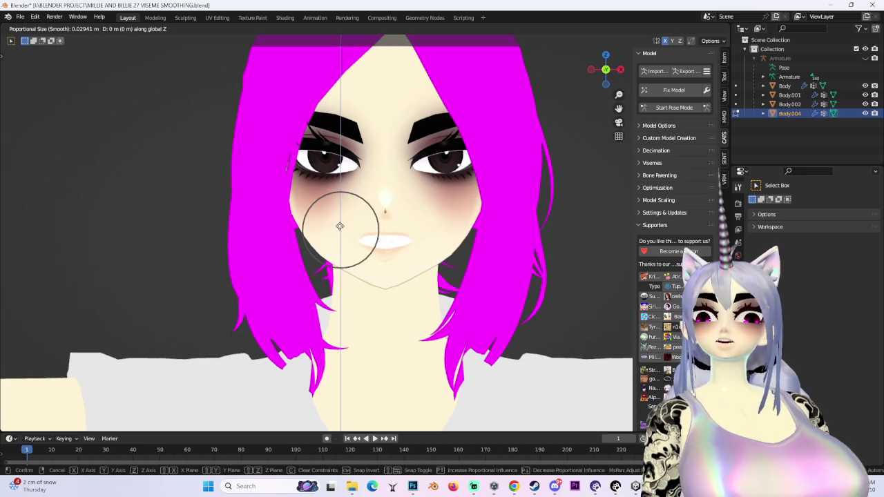
pyautogui.click(339, 207)
pyautogui.scroll(3, 339, 207)
pyautogui.moveTo(339, 207)
pyautogui.mouseDown(button='middle')
pyautogui.moveTo(388, 272)
pyautogui.moveTo(432, 195)
pyautogui.mouseUp(button='middle')
pyautogui.scroll(5, 431, 196)
# Step: Adjust the lip and mouth-corner vertices with a soft proportional move
pyautogui.press('g')
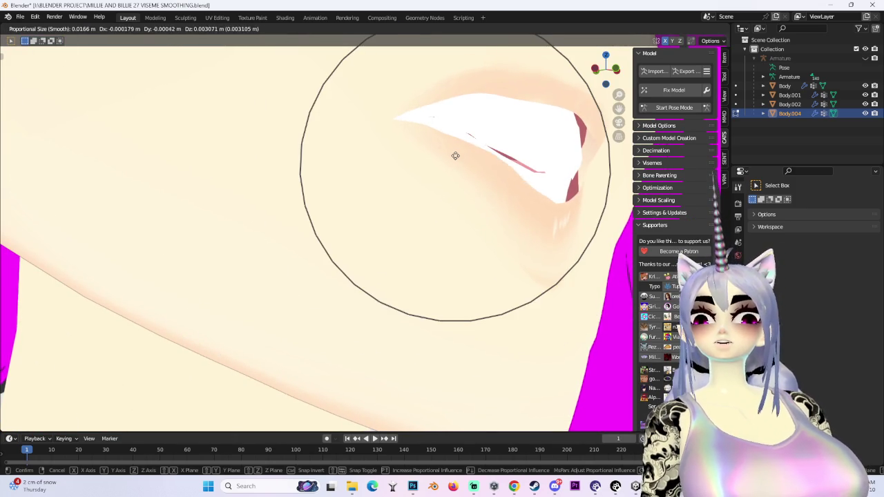
pyautogui.click(455, 154)
pyautogui.scroll(-3, 456, 154)
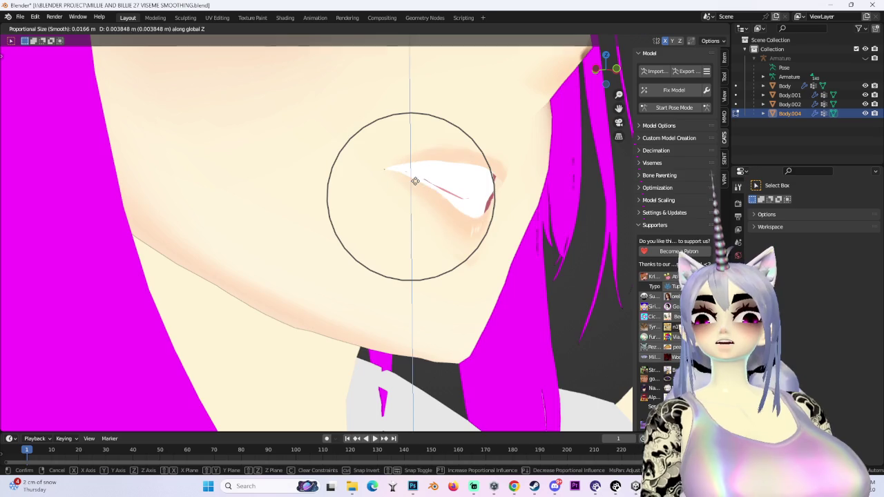
pyautogui.click(415, 188)
pyautogui.moveTo(415, 188)
pyautogui.mouseDown(button='middle')
pyautogui.moveTo(497, 222)
pyautogui.moveTo(421, 172)
pyautogui.moveTo(307, 185)
pyautogui.moveTo(509, 223)
pyautogui.mouseUp(button='middle')
pyautogui.scroll(3, 421, 172)
# Step: Nudge the lip vertices vertically to smooth the lip line
pyautogui.press('g')
pyautogui.press('z')
pyautogui.click(414, 163)
pyautogui.scroll(-3, 308, 185)
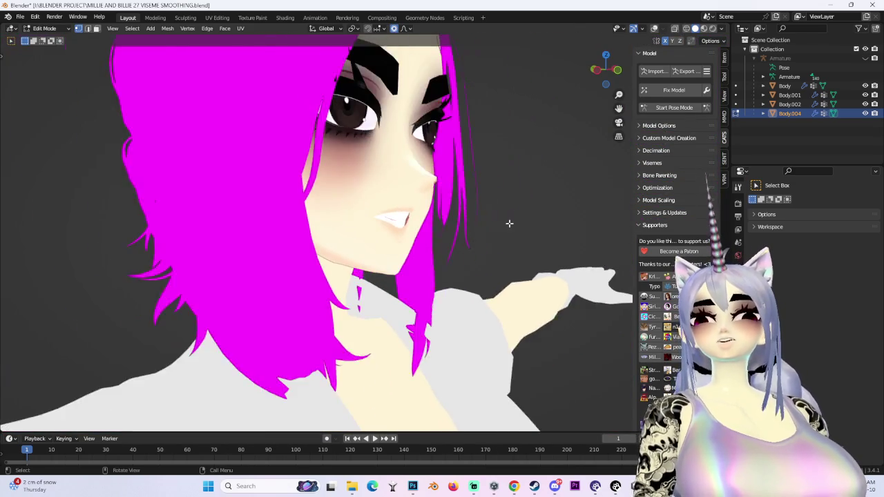
pyautogui.scroll(4, 492, 171)
pyautogui.click(492, 149)
pyautogui.moveTo(491, 149)
pyautogui.mouseDown(button='middle')
pyautogui.moveTo(433, 172)
pyautogui.moveTo(345, 154)
pyautogui.moveTo(478, 167)
pyautogui.moveTo(485, 179)
pyautogui.moveTo(463, 163)
pyautogui.mouseUp(button='middle')
# Step: Move the mouth-corner vertices along Y with proportional editing
pyautogui.press('g')
pyautogui.scroll(2, 345, 154)
pyautogui.press('y')
pyautogui.click(346, 154)
pyautogui.press('g')
pyautogui.click(453, 166)
# Step: Turn the wireframe overlay back on and make a first proportional move of the mouth vertices
pyautogui.click(653, 29)
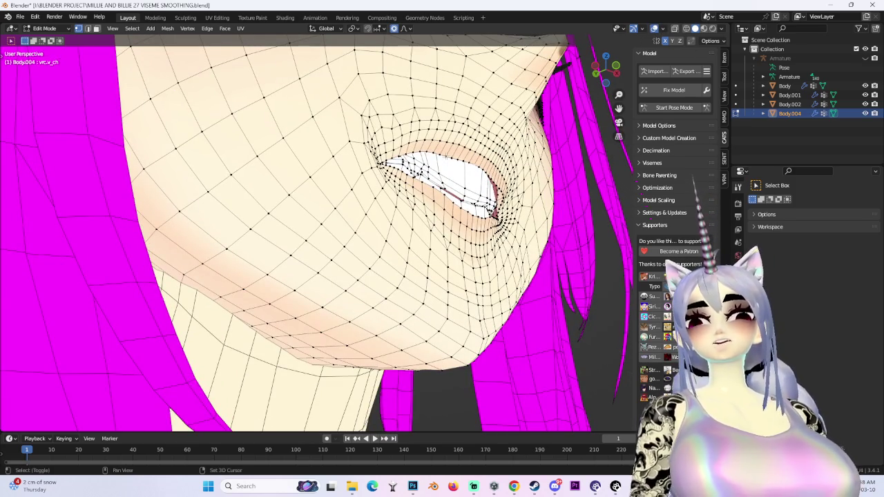
pyautogui.press('g')
pyautogui.press('y')
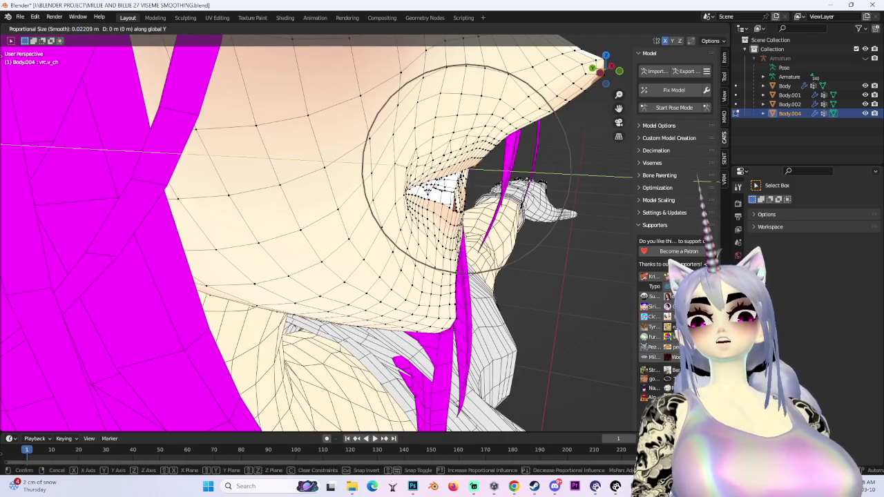
pyautogui.press('Escape')
pyautogui.moveTo(414, 207); pyautogui.dragTo(415, 310, button='middle')
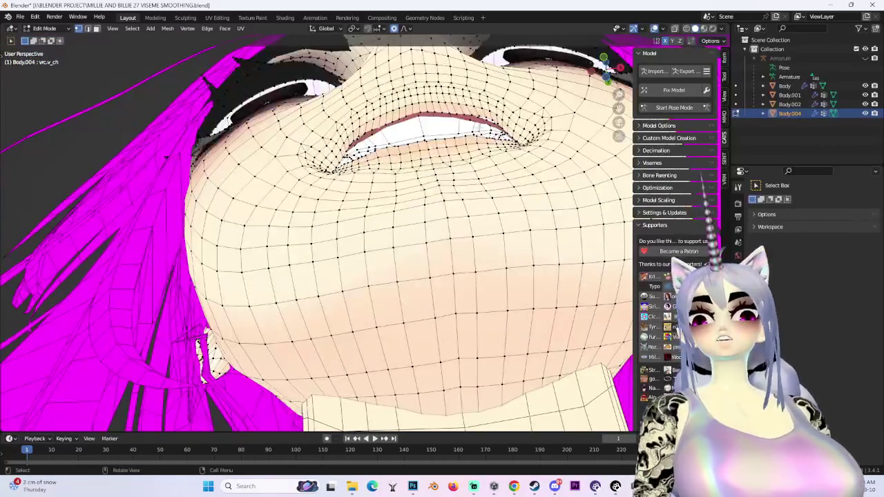
pyautogui.press('g')
pyautogui.click(442, 193)
pyautogui.moveTo(442, 193); pyautogui.dragTo(511, 193, button='middle')
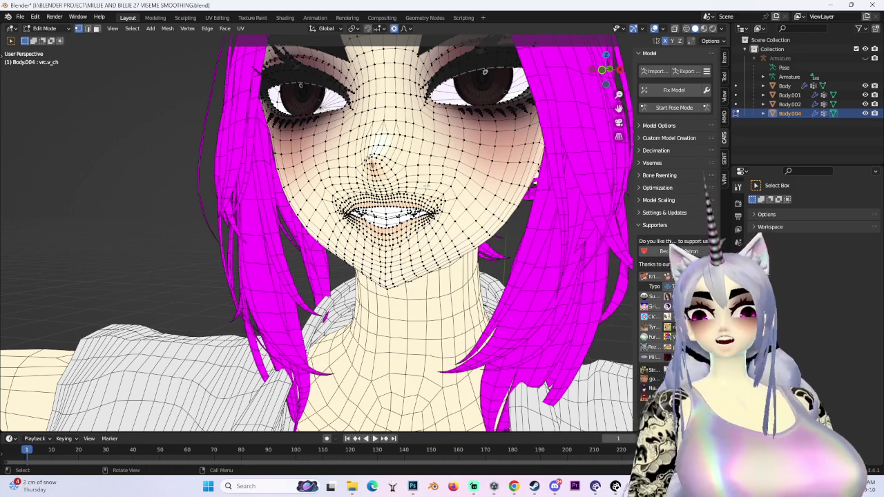
# Step: In front orthographic view, nudge the lip corner vertices vertically with proportional editing
pyautogui.press('KP_1')
pyautogui.scroll(2, 391, 166)
pyautogui.scroll(1, 392, 165)
pyautogui.press('g')
pyautogui.press('z')
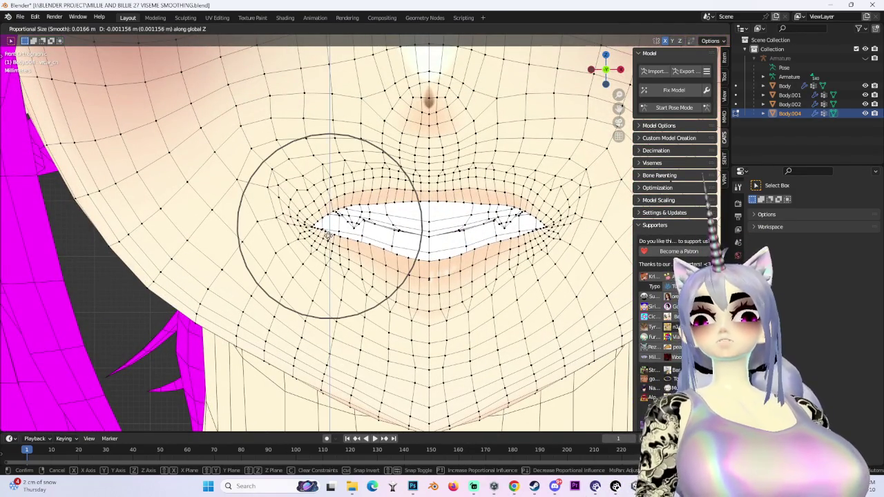
pyautogui.press('Escape')
pyautogui.press('g')
pyautogui.press('z')
pyautogui.click(328, 251)
pyautogui.press('g')
pyautogui.press('z')
pyautogui.click(328, 251)
# Step: Reshape the mouth-corner vertices with a smaller proportional falloff
pyautogui.moveTo(328, 250); pyautogui.dragTo(441, 238, button='middle')
pyautogui.scroll(2, 442, 238)
pyautogui.press('g')
pyautogui.click(453, 238)
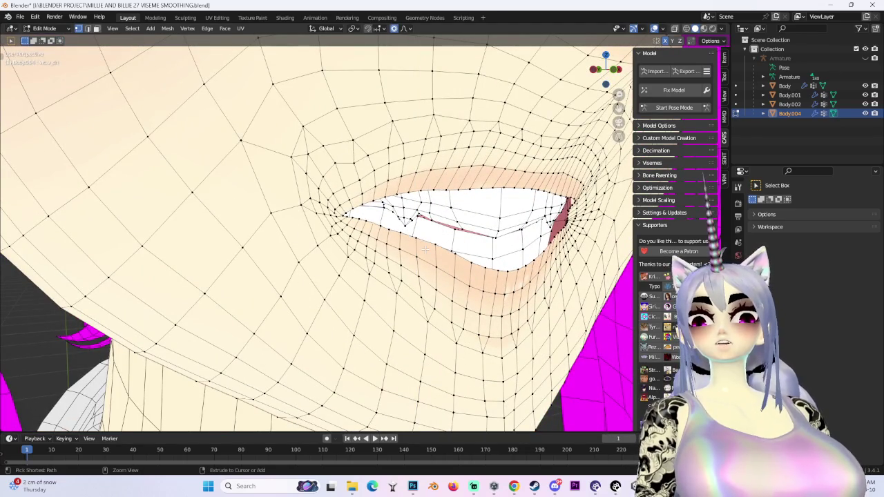
pyautogui.scroll(1, 402, 236)
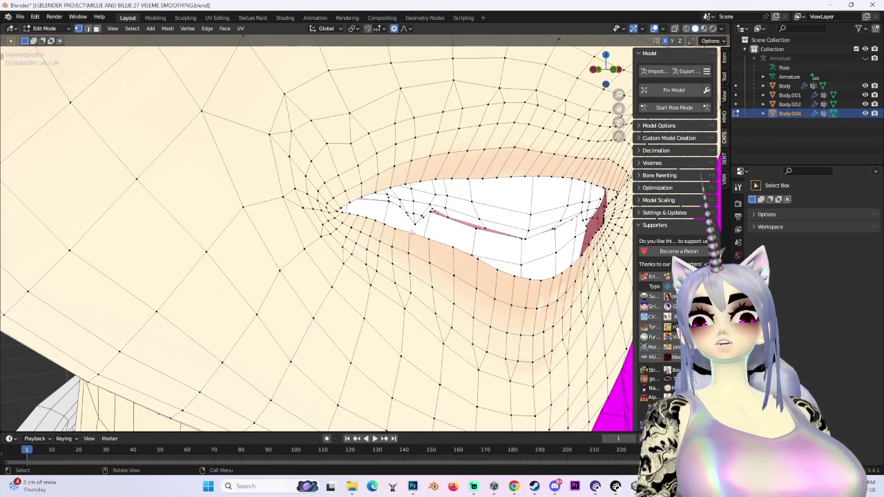
pyautogui.press('g')
pyautogui.scroll(2, 414, 228)
pyautogui.press('Escape')
pyautogui.press('g')
pyautogui.press('z')
pyautogui.scroll(6, 378, 217)
pyautogui.press('Escape')
pyautogui.press('g')
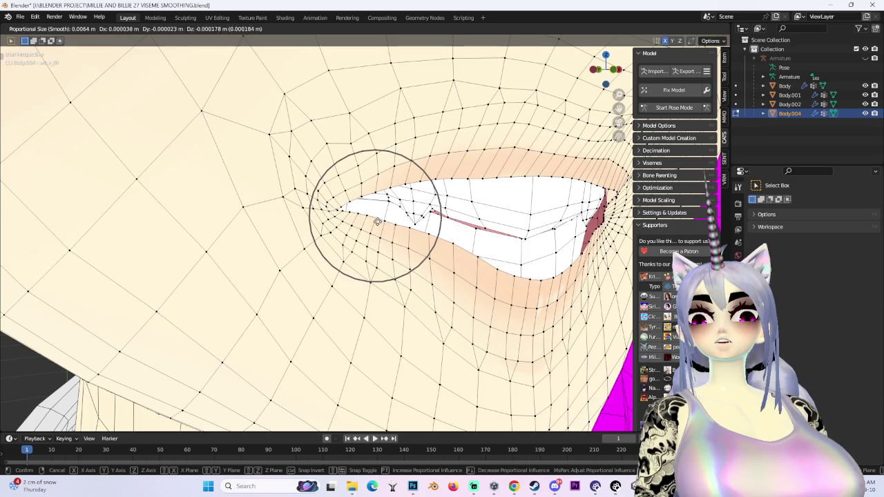
pyautogui.click(377, 221)
pyautogui.scroll(-5, 376, 221)
# Step: Raise the upper lip vertically and make another proportional mouth adjustment
pyautogui.moveTo(377, 221); pyautogui.dragTo(536, 256, button='middle')
pyautogui.scroll(2, 536, 256)
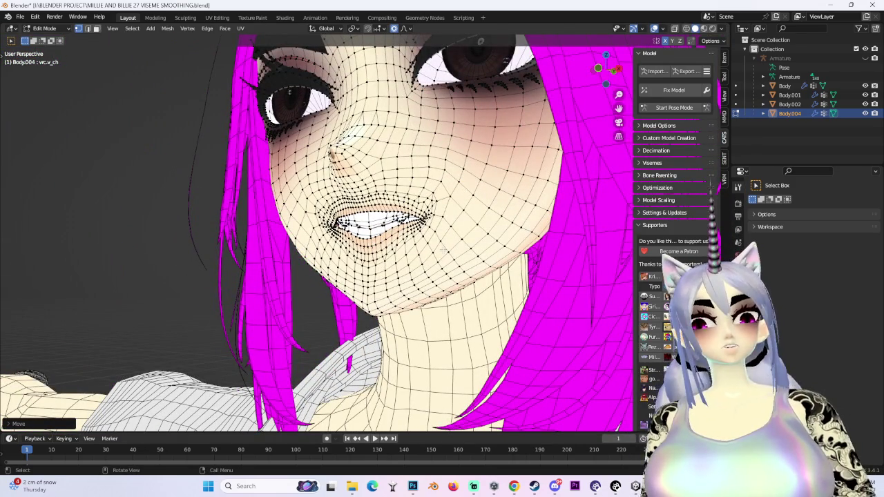
pyautogui.moveTo(443, 249)
pyautogui.mouseDown(button='middle')
pyautogui.moveTo(465, 256)
pyautogui.moveTo(455, 253)
pyautogui.moveTo(470, 249)
pyautogui.mouseUp(button='middle')
pyautogui.scroll(2, 456, 252)
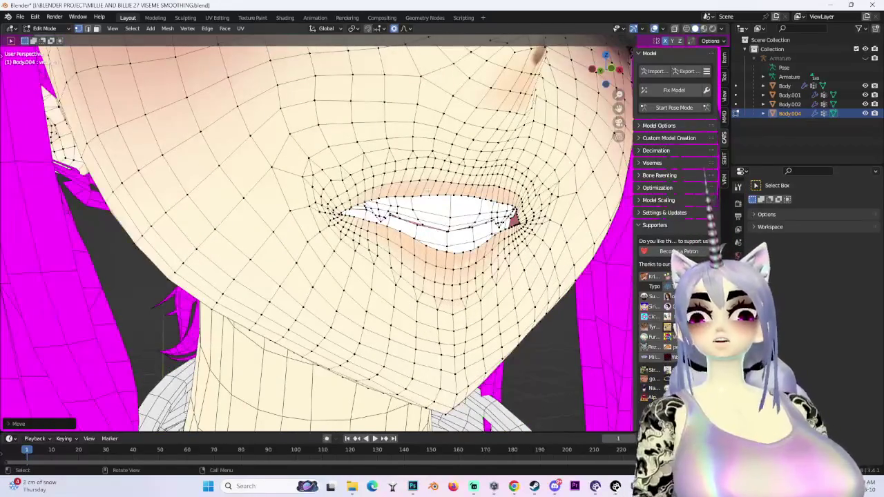
pyautogui.press('g')
pyautogui.press('z')
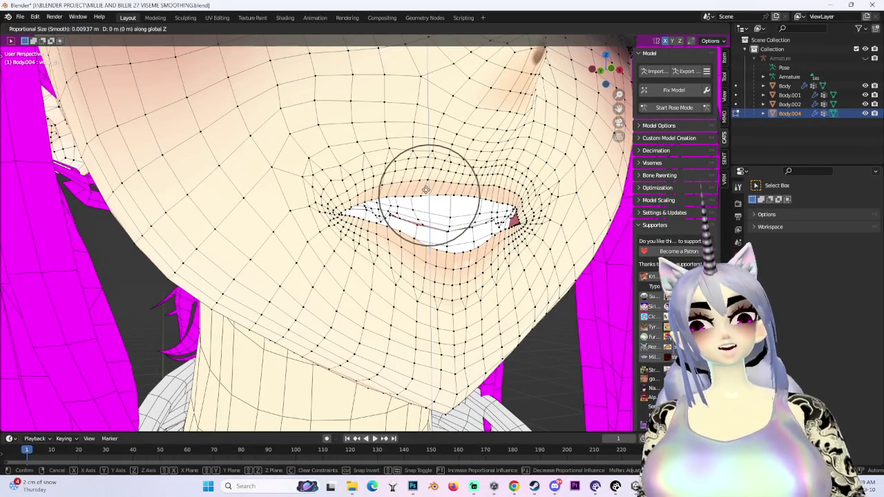
pyautogui.click(434, 186)
pyautogui.press('g')
pyautogui.click(499, 195)
# Step: From a side view, push the lip seam along Y by about 0.00111 m
pyautogui.moveTo(499, 196)
pyautogui.mouseDown(button='middle')
pyautogui.moveTo(578, 207)
pyautogui.moveTo(517, 212)
pyautogui.moveTo(373, 163)
pyautogui.moveTo(317, 171)
pyautogui.moveTo(355, 217)
pyautogui.mouseUp(button='middle')
pyautogui.scroll(3, 314, 170)
pyautogui.press('y')
pyautogui.click(317, 171)
pyautogui.press('g')
pyautogui.press('y')
pyautogui.moveTo(356, 214); pyautogui.dragTo(347, 217, button='middle')
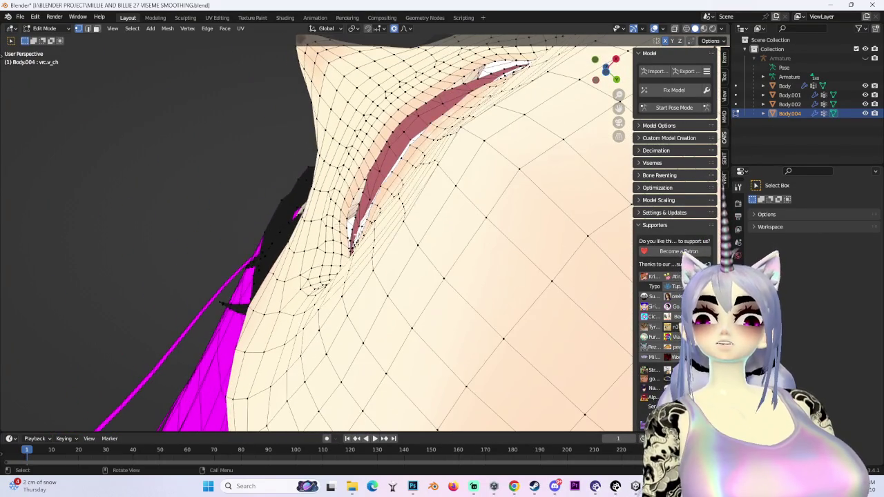
pyautogui.click(359, 223)
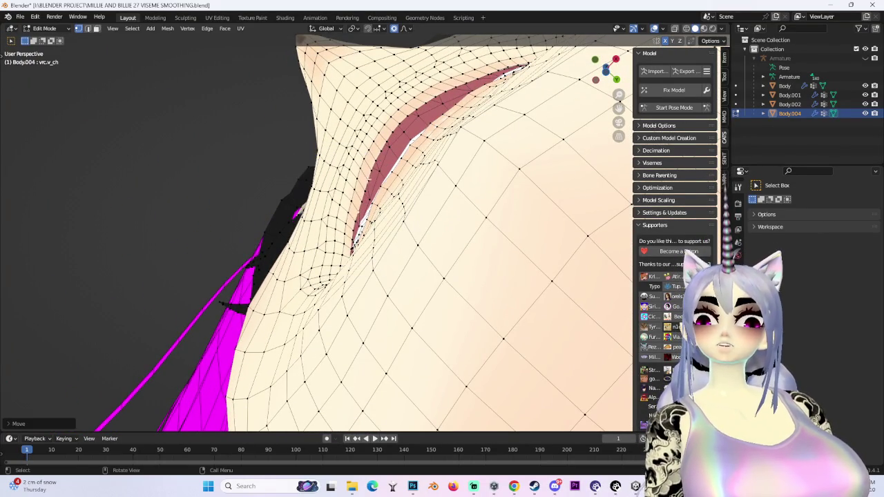
pyautogui.press('g')
pyautogui.press('Escape')
pyautogui.moveTo(318, 207); pyautogui.dragTo(359, 228, button='middle')
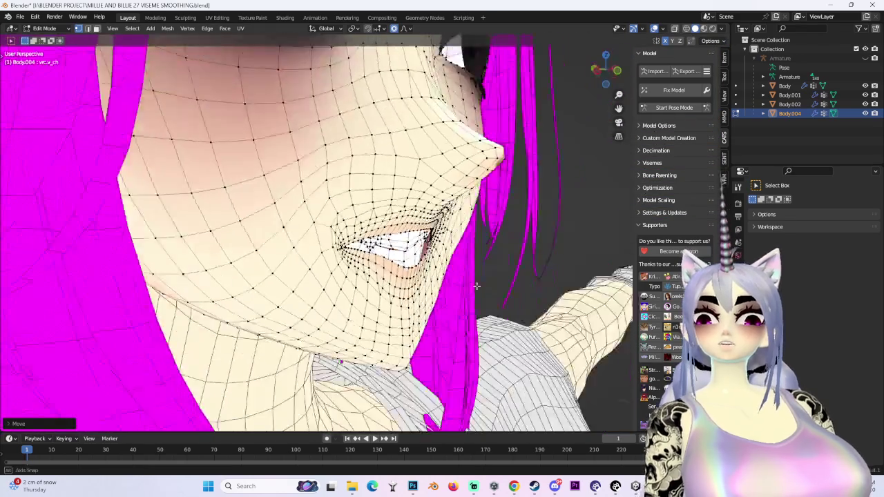
pyautogui.scroll(-5, 486, 105)
pyautogui.moveTo(616, 84); pyautogui.dragTo(607, 76)
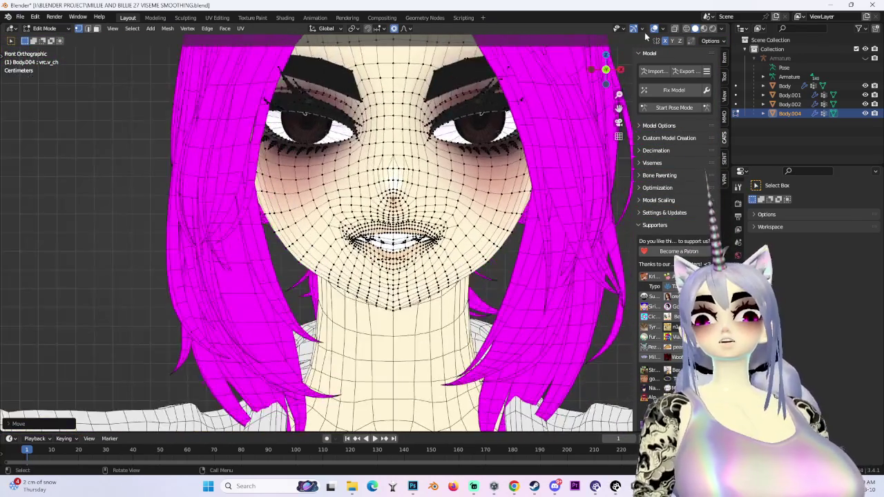
# Step: Hide the wireframe overlay and lift the lips with vertical proportional moves
pyautogui.hotkey('shift', 'alt', 'z')
pyautogui.scroll(6, 432, 256)
pyautogui.moveTo(432, 256)
pyautogui.mouseDown(button='middle')
pyautogui.moveTo(386, 261)
pyautogui.moveTo(390, 271)
pyautogui.mouseUp(button='middle')
pyautogui.scroll(4, 390, 271)
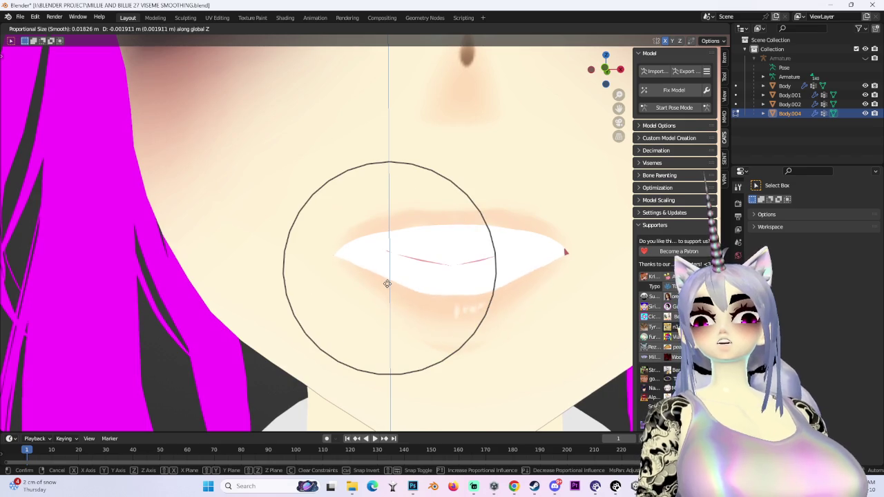
pyautogui.click(417, 293)
pyautogui.press('g')
pyautogui.press('z')
pyautogui.click(428, 293)
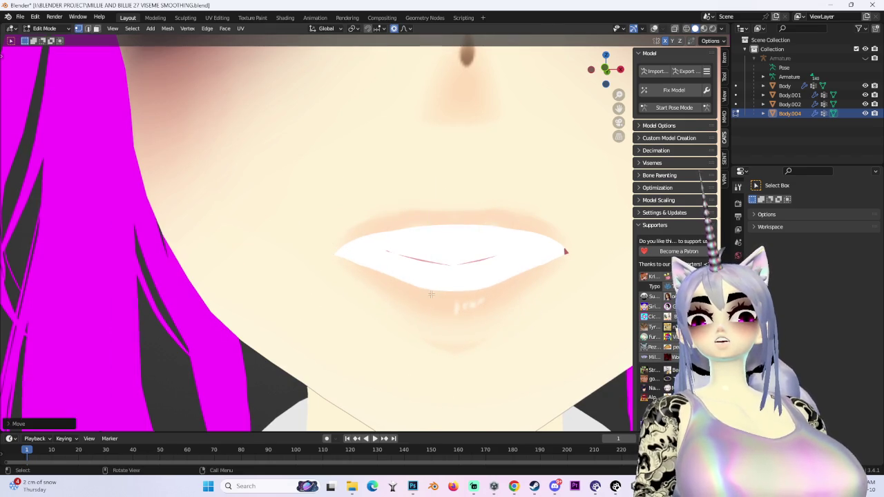
pyautogui.scroll(-5, 442, 290)
pyautogui.moveTo(442, 290)
pyautogui.mouseDown(button='middle')
pyautogui.moveTo(477, 276)
pyautogui.moveTo(382, 224)
pyautogui.moveTo(351, 220)
pyautogui.moveTo(386, 228)
pyautogui.moveTo(475, 220)
pyautogui.mouseUp(button='middle')
# Step: Make further small vertical proportional moves to refine the lip shape
pyautogui.scroll(3, 383, 225)
pyautogui.press('g')
pyautogui.press('z')
pyautogui.click(358, 228)
pyautogui.scroll(-3, 359, 227)
pyautogui.scroll(-3, 366, 229)
pyautogui.scroll(2, 351, 221)
pyautogui.press('g')
pyautogui.click(352, 230)
pyautogui.press('g')
pyautogui.click(433, 218)
pyautogui.scroll(-3, 433, 218)
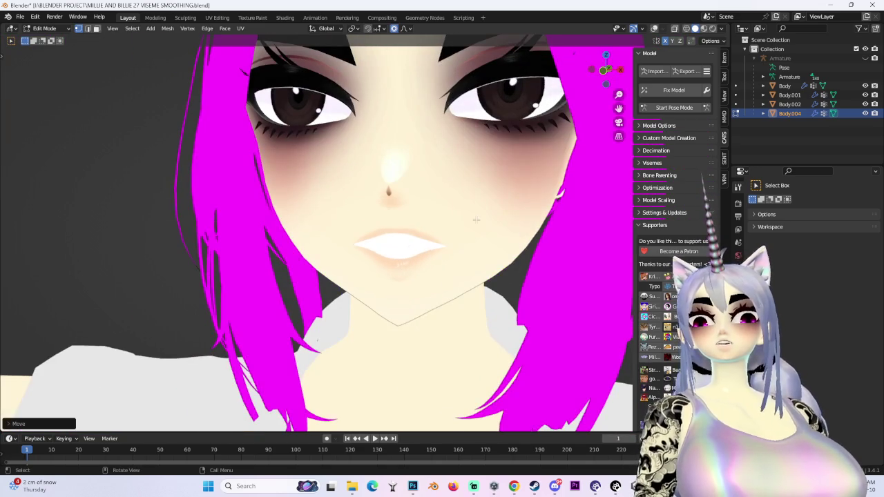
# Step: Nudge the lip slightly along the Y axis, then open the File menu
pyautogui.moveTo(437, 266)
pyautogui.mouseDown(button='middle')
pyautogui.moveTo(421, 283)
pyautogui.moveTo(434, 265)
pyautogui.moveTo(414, 262)
pyautogui.mouseUp(button='middle')
pyautogui.scroll(-2, 424, 276)
pyautogui.scroll(3, 421, 283)
pyautogui.scroll(2, 439, 261)
pyautogui.press('g')
pyautogui.press('y')
pyautogui.click(441, 259)
pyautogui.scroll(-3, 441, 259)
pyautogui.click(21, 17)
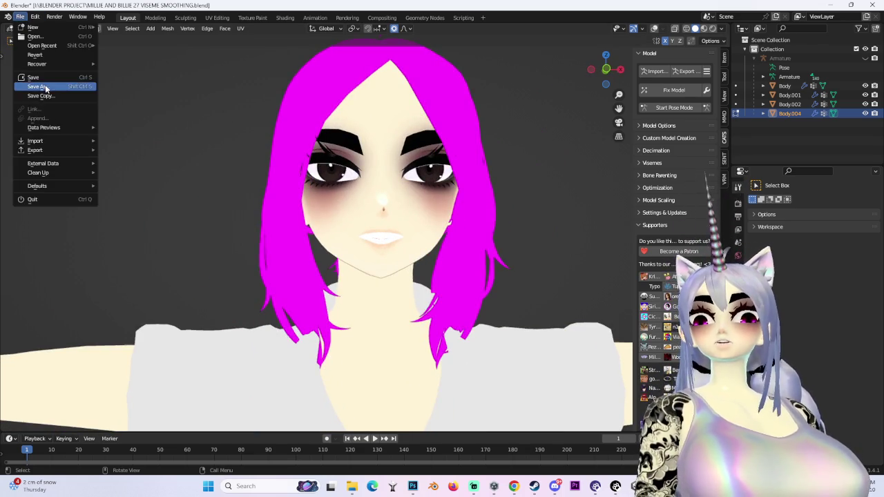
# Step: Save As 'MILLIE AND BILLIE 28 VISEME SMOOTHING CH.blend' and snap to a straight front view
pyautogui.click(41, 86)
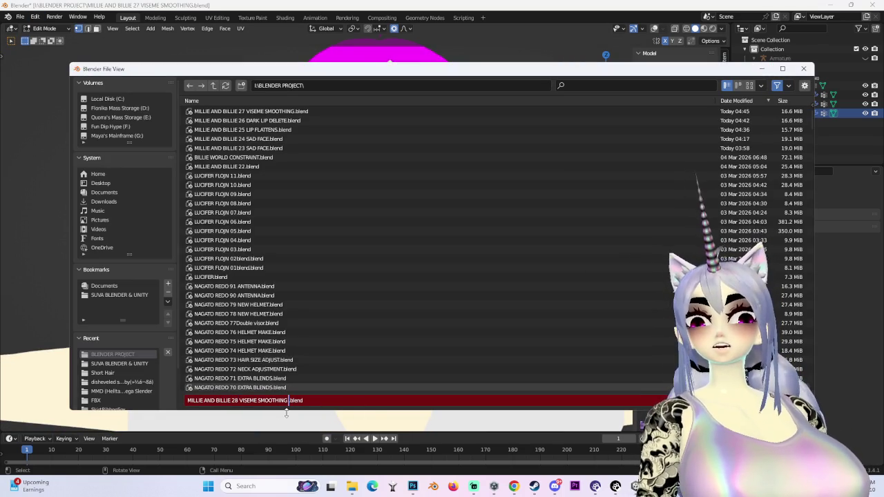
pyautogui.write('CH')
pyautogui.press('Return')
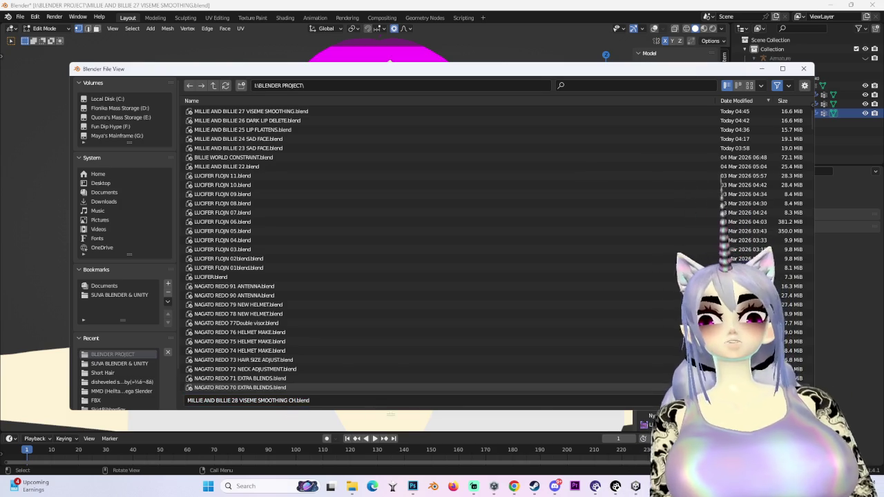
pyautogui.press('Return')
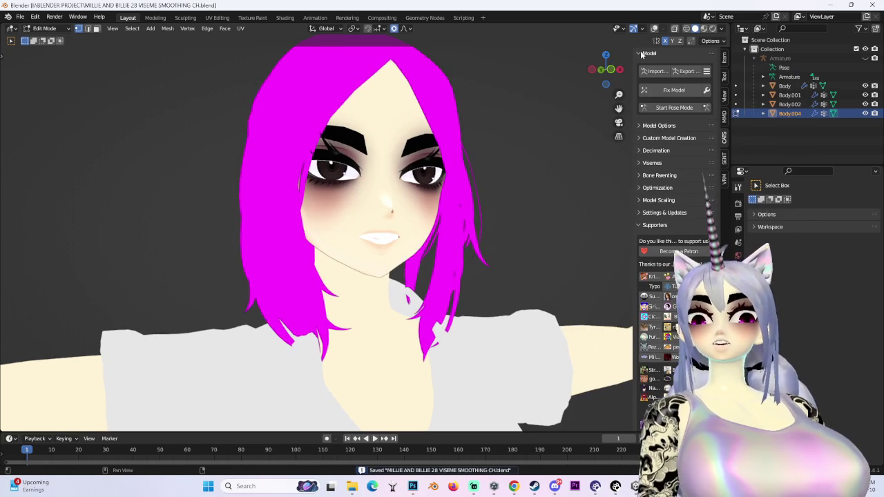
pyautogui.click(607, 72)
# Step: Return to Object Mode and set the vc_ch viseme shape key to 0
pyautogui.click(65, 31)
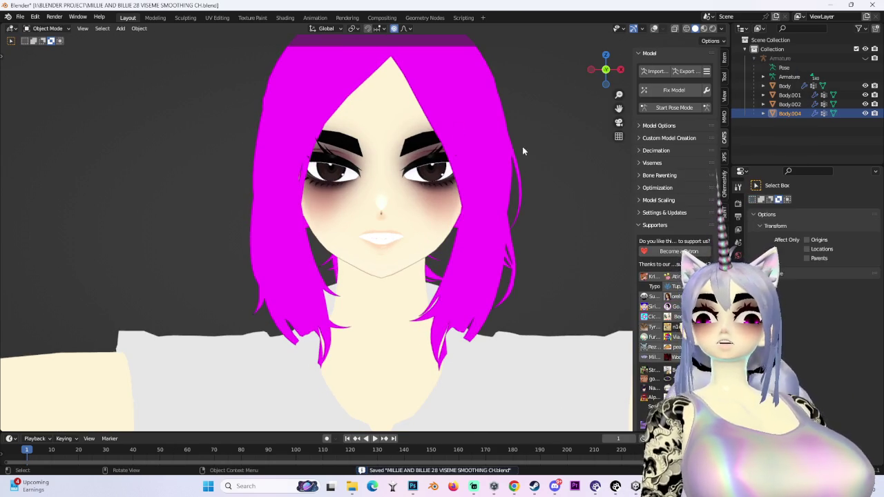
pyautogui.click(45, 40)
pyautogui.click(653, 29)
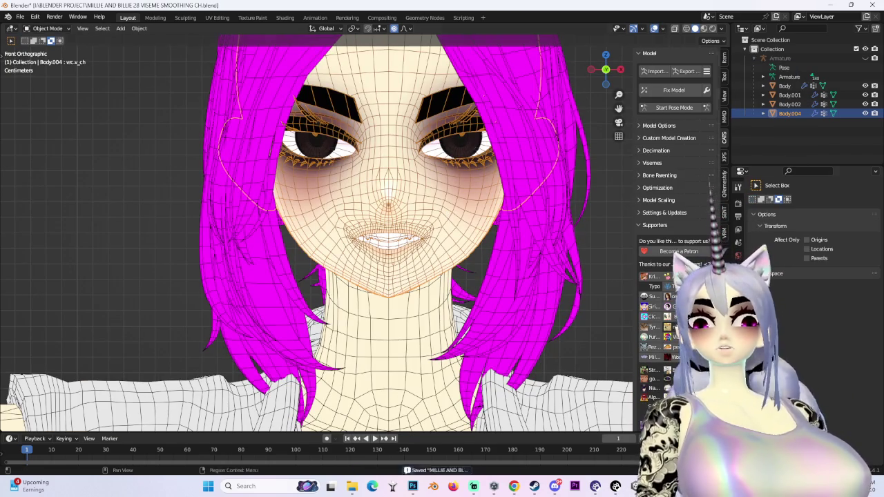
pyautogui.click(737, 345)
pyautogui.moveTo(839, 324)
pyautogui.mouseDown()
pyautogui.moveTo(856, 317)
pyautogui.moveTo(818, 321)
pyautogui.moveTo(856, 336)
pyautogui.mouseUp()
pyautogui.moveTo(393, 247)
pyautogui.mouseDown(button='middle')
pyautogui.moveTo(359, 249)
pyautogui.moveTo(394, 255)
pyautogui.moveTo(409, 276)
pyautogui.moveTo(373, 276)
pyautogui.moveTo(428, 276)
pyautogui.mouseUp(button='middle')
pyautogui.scroll(2, 394, 255)
pyautogui.scroll(3, 386, 273)
# Step: Switch viewport shading to studio lighting and put the face mesh in Sculpt Mode
pyautogui.click(714, 31)
pyautogui.click(715, 107)
pyautogui.moveTo(449, 236)
pyautogui.mouseDown(button='middle')
pyautogui.moveTo(446, 225)
pyautogui.moveTo(385, 216)
pyautogui.moveTo(508, 225)
pyautogui.mouseUp(button='middle')
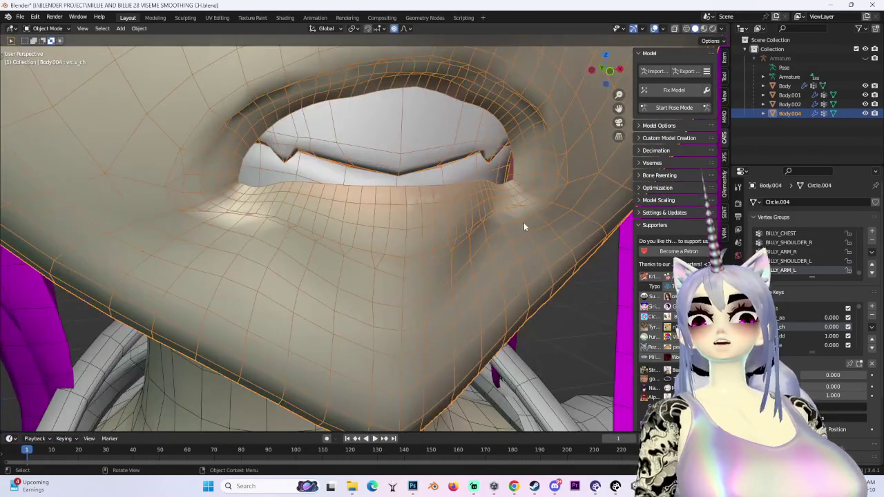
pyautogui.click(47, 28)
pyautogui.click(31, 63)
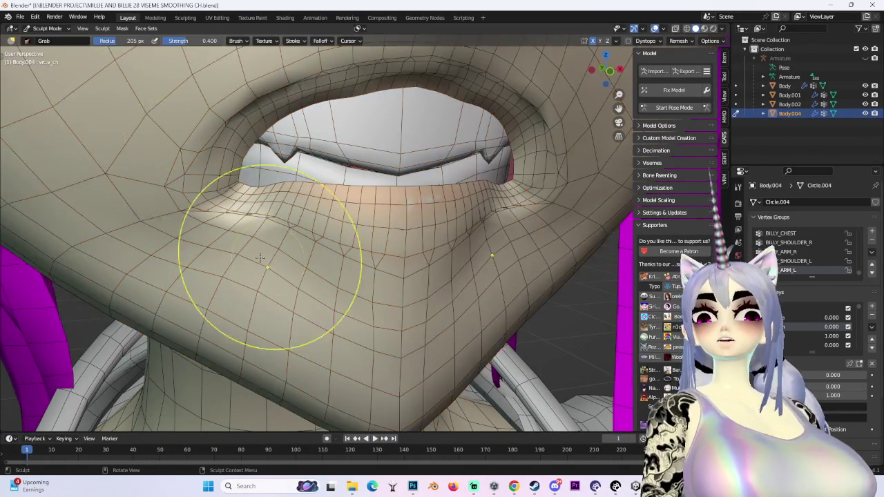
# Step: Restore the Blender window to full screen, show the sculpt tool shelf and work on the lower lip
pyautogui.scroll(2, 79, 125)
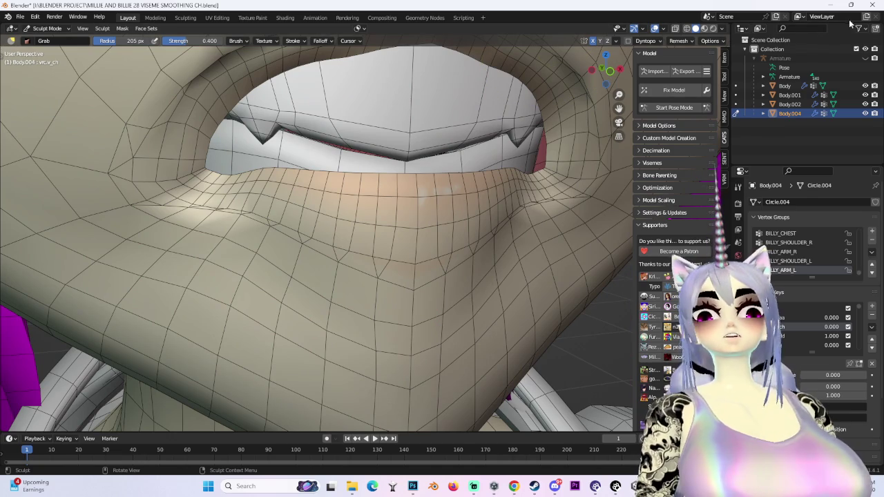
pyautogui.press('super+Left')
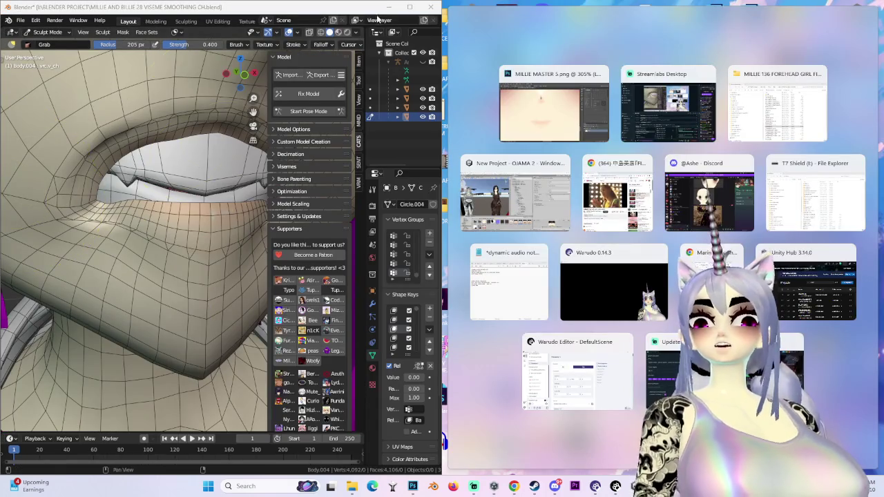
pyautogui.click(409, 7)
pyautogui.scroll(-2, 522, 147)
pyautogui.scroll(-3, 405, 227)
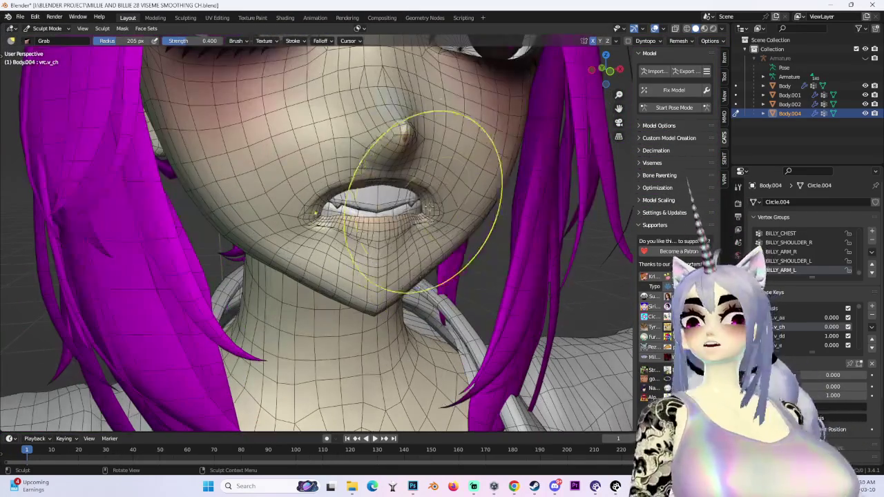
pyautogui.click(3, 67)
pyautogui.scroll(1, 13, 215)
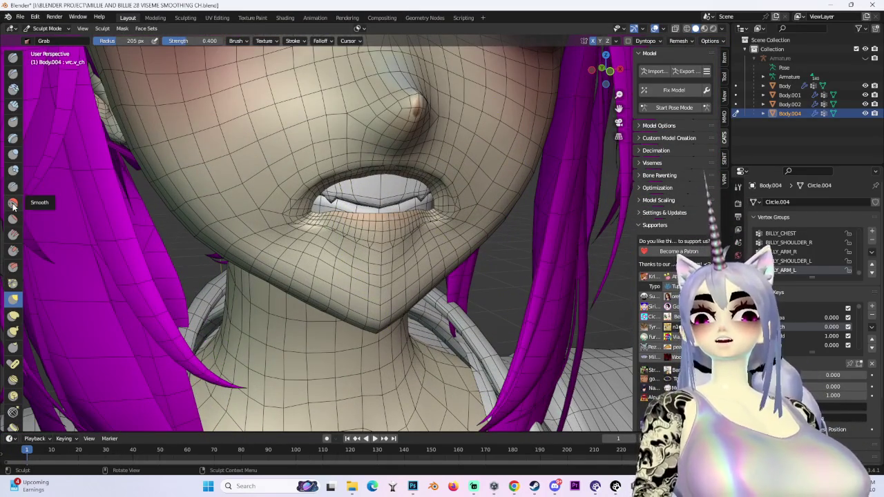
pyautogui.scroll(3, 297, 217)
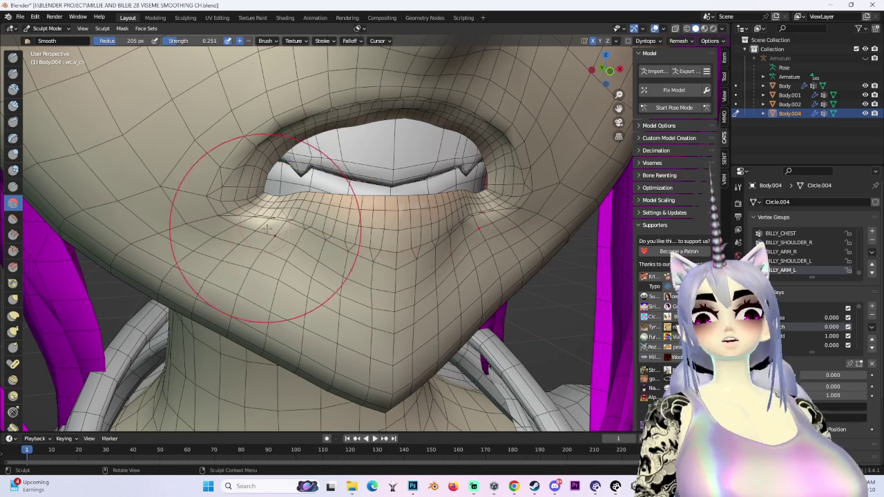
pyautogui.scroll(2, 256, 217)
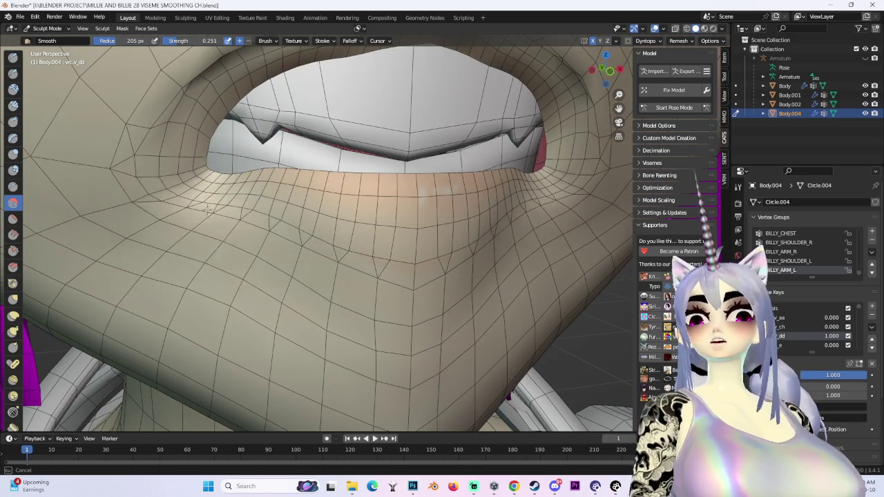
pyautogui.scroll(2, 86, 205)
pyautogui.moveTo(87, 204); pyautogui.dragTo(331, 242, button='middle')
pyautogui.moveTo(473, 267)
pyautogui.mouseDown(button='middle')
pyautogui.moveTo(456, 159)
pyautogui.moveTo(437, 217)
pyautogui.moveTo(468, 148)
pyautogui.moveTo(375, 187)
pyautogui.moveTo(433, 170)
pyautogui.moveTo(513, 276)
pyautogui.moveTo(470, 263)
pyautogui.moveTo(148, 256)
pyautogui.moveTo(524, 199)
pyautogui.moveTo(414, 237)
pyautogui.moveTo(354, 207)
pyautogui.moveTo(253, 248)
pyautogui.moveTo(277, 213)
pyautogui.moveTo(256, 253)
pyautogui.mouseUp(button='middle')
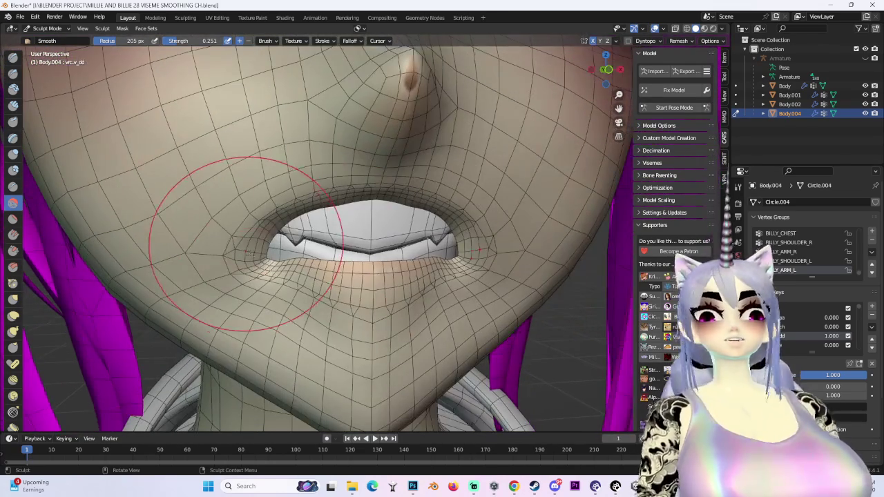
# Step: Snap to a front orthographic view and switch the face mesh to Edit Mode
pyautogui.click(607, 69)
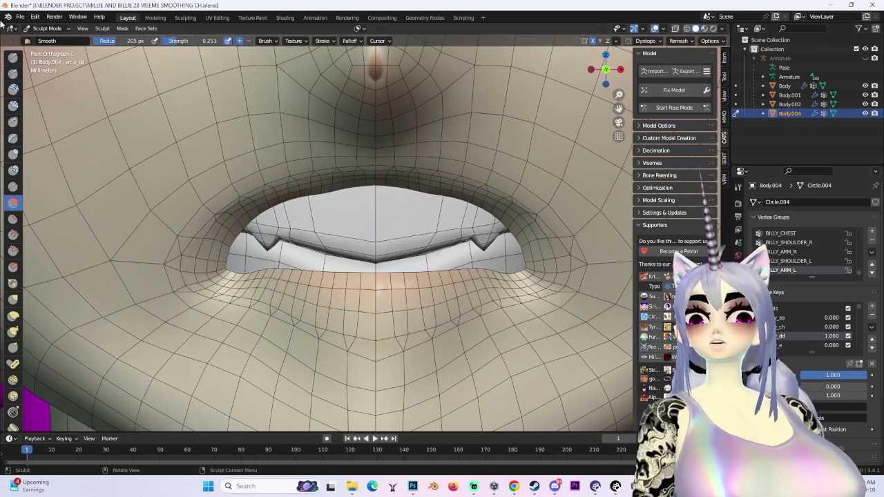
pyautogui.click(49, 49)
pyautogui.scroll(3, 313, 245)
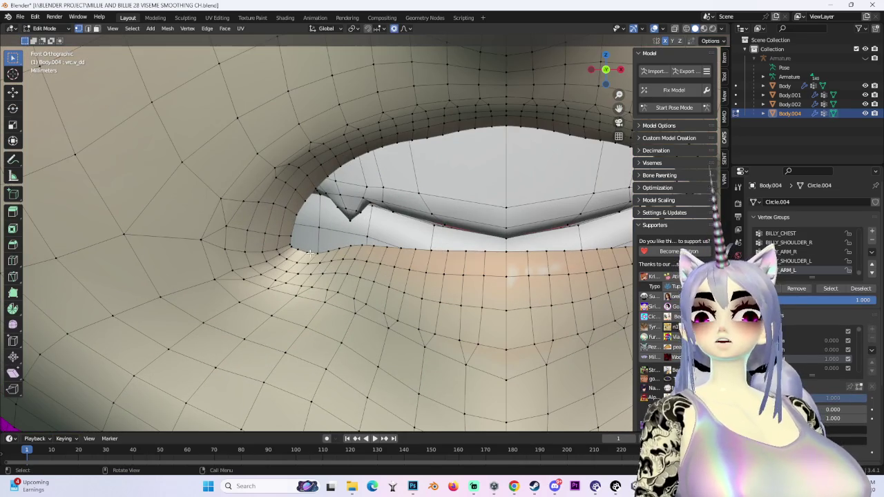
# Step: Reposition a lip-corner vertex with a free soft-falloff move, then return to front orthographic view
pyautogui.press('g')
pyautogui.press('z')
pyautogui.scroll(2, 331, 242)
pyautogui.press('z')
pyautogui.press('z')
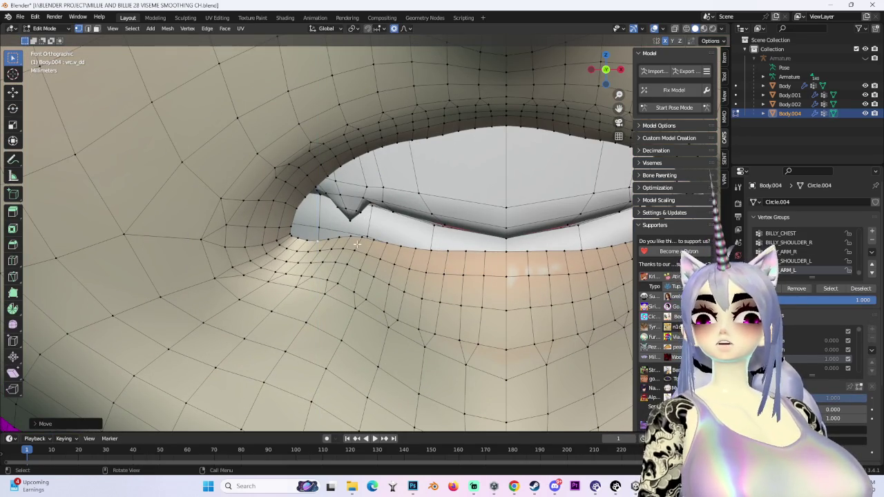
pyautogui.press('z')
pyautogui.press('z')
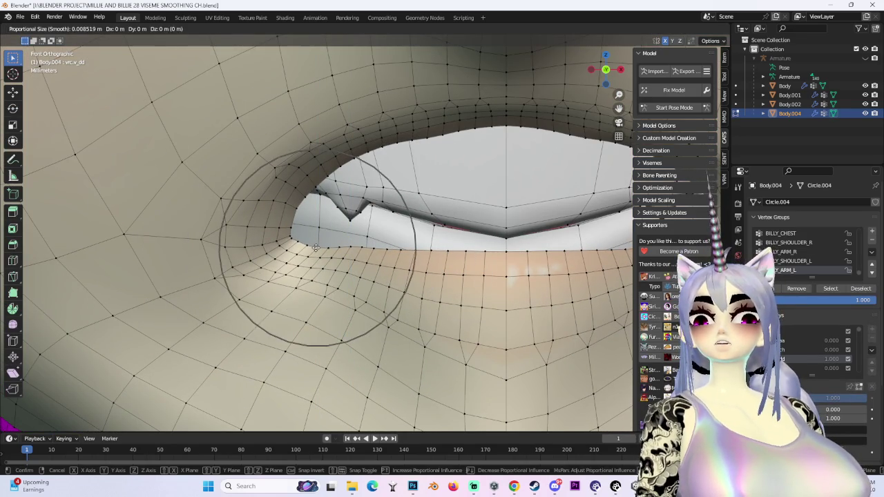
pyautogui.click(314, 243)
pyautogui.scroll(-5, 317, 242)
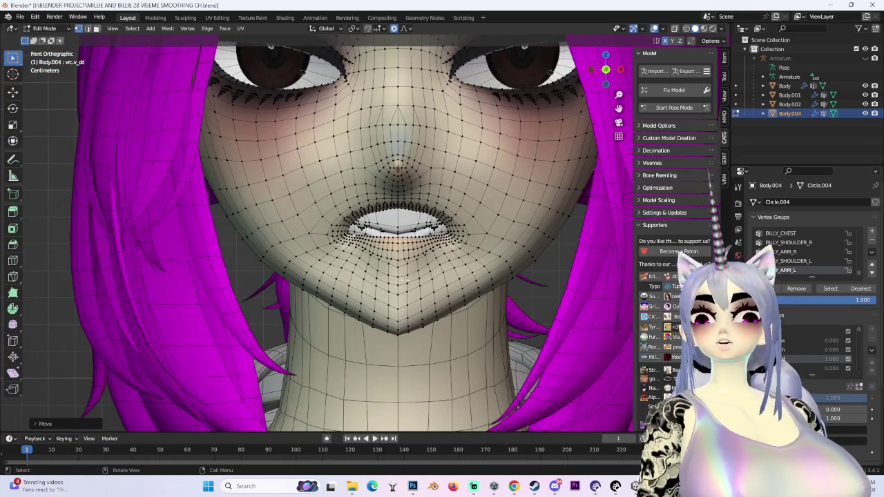
pyautogui.scroll(3, 417, 281)
pyautogui.moveTo(417, 281); pyautogui.dragTo(351, 260, button='middle')
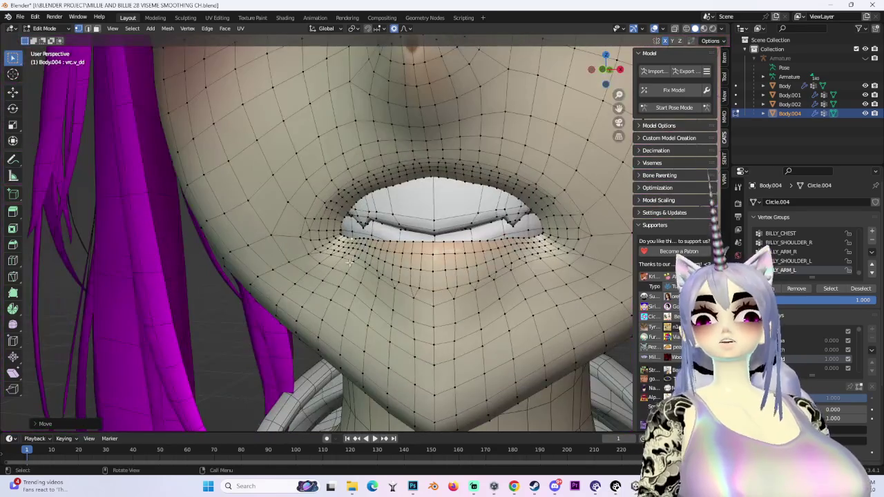
pyautogui.click(604, 70)
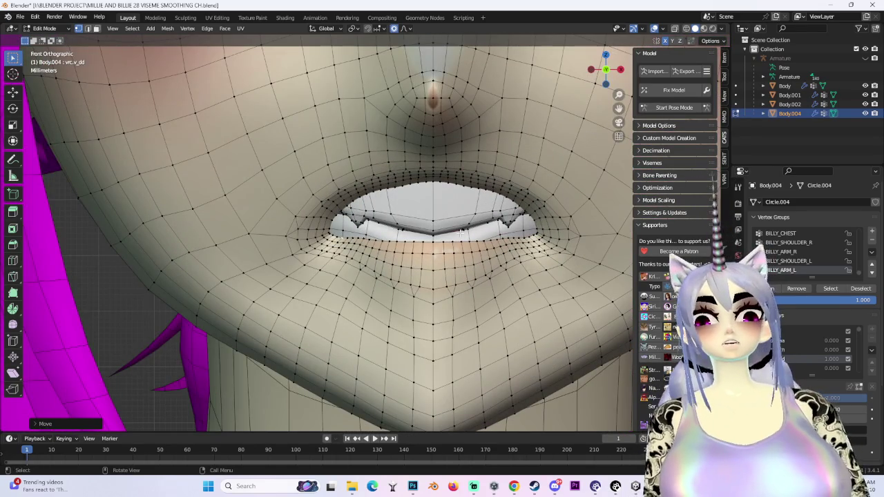
pyautogui.scroll(-1, 319, 233)
# Step: Soften the left lip corner, then shift it horizontally along X
pyautogui.press('g')
pyautogui.click(311, 230)
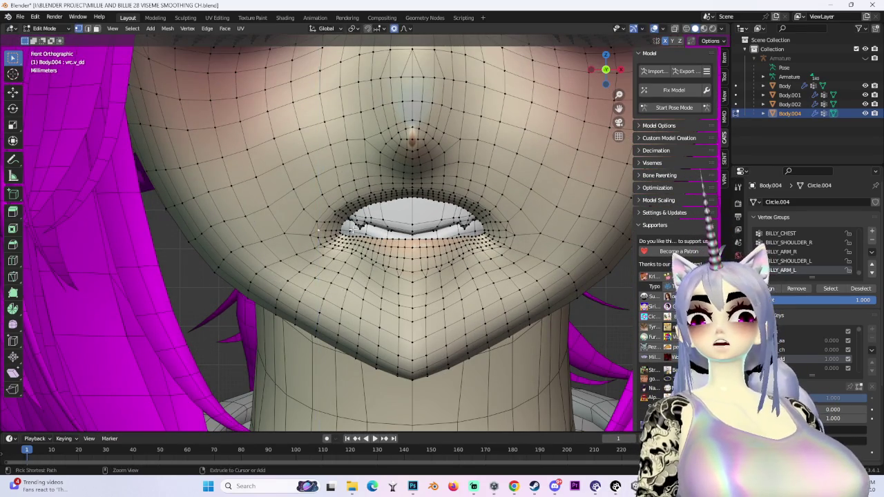
pyautogui.press('x')
pyautogui.scroll(4, 351, 228)
pyautogui.click(360, 228)
pyautogui.scroll(-3, 360, 228)
pyautogui.moveTo(345, 228)
pyautogui.mouseDown(button='middle')
pyautogui.moveTo(290, 207)
pyautogui.moveTo(382, 225)
pyautogui.mouseUp(button='middle')
pyautogui.scroll(3, 290, 207)
pyautogui.scroll(2, 283, 210)
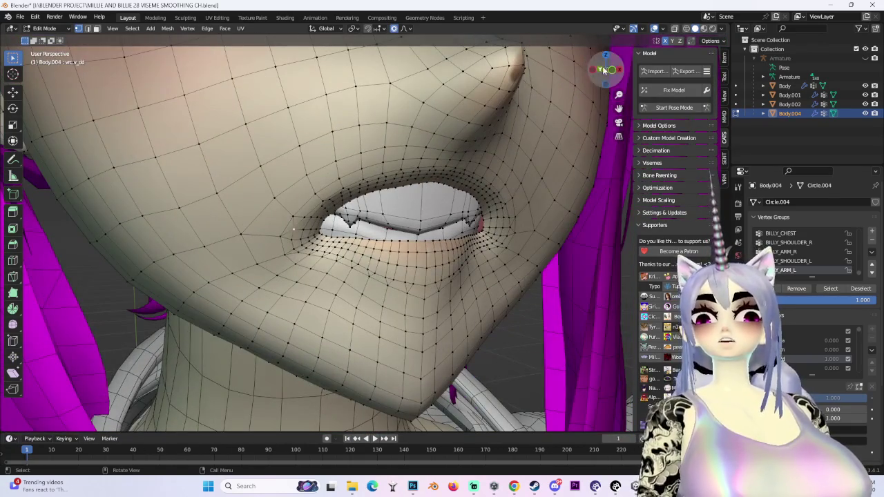
pyautogui.click(600, 70)
# Step: Make two vertical Z-constrained soft moves on the lip vertices
pyautogui.press('g')
pyautogui.press('z')
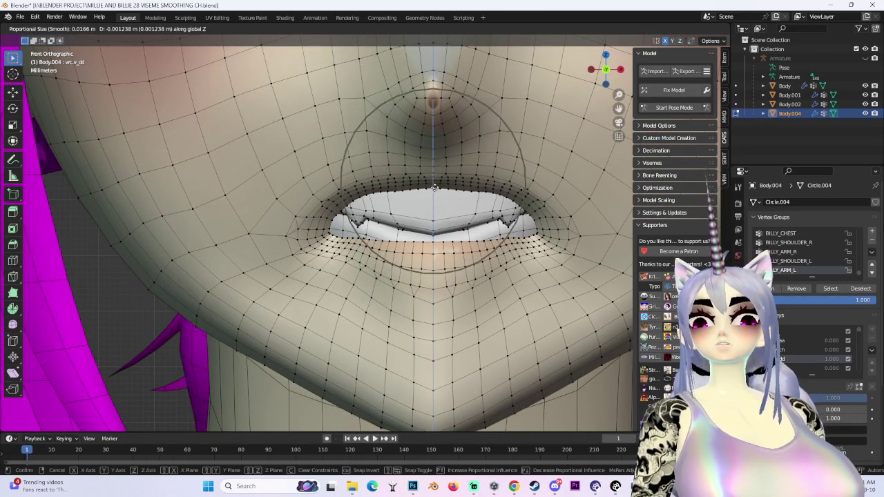
pyautogui.click(435, 187)
pyautogui.scroll(-4, 435, 187)
pyautogui.moveTo(435, 187)
pyautogui.mouseDown(button='middle')
pyautogui.moveTo(474, 204)
pyautogui.moveTo(384, 201)
pyautogui.mouseUp(button='middle')
pyautogui.scroll(3, 384, 200)
pyautogui.press('g')
pyautogui.press('z')
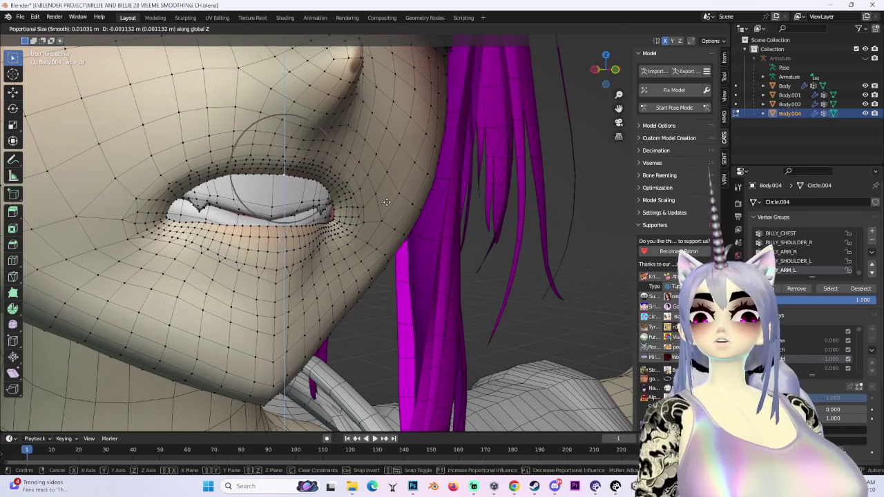
pyautogui.click(386, 202)
pyautogui.moveTo(430, 221); pyautogui.dragTo(413, 237, button='middle')
pyautogui.scroll(3, 413, 237)
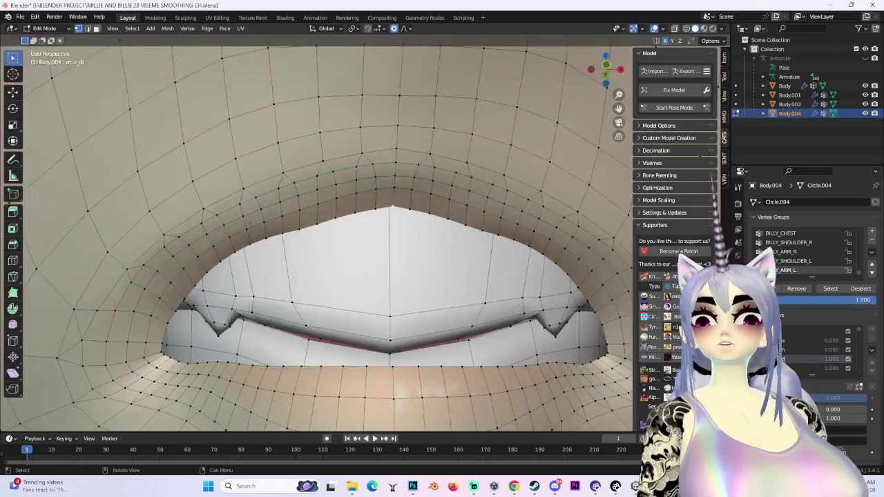
# Step: Fine-tune the upper-lip vertex with several small soft-falloff moves
pyautogui.press('g')
pyautogui.scroll(2, 415, 252)
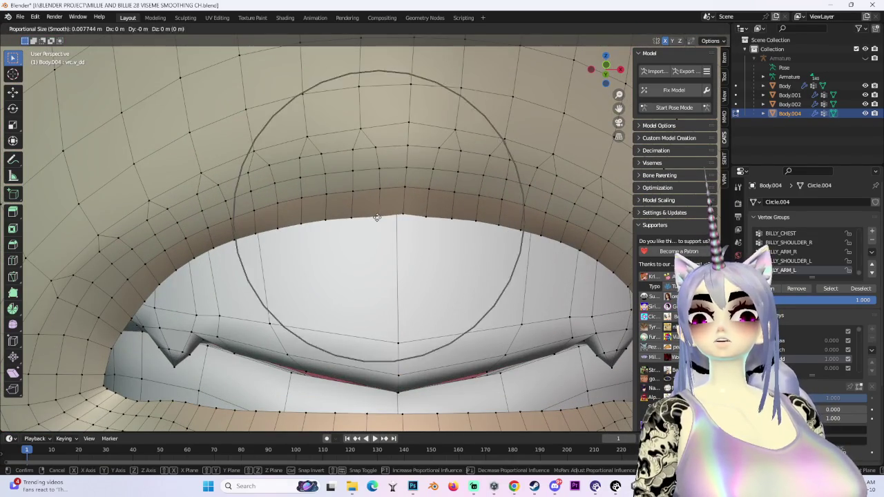
pyautogui.scroll(3, 376, 217)
pyautogui.click(386, 218)
pyautogui.press('g')
pyautogui.click(414, 219)
pyautogui.scroll(-2, 414, 219)
pyautogui.press('g')
pyautogui.click(419, 228)
pyautogui.press('g')
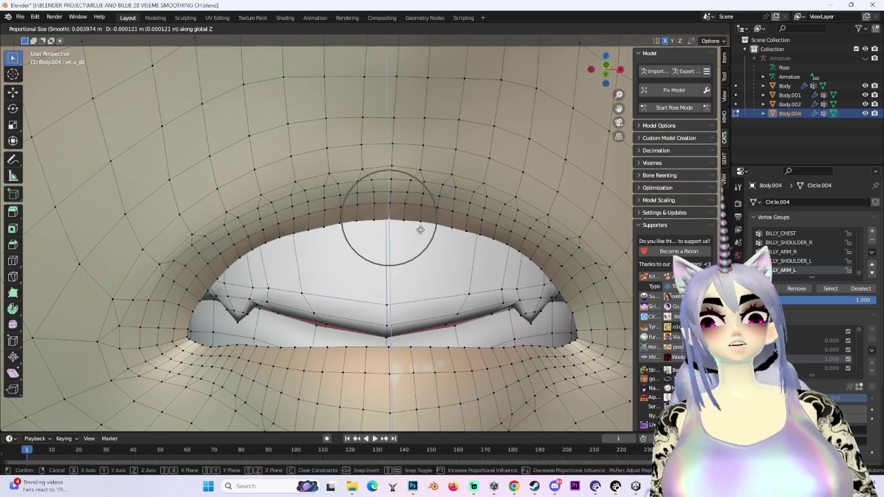
pyautogui.click(418, 229)
pyautogui.moveTo(418, 228)
pyautogui.mouseDown(button='middle')
pyautogui.moveTo(435, 262)
pyautogui.moveTo(458, 256)
pyautogui.moveTo(589, 94)
pyautogui.mouseUp(button='middle')
pyautogui.scroll(-2, 458, 256)
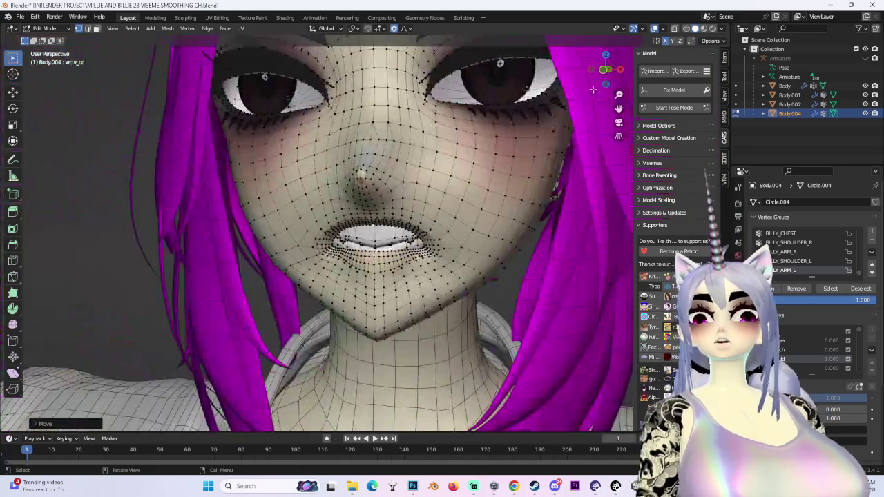
pyautogui.click(602, 71)
# Step: Box-select the upper-lip edge and lower it slightly in two Z moves
pyautogui.moveTo(417, 221); pyautogui.dragTo(415, 222)
pyautogui.press('g')
pyautogui.press('z')
pyautogui.click(417, 223)
pyautogui.press('g')
pyautogui.press('z')
pyautogui.click(414, 232)
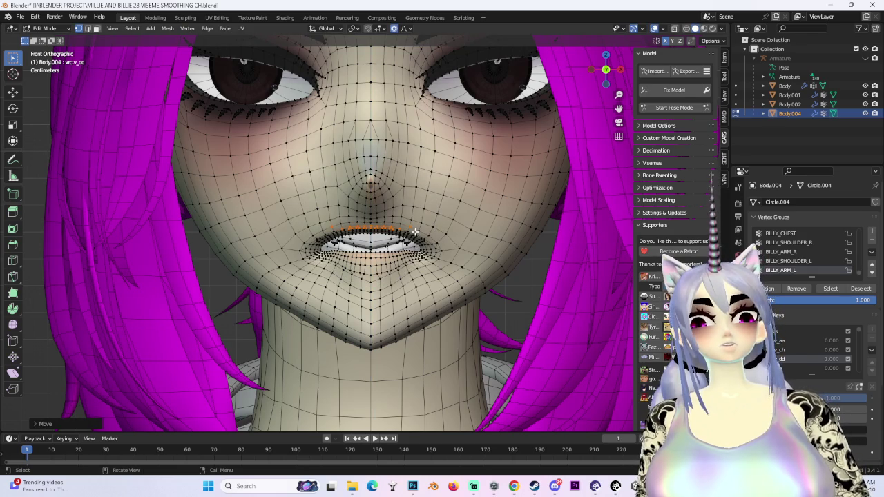
# Step: Adjust the lip vertices vertically along Z from a three-quarter view
pyautogui.scroll(3, 415, 232)
pyautogui.scroll(2, 415, 232)
pyautogui.scroll(-2, 415, 231)
pyautogui.moveTo(415, 231)
pyautogui.mouseDown(button='middle')
pyautogui.moveTo(402, 230)
pyautogui.moveTo(373, 262)
pyautogui.moveTo(493, 256)
pyautogui.moveTo(332, 269)
pyautogui.moveTo(350, 304)
pyautogui.moveTo(370, 274)
pyautogui.moveTo(352, 302)
pyautogui.moveTo(305, 263)
pyautogui.mouseUp(button='middle')
pyautogui.press('g')
pyautogui.press('z')
pyautogui.click(474, 258)
# Step: Make another vertical Z move on the lip vertices and check from the front
pyautogui.press('g')
pyautogui.press('z')
pyautogui.scroll(5, 310, 269)
pyautogui.scroll(2, 324, 280)
pyautogui.scroll(4, 339, 290)
pyautogui.click(340, 292)
pyautogui.moveTo(340, 292)
pyautogui.mouseDown(button='middle')
pyautogui.moveTo(374, 298)
pyautogui.moveTo(433, 285)
pyautogui.mouseUp(button='middle')
pyautogui.scroll(3, 434, 285)
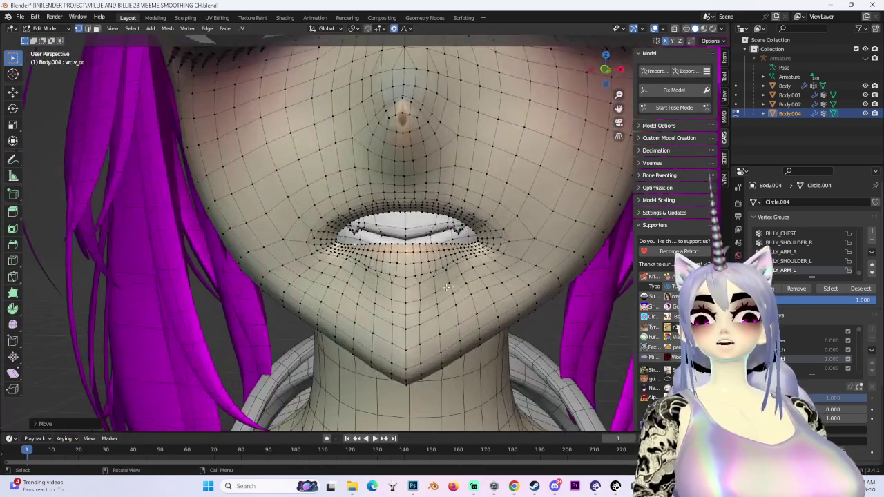
# Step: Shift the mouth-corner vertex horizontally along X
pyautogui.moveTo(493, 292)
pyautogui.mouseDown(button='middle')
pyautogui.moveTo(298, 239)
pyautogui.moveTo(391, 243)
pyautogui.mouseUp(button='middle')
pyautogui.press('g')
pyautogui.press('x')
pyautogui.click(290, 239)
# Step: Slide a lip vertex along its edge, then nudge it with soft falloff
pyautogui.press('g')
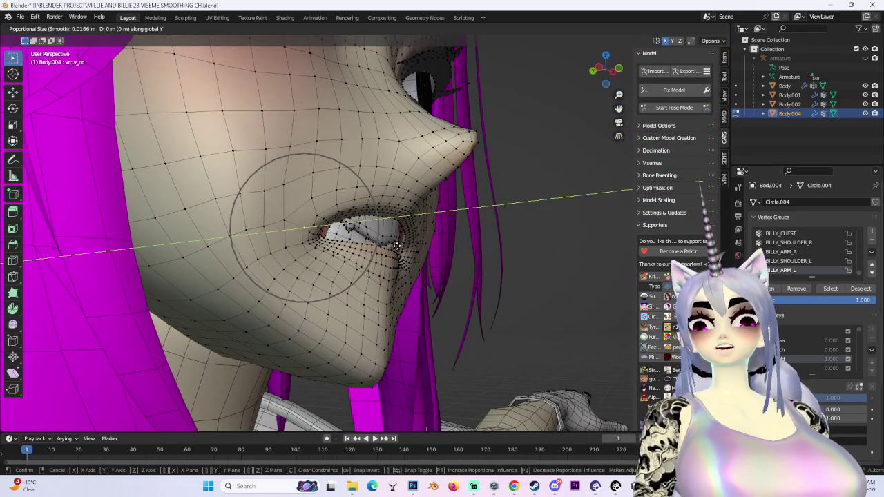
pyautogui.press('g')
pyautogui.click(397, 252)
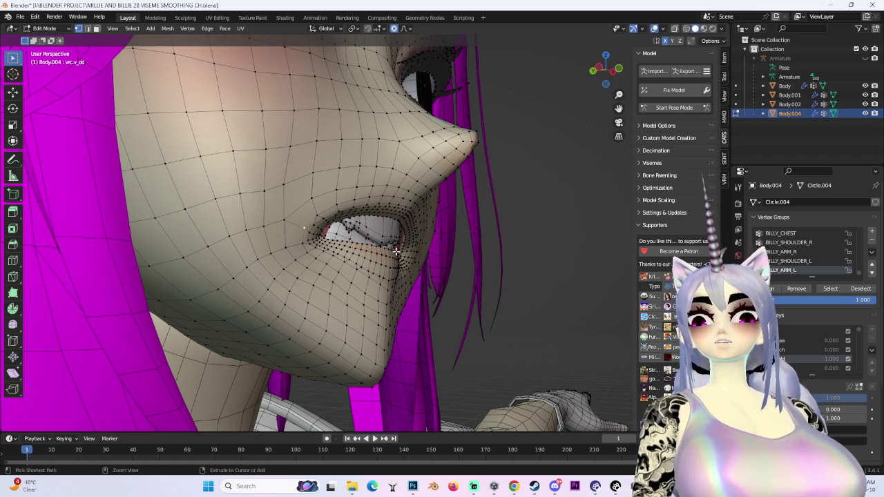
pyautogui.press('g')
pyautogui.click(396, 252)
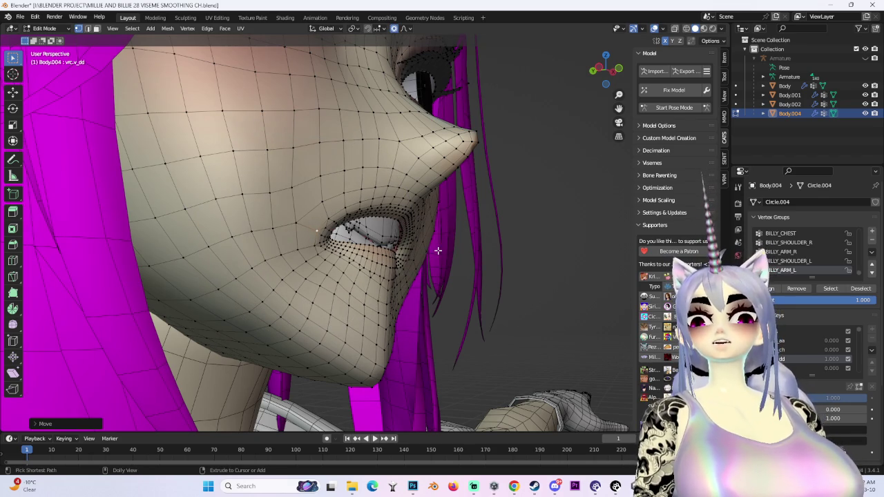
# Step: Make two soft-falloff lip vertex moves from the front view
pyautogui.press('KP_1')
pyautogui.press('g')
pyautogui.click(476, 250)
pyautogui.moveTo(477, 250)
pyautogui.mouseDown(button='middle')
pyautogui.moveTo(398, 257)
pyautogui.moveTo(440, 257)
pyautogui.mouseUp(button='middle')
pyautogui.press('g')
pyautogui.click(434, 248)
# Step: Reshape the lip seam with two soft moves seen from the side
pyautogui.press('KP_1')
pyautogui.scroll(4, 420, 261)
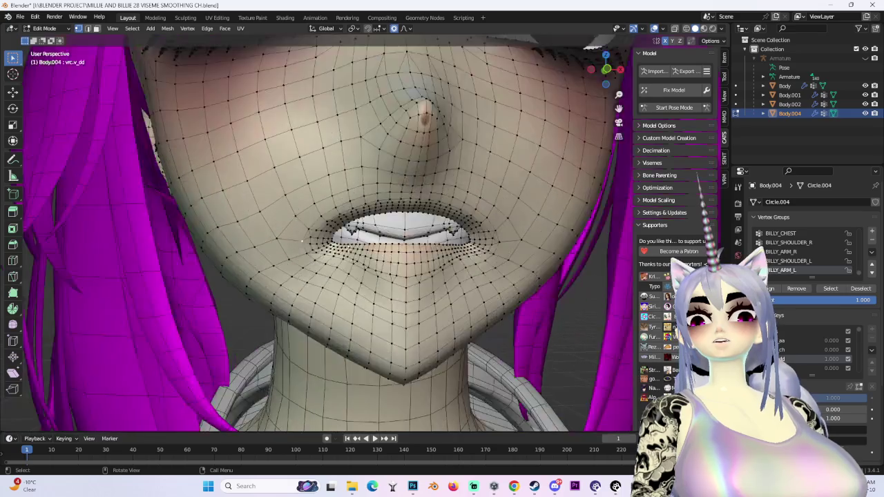
pyautogui.scroll(3, 386, 269)
pyautogui.moveTo(359, 276)
pyautogui.mouseDown(button='middle')
pyautogui.moveTo(297, 299)
pyautogui.moveTo(346, 155)
pyautogui.moveTo(262, 227)
pyautogui.mouseUp(button='middle')
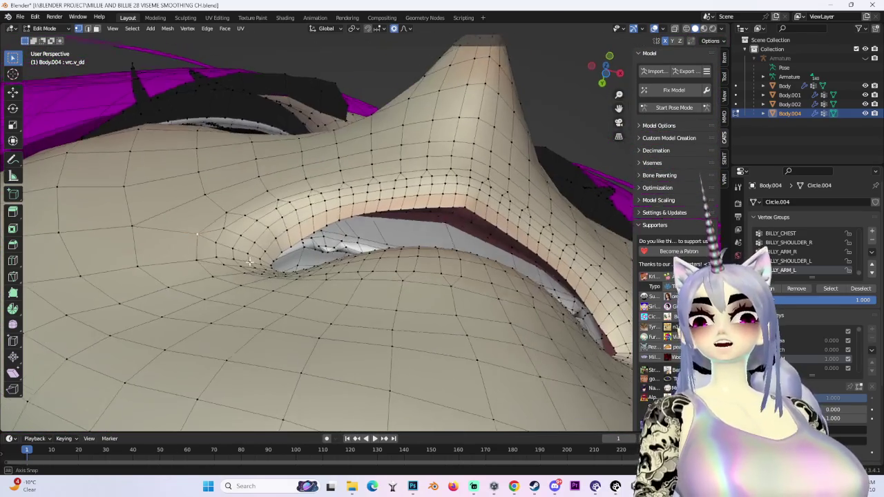
pyautogui.moveTo(461, 194); pyautogui.dragTo(503, 203, button='middle')
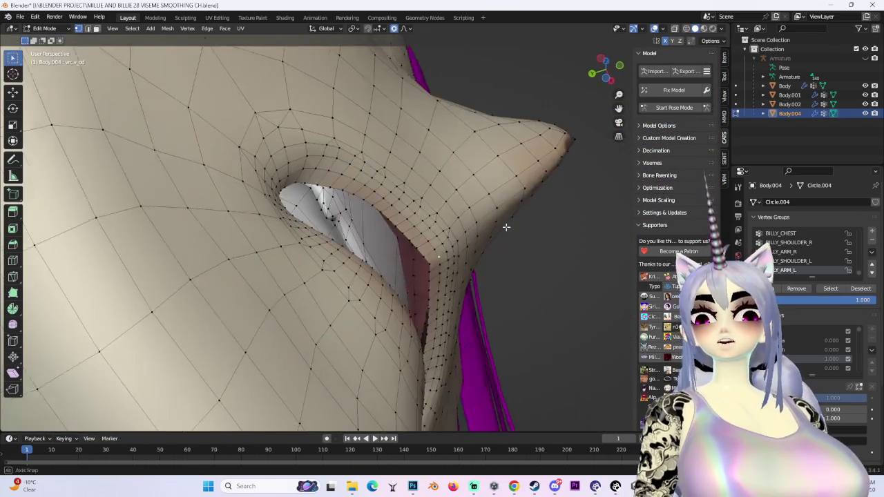
pyautogui.press('g')
pyautogui.click(477, 208)
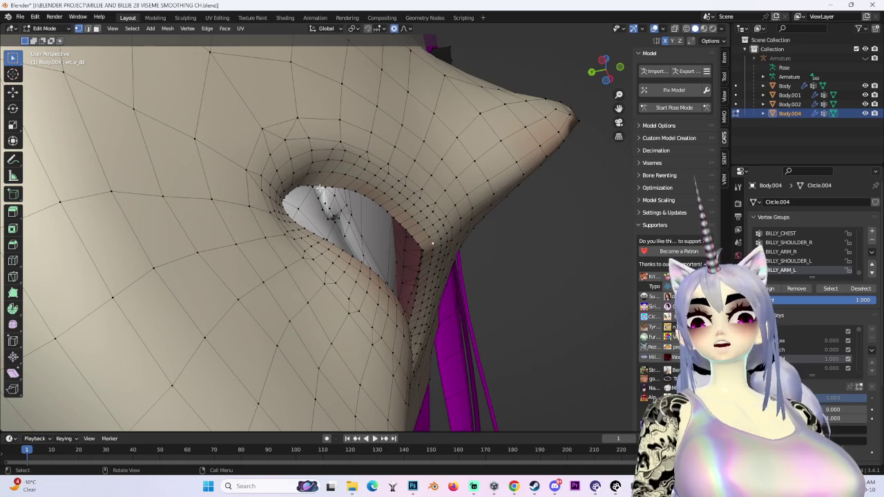
pyautogui.press('g')
pyautogui.click(500, 217)
# Step: Reshape the lower lip from a view below the inner lip
pyautogui.moveTo(500, 217); pyautogui.dragTo(426, 250, button='middle')
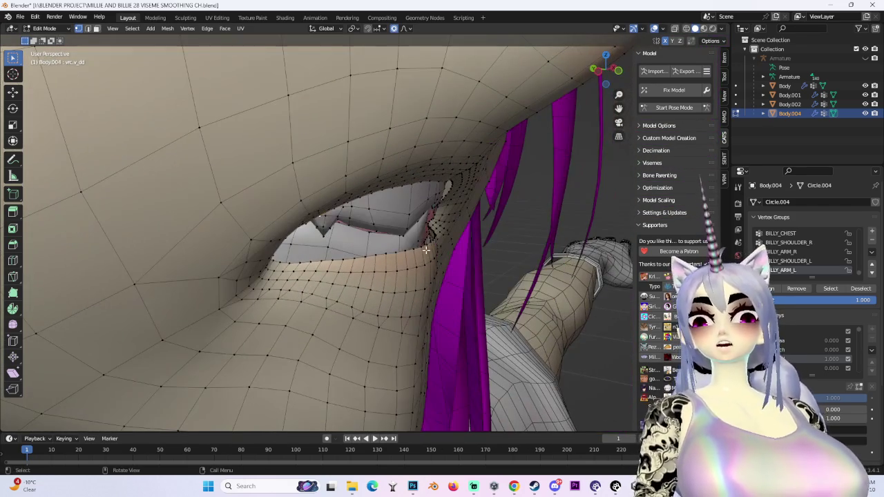
pyautogui.press('g')
pyautogui.click(386, 276)
pyautogui.moveTo(386, 277)
pyautogui.mouseDown(button='middle')
pyautogui.moveTo(418, 236)
pyautogui.moveTo(315, 257)
pyautogui.mouseUp(button='middle')
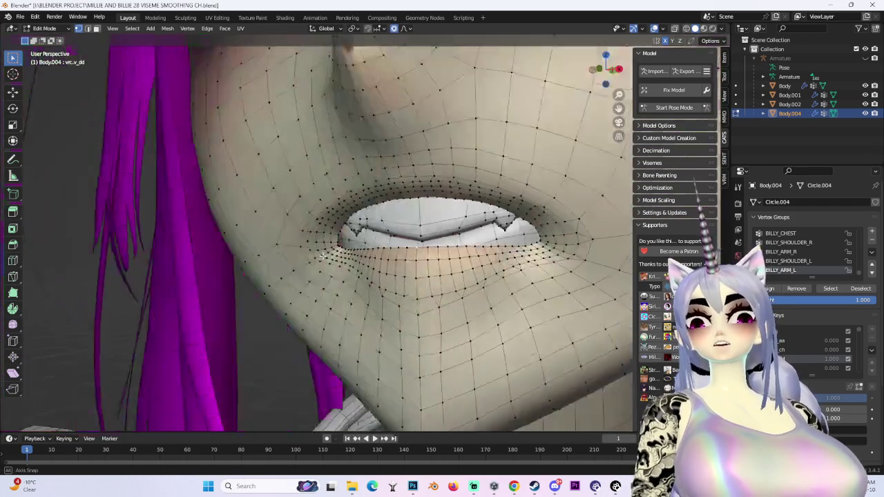
# Step: Smooth the mouth corner with three soft-falloff moves, then orbit out to review
pyautogui.press('g')
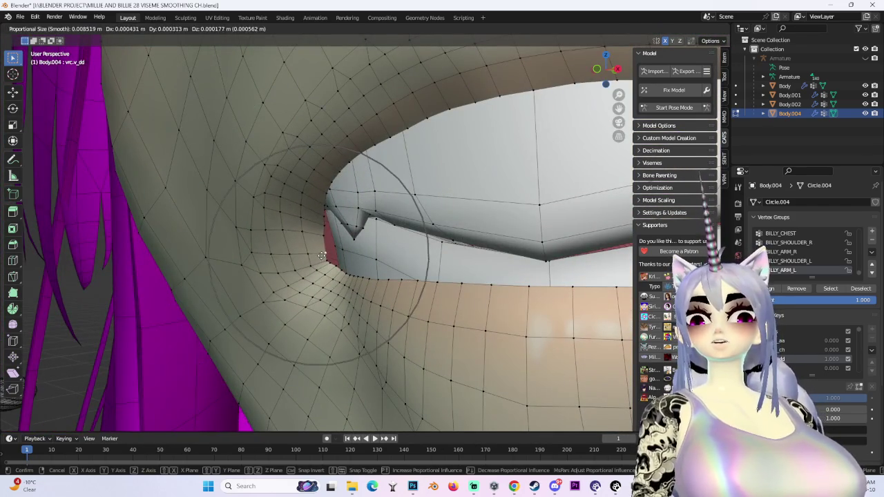
pyautogui.click(321, 256)
pyautogui.moveTo(321, 256); pyautogui.dragTo(338, 305, button='middle')
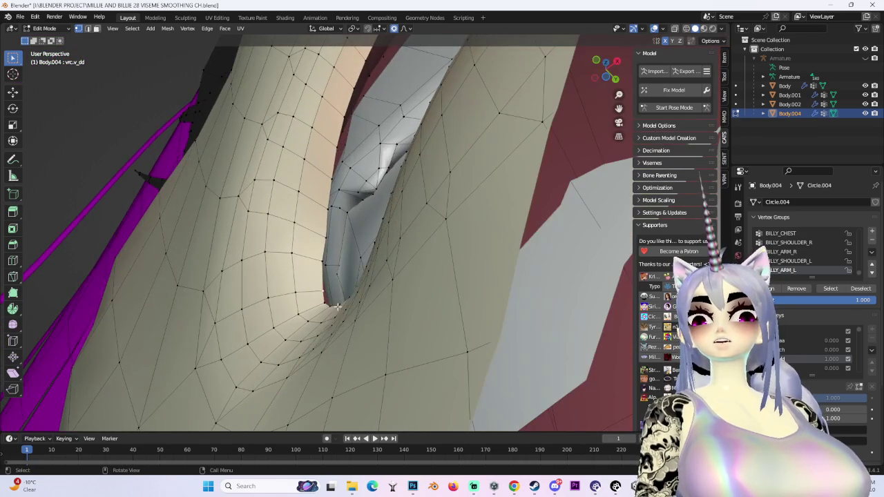
pyautogui.press('g')
pyautogui.click(343, 286)
pyautogui.press('g')
pyautogui.click(328, 238)
pyautogui.moveTo(328, 238)
pyautogui.mouseDown(button='middle')
pyautogui.moveTo(394, 264)
pyautogui.moveTo(398, 221)
pyautogui.mouseUp(button='middle')
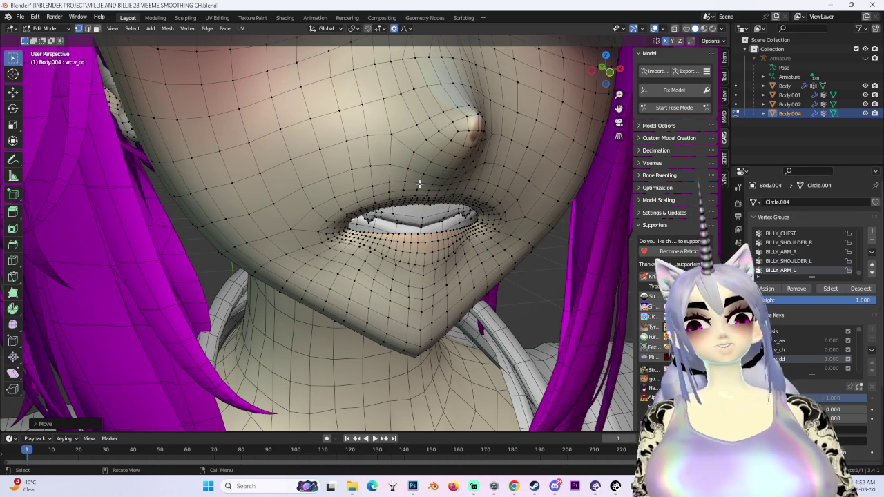
pyautogui.moveTo(419, 184)
pyautogui.mouseDown(button='middle')
pyautogui.moveTo(616, 72)
pyautogui.moveTo(460, 187)
pyautogui.moveTo(493, 279)
pyautogui.moveTo(474, 292)
pyautogui.moveTo(528, 43)
pyautogui.mouseUp(button='middle')
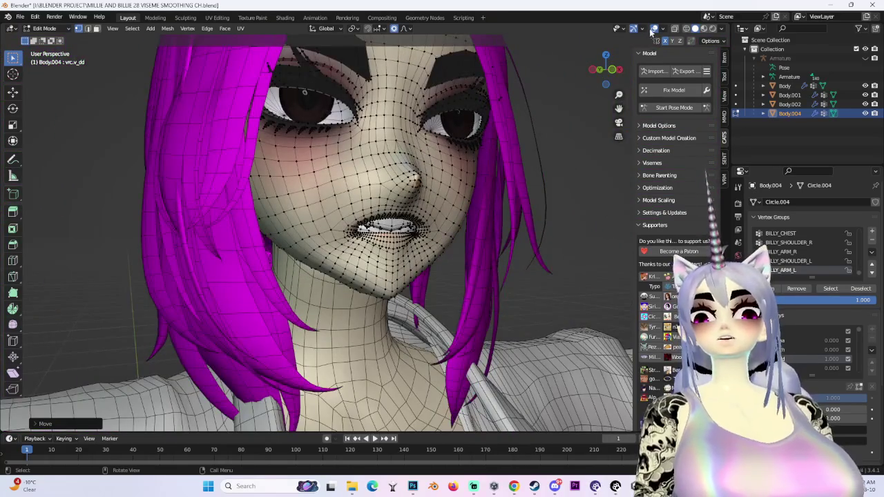
# Step: Hide the overlays and switch viewport shading to Flat lighting, framing the face
pyautogui.click(651, 30)
pyautogui.click(722, 29)
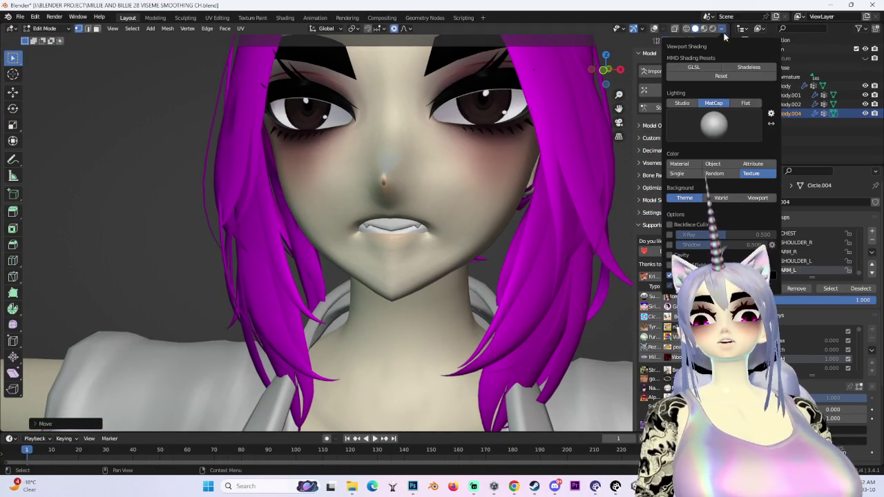
pyautogui.click(745, 102)
pyautogui.moveTo(414, 241)
pyautogui.mouseDown(button='middle')
pyautogui.moveTo(456, 235)
pyautogui.moveTo(414, 241)
pyautogui.mouseUp(button='middle')
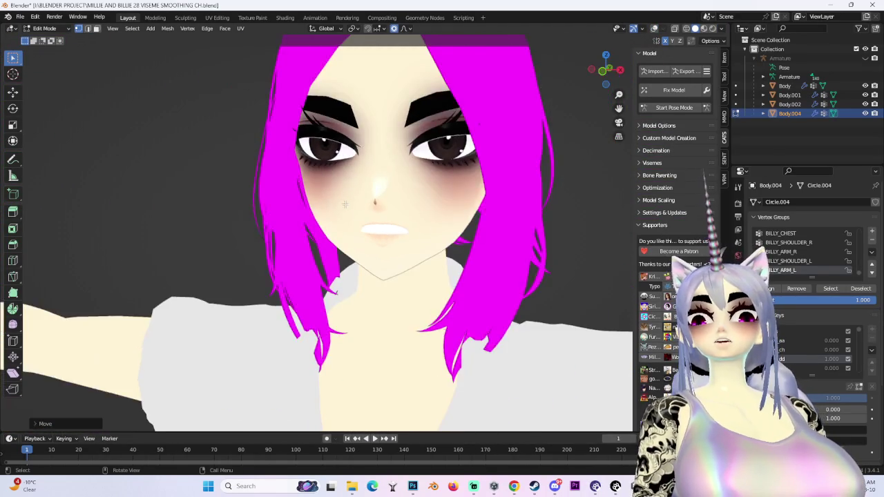
pyautogui.scroll(3, 386, 207)
pyautogui.moveTo(602, 70); pyautogui.dragTo(601, 78)
pyautogui.scroll(3, 363, 274)
# Step: Nudge the mouth vertices along Z with proportional editing, checking from front and side
pyautogui.press('g')
pyautogui.press('z')
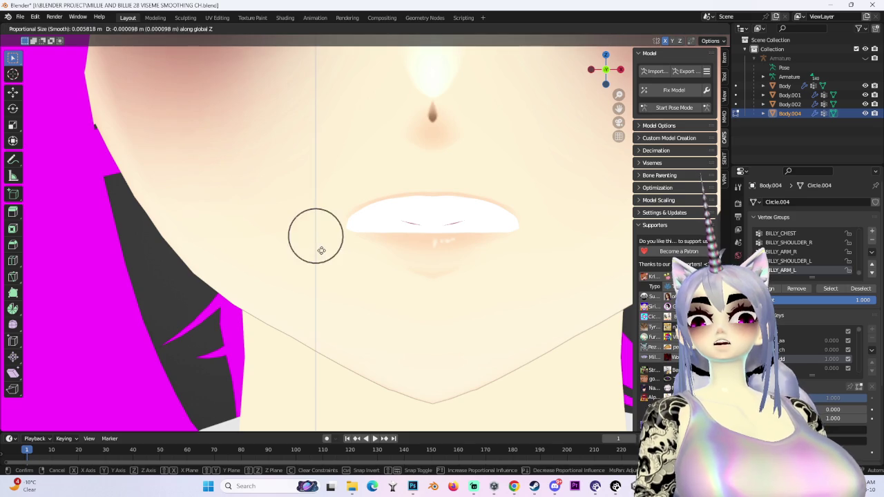
pyautogui.click(318, 257)
pyautogui.moveTo(316, 250)
pyautogui.mouseDown(button='middle')
pyautogui.moveTo(483, 219)
pyautogui.moveTo(391, 258)
pyautogui.moveTo(505, 240)
pyautogui.mouseUp(button='middle')
pyautogui.press('g')
pyautogui.press('z')
pyautogui.click(416, 247)
pyautogui.press('g')
pyautogui.press('z')
pyautogui.click(403, 197)
pyautogui.moveTo(403, 197)
pyautogui.mouseDown(button='middle')
pyautogui.moveTo(511, 228)
pyautogui.moveTo(477, 228)
pyautogui.moveTo(502, 231)
pyautogui.mouseUp(button='middle')
pyautogui.press('g')
pyautogui.press('z')
pyautogui.scroll(-3, 445, 221)
pyautogui.click(449, 217)
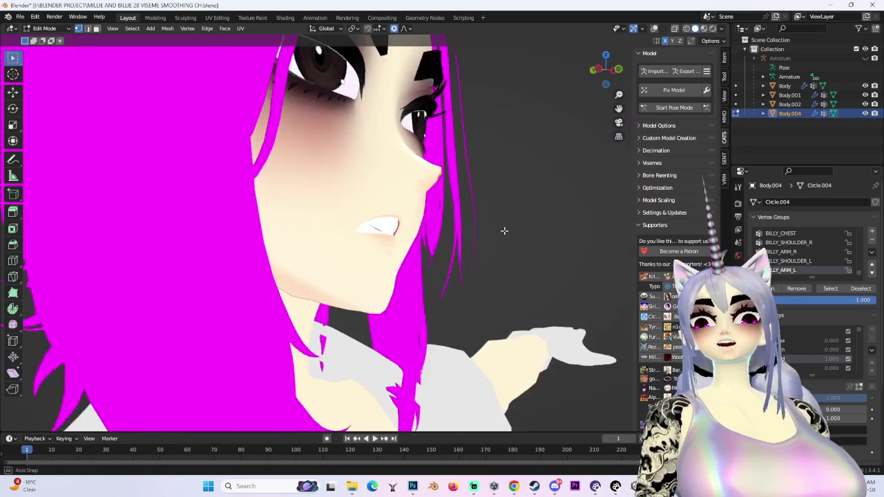
pyautogui.scroll(2, 483, 233)
pyautogui.press('g')
pyautogui.press('z')
pyautogui.click(445, 232)
# Step: Box-select the vertices around the mouth and shift them vertically to reshape the lips
pyautogui.moveTo(445, 232)
pyautogui.mouseDown(button='middle')
pyautogui.moveTo(422, 229)
pyautogui.moveTo(534, 224)
pyautogui.moveTo(368, 136)
pyautogui.mouseUp(button='middle')
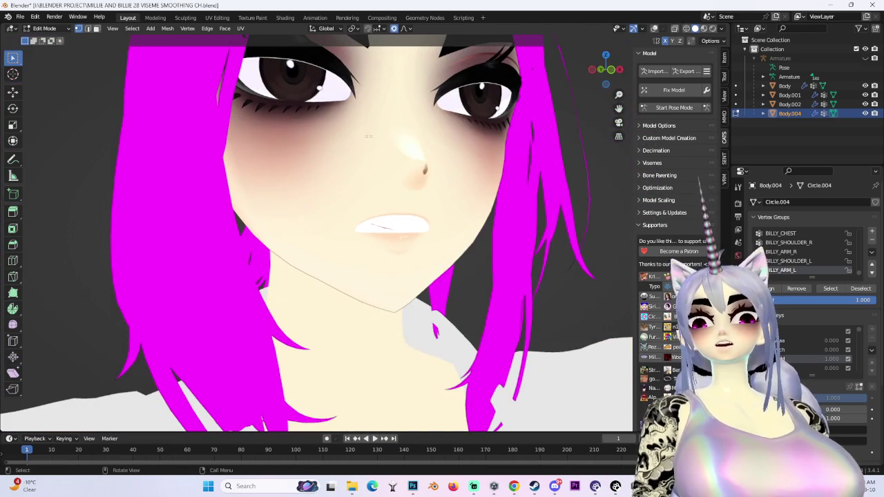
pyautogui.moveTo(366, 129); pyautogui.dragTo(445, 202)
pyautogui.press('g')
pyautogui.press('z')
pyautogui.click(448, 196)
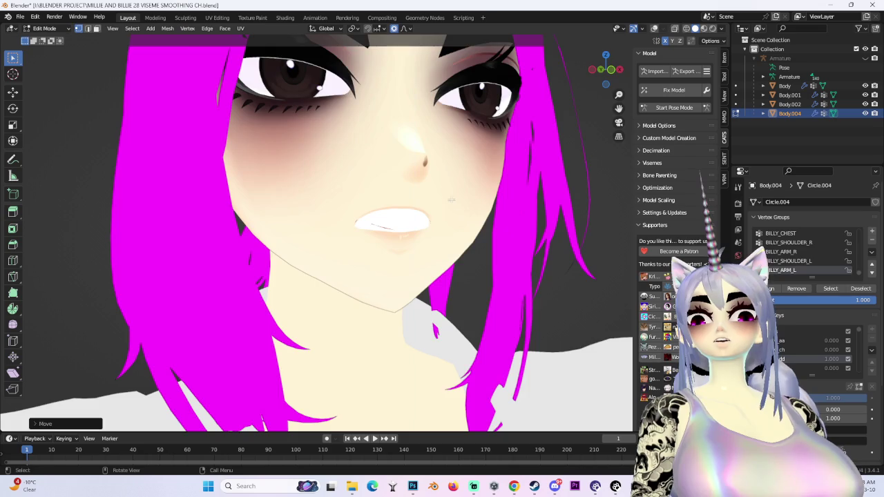
pyautogui.moveTo(448, 196); pyautogui.dragTo(462, 194, button='middle')
pyautogui.moveTo(405, 130); pyautogui.dragTo(371, 119, button='middle')
pyautogui.scroll(2, 371, 119)
pyautogui.press('g')
pyautogui.press('z')
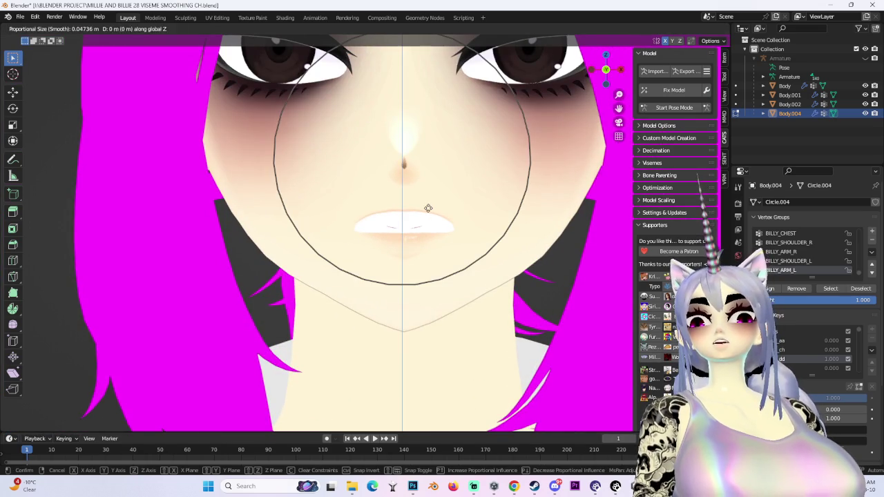
pyautogui.scroll(3, 428, 204)
pyautogui.click(429, 202)
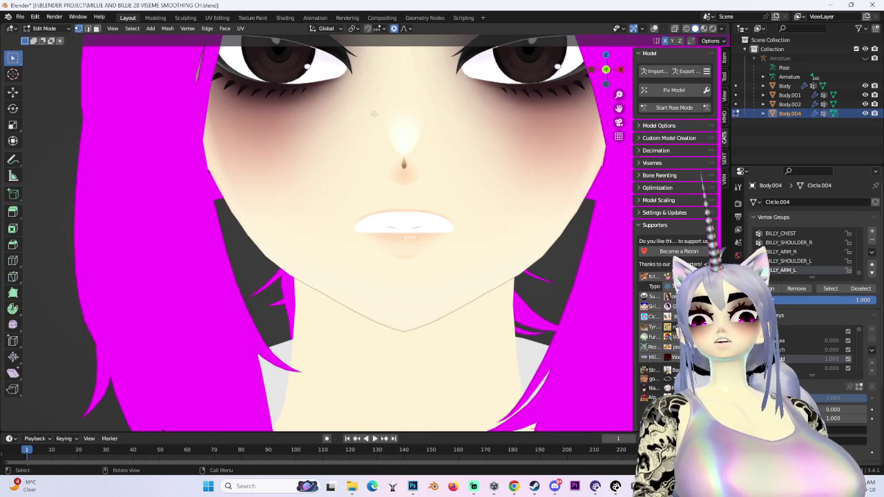
# Step: Make final soft vertical tweaks to the lips until the closed mouth looks even
pyautogui.press('g')
pyautogui.click(419, 188)
pyautogui.press('g')
pyautogui.press('z')
pyautogui.click(373, 200)
pyautogui.scroll(-5, 384, 199)
pyautogui.scroll(3, 384, 199)
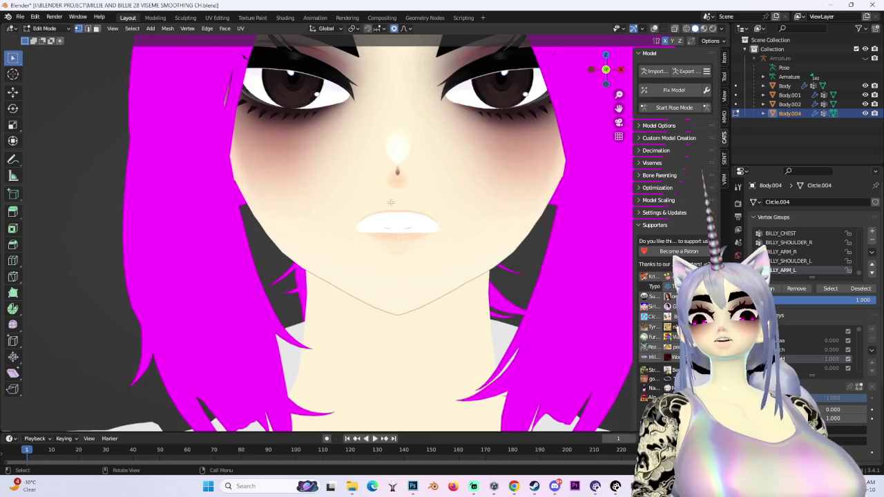
pyautogui.press('g')
pyautogui.click(394, 204)
pyautogui.press('g')
pyautogui.press('z')
pyautogui.click(494, 247)
pyautogui.press('g')
pyautogui.press('z')
pyautogui.scroll(-2, 495, 244)
pyautogui.click(496, 243)
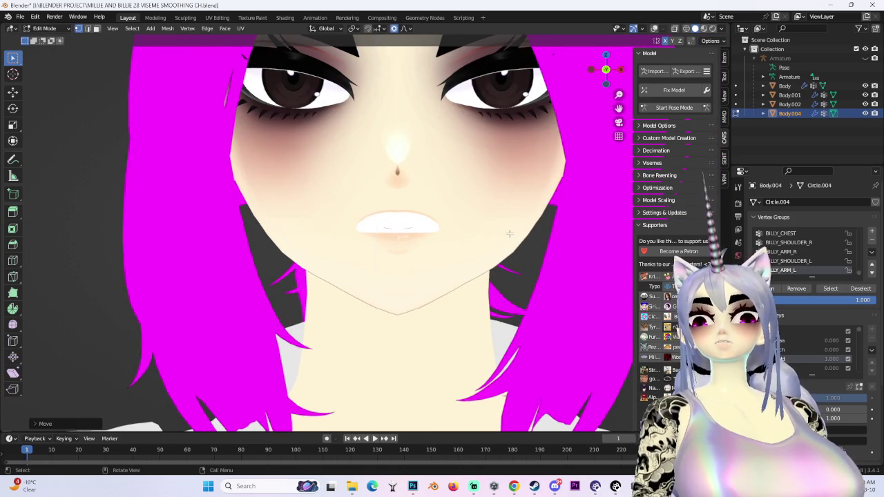
pyautogui.scroll(-3, 496, 224)
pyautogui.scroll(2, 370, 177)
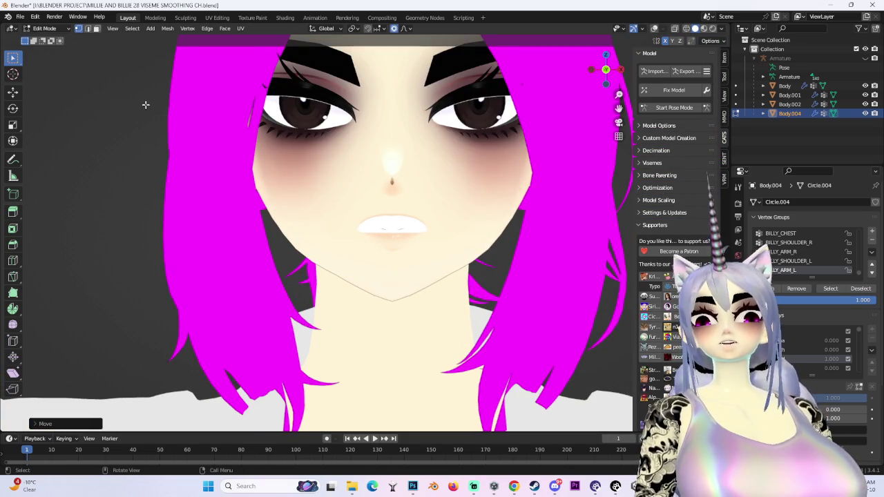
pyautogui.click(44, 28)
# Step: Switch to Object Mode and test the v_dd viseme shape key between 0 and 1
pyautogui.click(43, 42)
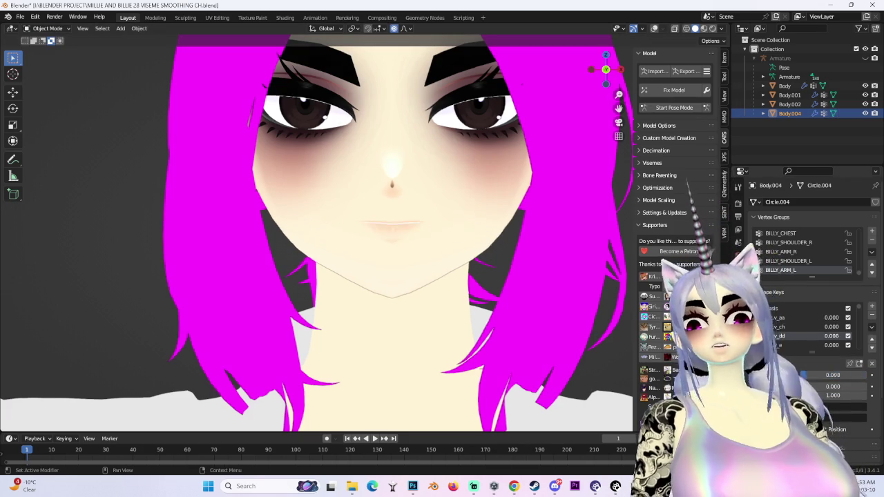
pyautogui.moveTo(833, 374)
pyautogui.mouseDown()
pyautogui.moveTo(863, 374)
pyautogui.moveTo(832, 374)
pyautogui.mouseUp()
pyautogui.moveTo(479, 236)
pyautogui.mouseDown(button='middle')
pyautogui.moveTo(453, 266)
pyautogui.moveTo(414, 271)
pyautogui.moveTo(448, 262)
pyautogui.mouseUp(button='middle')
pyautogui.moveTo(636, 82)
pyautogui.mouseDown(button='middle')
pyautogui.moveTo(333, 246)
pyautogui.moveTo(315, 259)
pyautogui.moveTo(321, 266)
pyautogui.mouseUp(button='middle')
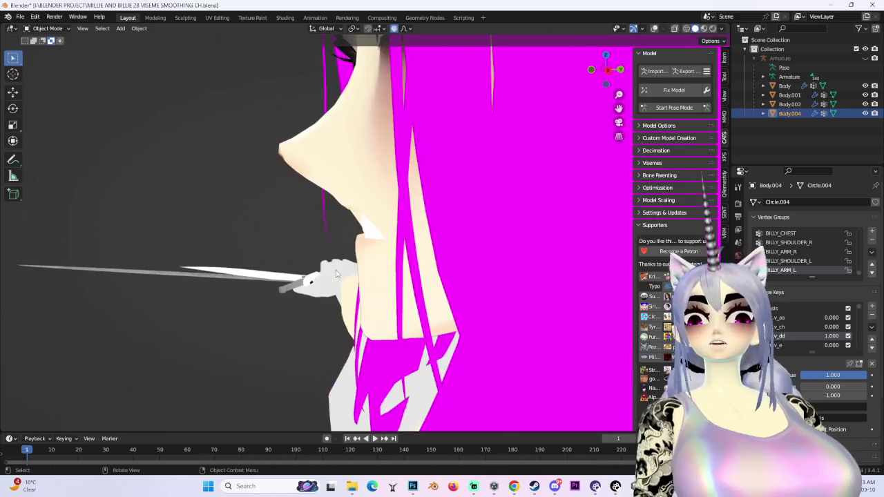
pyautogui.moveTo(387, 227); pyautogui.dragTo(375, 288, button='middle')
pyautogui.moveTo(832, 375)
pyautogui.mouseDown()
pyautogui.moveTo(801, 375)
pyautogui.moveTo(856, 375)
pyautogui.mouseUp()
pyautogui.moveTo(281, 222)
pyautogui.mouseDown(button='middle')
pyautogui.moveTo(406, 227)
pyautogui.moveTo(541, 135)
pyautogui.mouseUp(button='middle')
# Step: Snap to front view, save MILLIE AND BILLIE 28 VISEME SMOOTHING CH.blend, and reset v_dd to 0
pyautogui.click(614, 73)
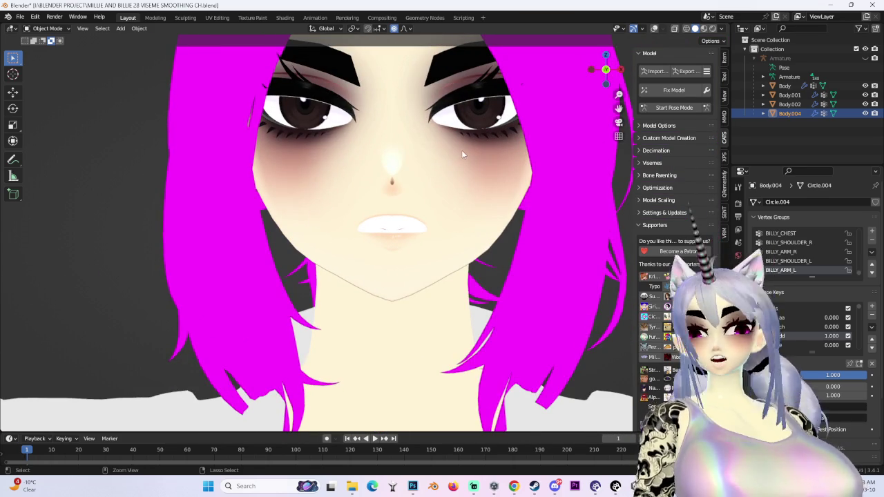
pyautogui.hotkey('ctrl', 's')
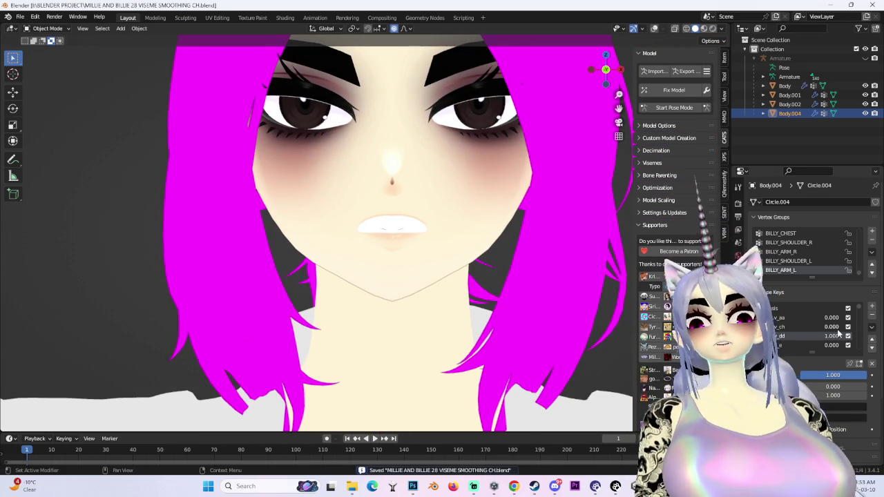
pyautogui.moveTo(841, 332); pyautogui.dragTo(794, 335)
pyautogui.click(47, 29)
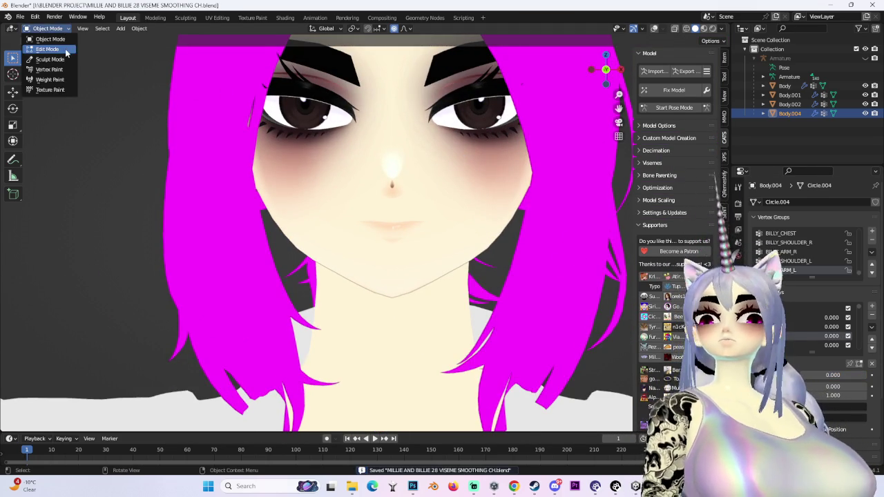
# Step: Put Body.004 back in Edit Mode with the wireframe overlay shown again
pyautogui.click(43, 47)
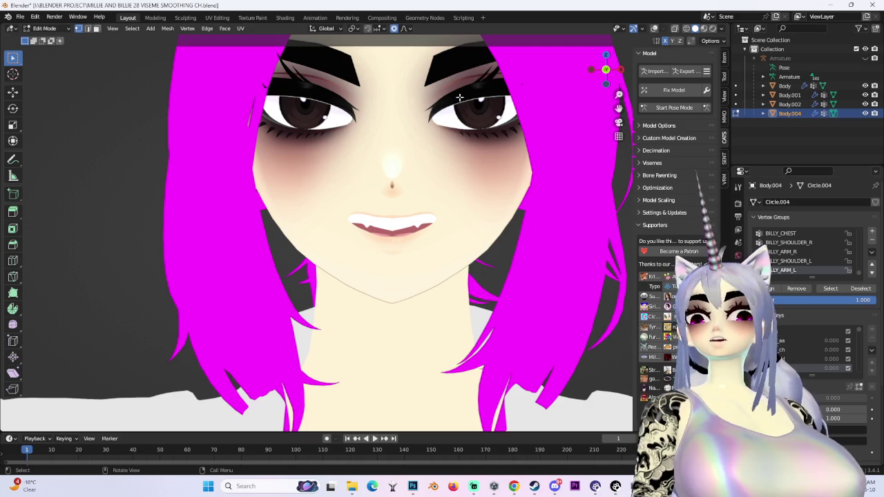
pyautogui.click(653, 28)
pyautogui.scroll(3, 396, 228)
pyautogui.scroll(-1, 397, 227)
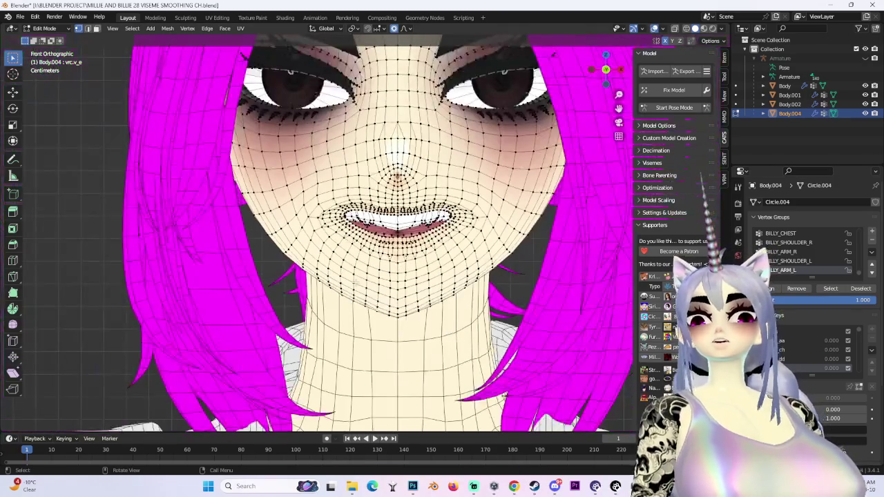
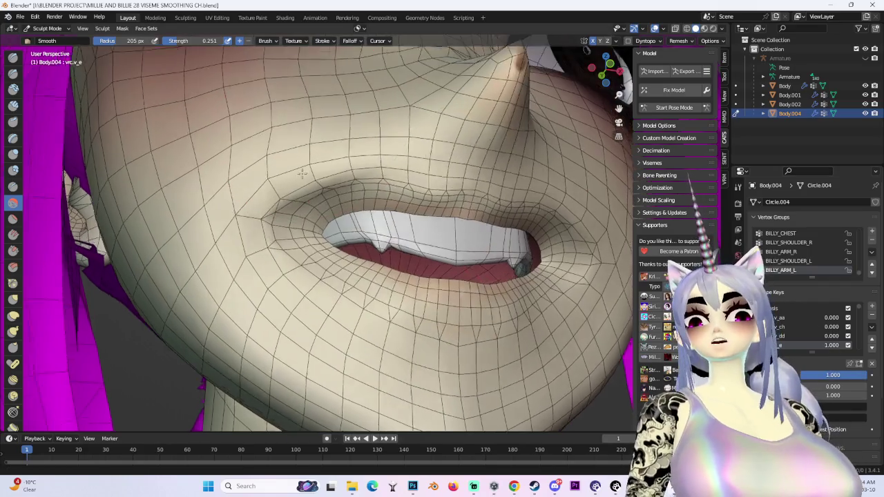
# Step: Smooth the mouth corner with the Smooth brush, then select the linked mouth vertices in Edit Mode
pyautogui.scroll(3, 203, 189)
pyautogui.moveTo(167, 235); pyautogui.dragTo(314, 90)
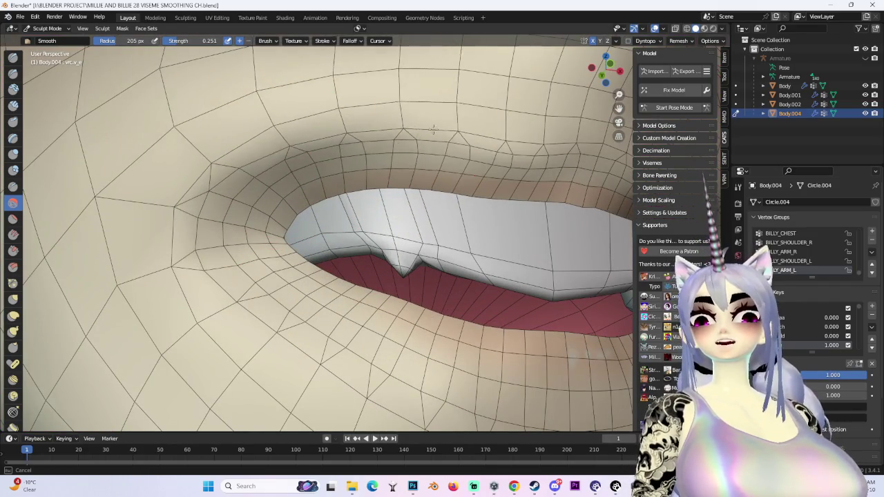
pyautogui.click(47, 29)
pyautogui.click(41, 64)
pyautogui.moveTo(345, 242)
pyautogui.mouseDown(button='middle')
pyautogui.moveTo(413, 269)
pyautogui.moveTo(397, 312)
pyautogui.moveTo(474, 261)
pyautogui.moveTo(428, 303)
pyautogui.mouseUp(button='middle')
pyautogui.scroll(-3, 436, 327)
pyautogui.hotkey('ctrl', 'l')
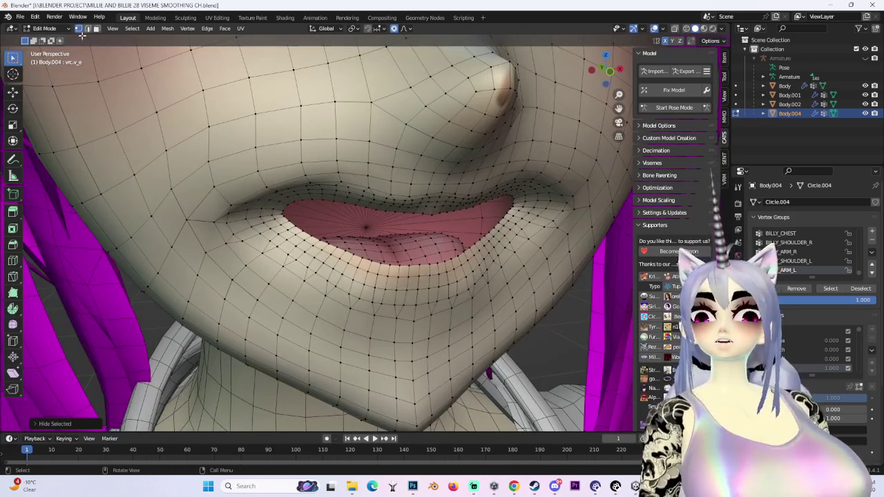
# Step: Return to Sculpt Mode and smooth the lumpy area below the lower lip
pyautogui.click(44, 28)
pyautogui.click(42, 73)
pyautogui.scroll(2, 426, 319)
pyautogui.scroll(2, 428, 324)
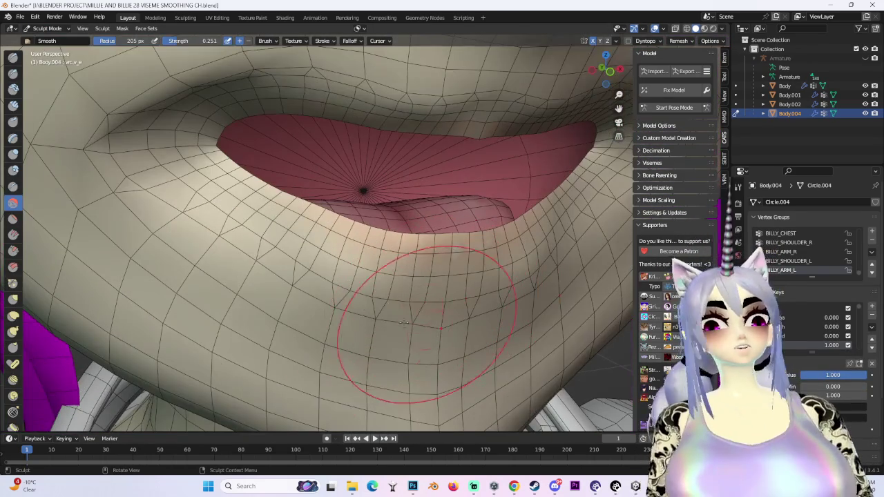
pyautogui.moveTo(310, 302); pyautogui.dragTo(478, 309)
# Step: Inspect the smoothed lips and chin from several angles, ending in a straight front view
pyautogui.moveTo(475, 283)
pyautogui.mouseDown(button='middle')
pyautogui.moveTo(315, 355)
pyautogui.moveTo(481, 296)
pyautogui.mouseUp(button='middle')
pyautogui.moveTo(565, 214)
pyautogui.mouseDown(button='middle')
pyautogui.moveTo(305, 148)
pyautogui.moveTo(398, 198)
pyautogui.mouseUp(button='middle')
pyautogui.moveTo(558, 337); pyautogui.dragTo(504, 344, button='middle')
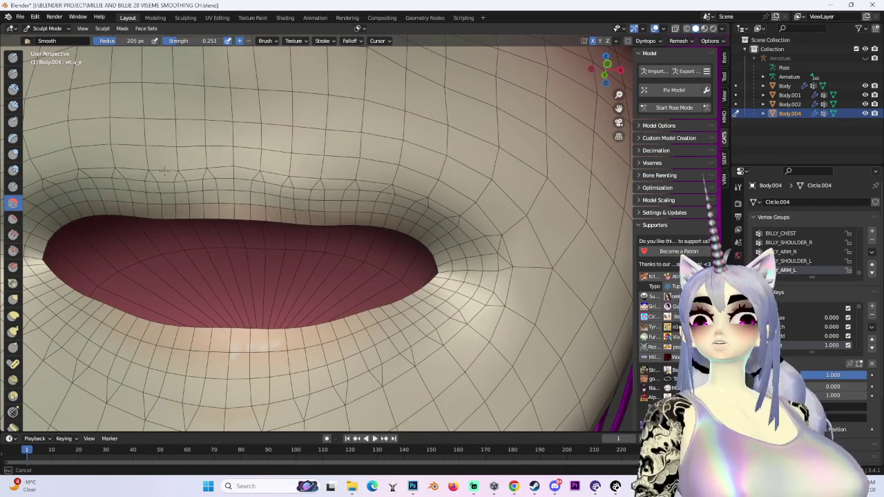
pyautogui.moveTo(430, 195); pyautogui.dragTo(263, 190, button='middle')
pyautogui.moveTo(113, 216)
pyautogui.mouseDown(button='middle')
pyautogui.moveTo(247, 167)
pyautogui.moveTo(385, 243)
pyautogui.moveTo(325, 197)
pyautogui.moveTo(296, 295)
pyautogui.mouseUp(button='middle')
pyautogui.scroll(2, 325, 198)
pyautogui.scroll(-3, 296, 295)
pyautogui.moveTo(473, 287); pyautogui.dragTo(450, 313, button='middle')
pyautogui.moveTo(235, 181); pyautogui.dragTo(315, 183, button='middle')
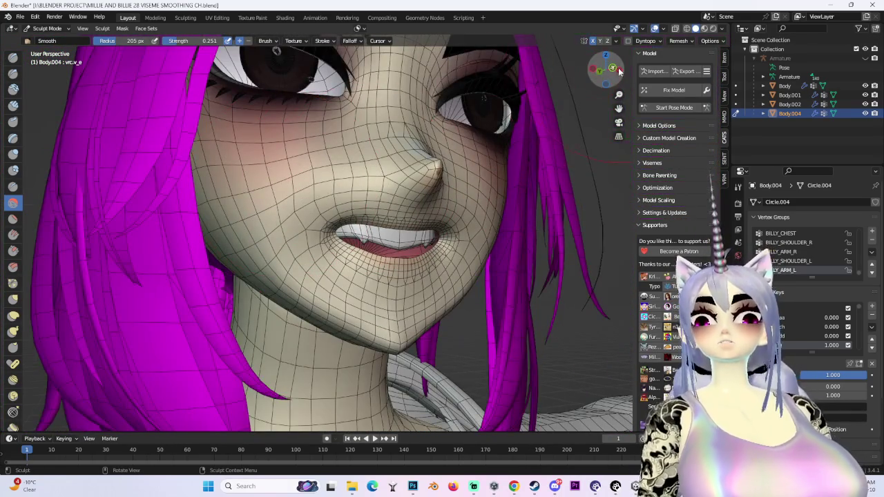
pyautogui.press('KP_1')
pyautogui.scroll(2, 101, 62)
pyautogui.scroll(2, 101, 63)
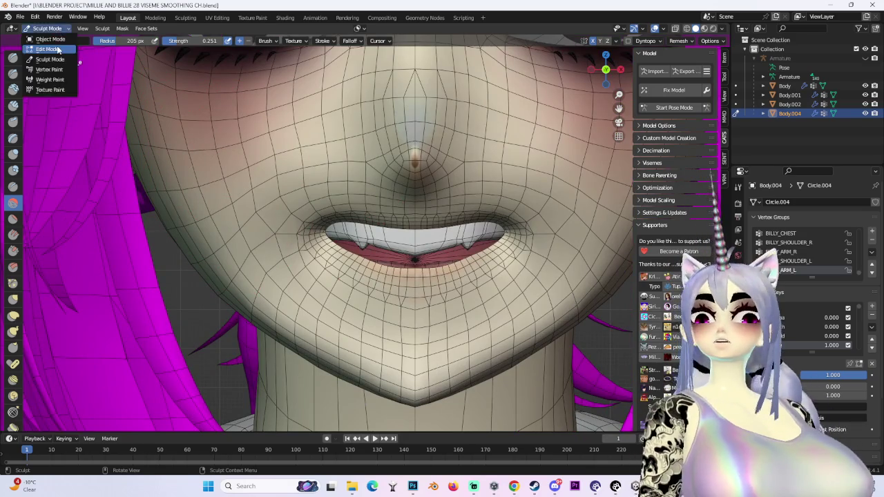
# Step: Switch to Edit Mode and set the viewport lighting to Flat
pyautogui.click(58, 48)
pyautogui.click(722, 28)
pyautogui.click(746, 105)
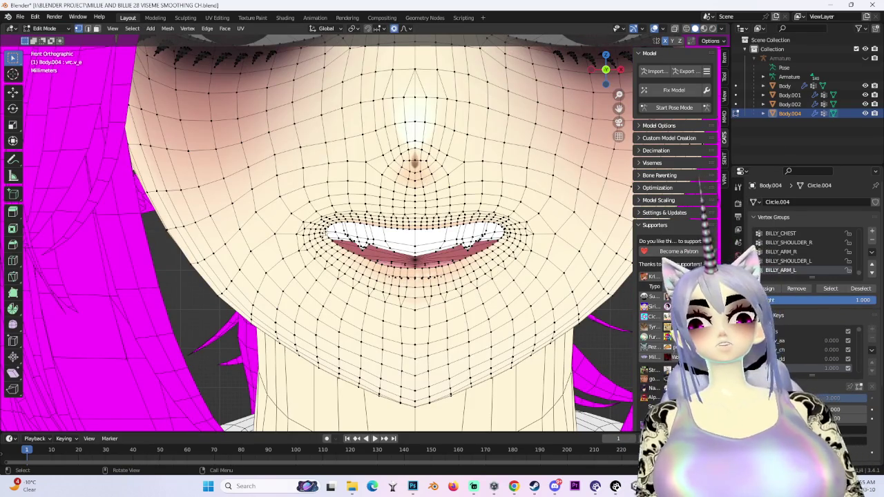
# Step: After undoing a trial move, reshape the lips with a proportional move using an enlarged falloff radius
pyautogui.press('g')
pyautogui.press('Return')
pyautogui.hotkey('ctrl', 'z')
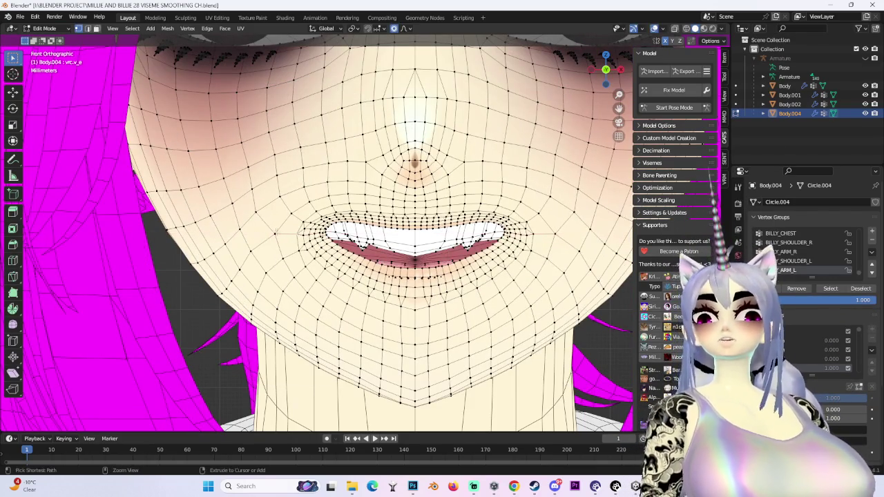
pyautogui.press('g')
pyautogui.scroll(2, 324, 208)
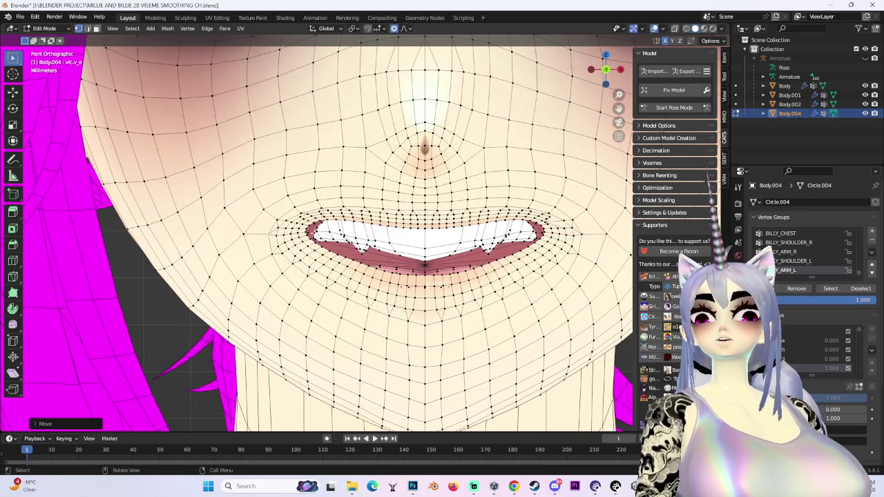
pyautogui.press('Return')
pyautogui.scroll(-3, 349, 228)
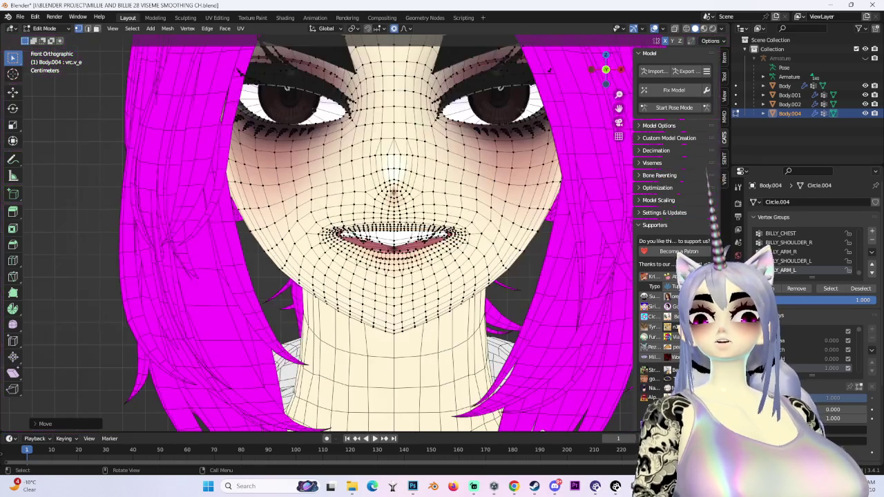
pyautogui.scroll(2, 348, 228)
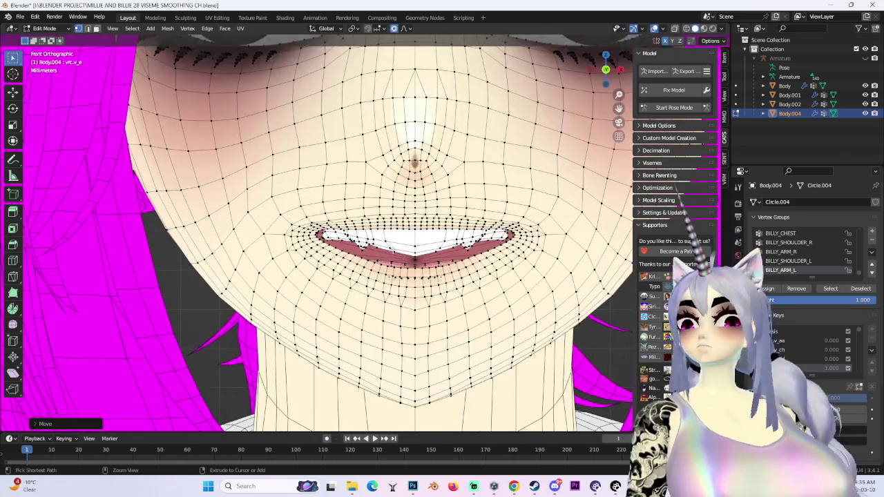
pyautogui.moveTo(349, 228); pyautogui.dragTo(290, 214, button='middle')
# Step: Nudge the lips with further proportional moves, including one constrained to the Y axis
pyautogui.press('g')
pyautogui.press('Return')
pyautogui.press('g')
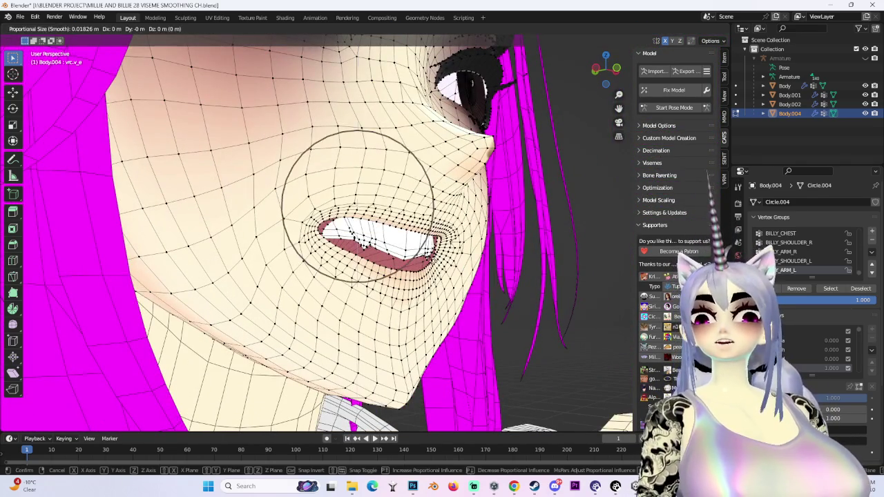
pyautogui.press('Return')
pyautogui.moveTo(348, 228)
pyautogui.mouseDown(button='middle')
pyautogui.moveTo(414, 235)
pyautogui.moveTo(386, 138)
pyautogui.moveTo(387, 82)
pyautogui.moveTo(387, 152)
pyautogui.moveTo(484, 158)
pyautogui.mouseUp(button='middle')
pyautogui.press('g')
pyautogui.press('y')
pyautogui.press('Return')
# Step: Refine the lip contour with two more proportional moves while checking the whole face
pyautogui.press('g')
pyautogui.moveTo(357, 256); pyautogui.dragTo(404, 297, button='middle')
pyautogui.scroll(-4, 404, 297)
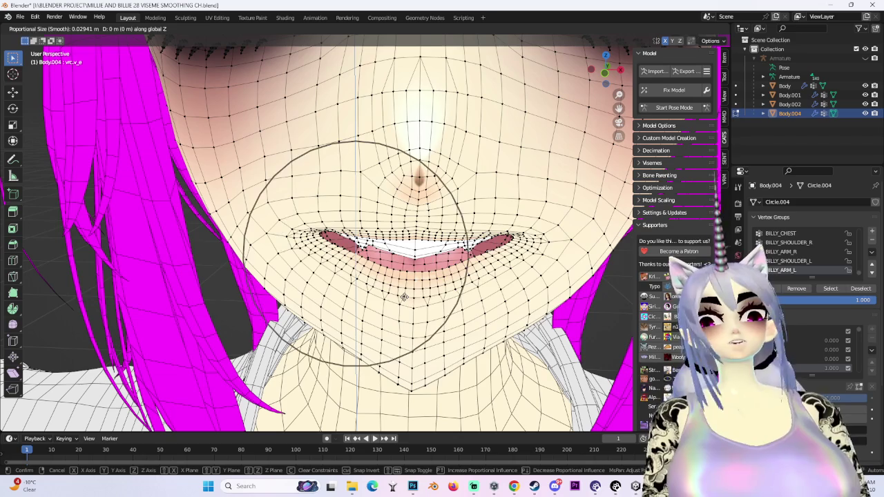
pyautogui.keyDown('ctrl'); pyautogui.moveTo(355, 253); pyautogui.dragTo(312, 250, button='middle'); pyautogui.keyUp('ctrl')
pyautogui.scroll(-3, 321, 252)
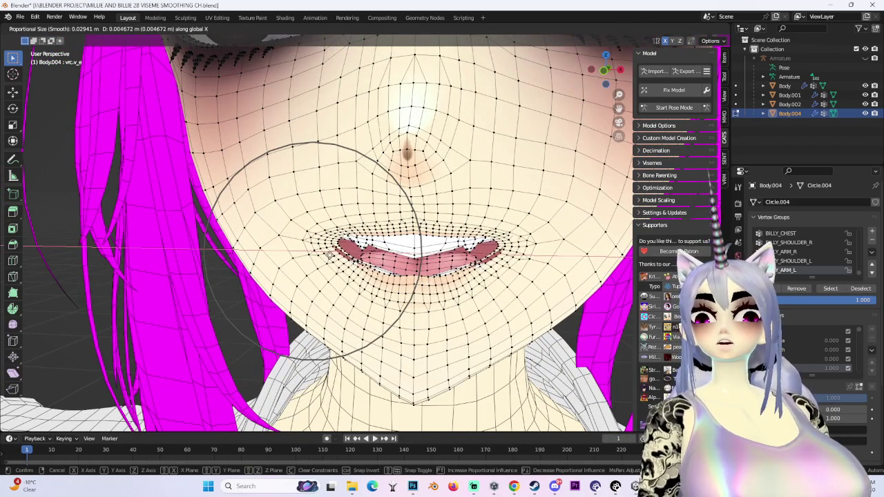
pyautogui.click(326, 255)
pyautogui.moveTo(327, 255); pyautogui.dragTo(198, 205, button='middle')
pyautogui.press('g')
pyautogui.moveTo(373, 242)
pyautogui.mouseDown(button='middle')
pyautogui.moveTo(410, 256)
pyautogui.moveTo(359, 235)
pyautogui.mouseUp(button='middle')
pyautogui.click(413, 255)
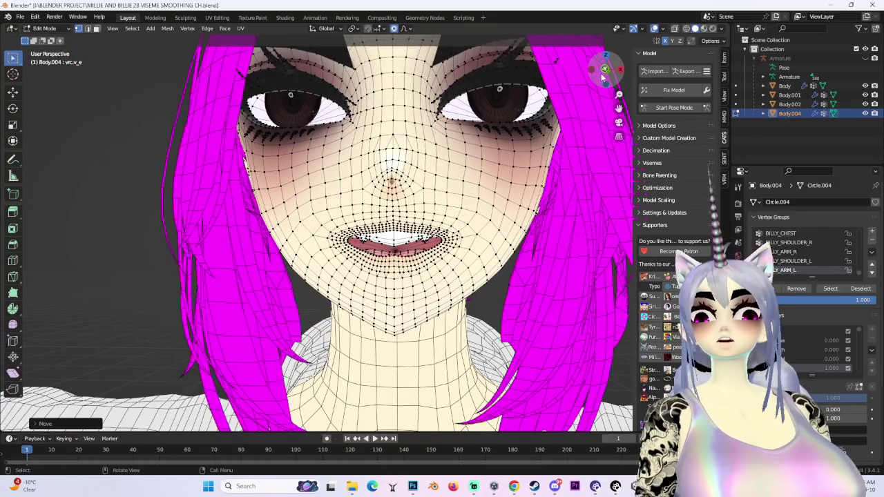
# Step: From a straight front view, begin moving the lower-lip centre along Z with proportional editing
pyautogui.click(604, 71)
pyautogui.scroll(4, 442, 245)
pyautogui.scroll(2, 445, 243)
pyautogui.press('g')
pyautogui.press('z')
pyautogui.scroll(3, 435, 249)
pyautogui.scroll(3, 434, 255)
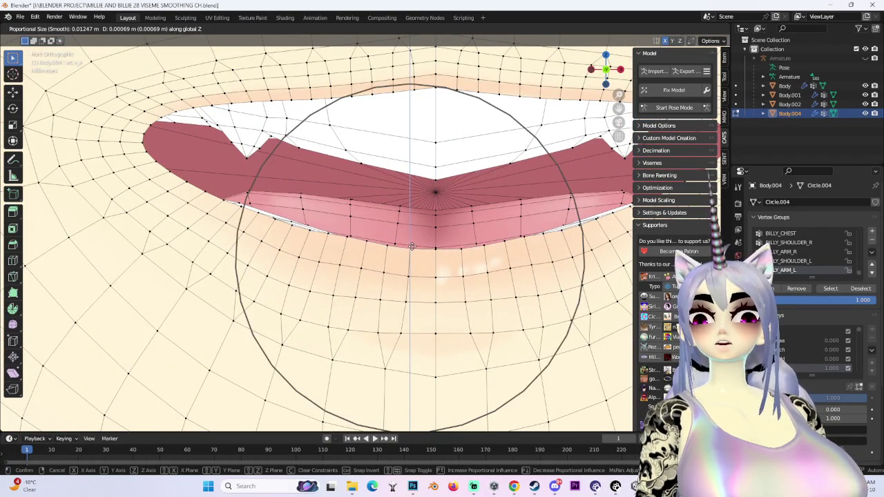
# Step: Lower the middle of the lower lip with two proportional moves along Z
pyautogui.scroll(-3, 410, 246)
pyautogui.scroll(-4, 410, 249)
pyautogui.click(412, 254)
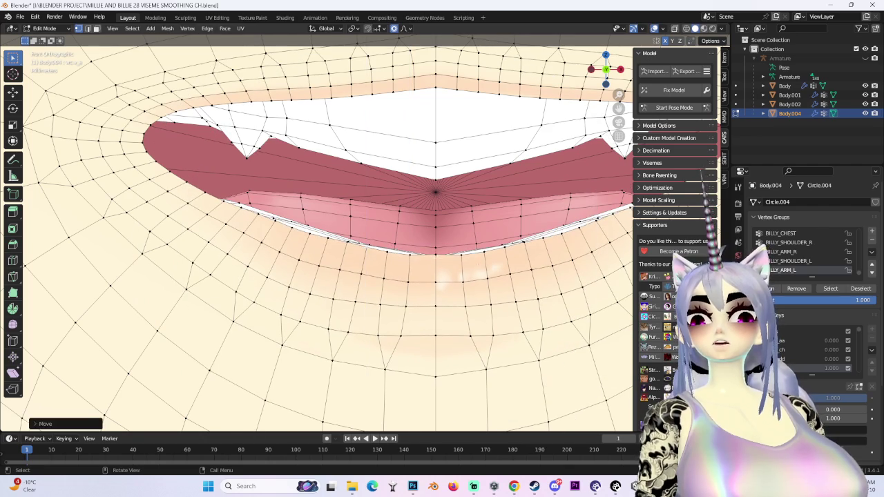
pyautogui.press('g')
pyautogui.press('z')
pyautogui.scroll(3, 441, 259)
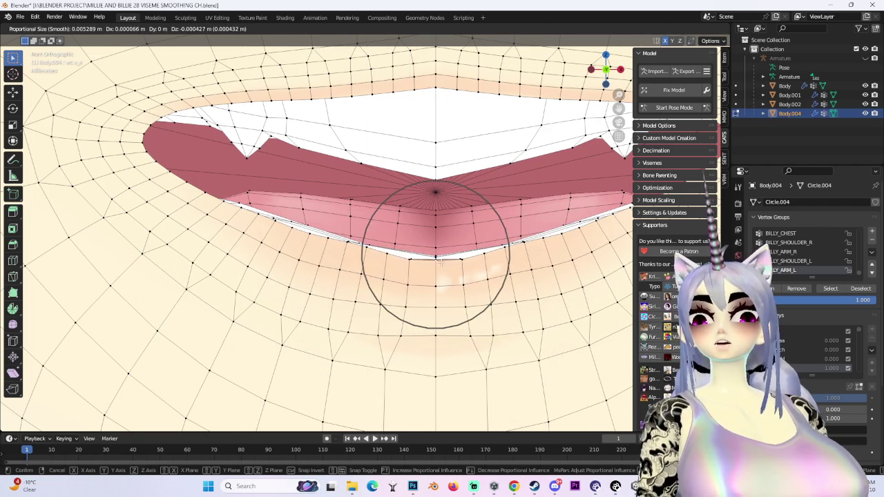
pyautogui.click(441, 261)
pyautogui.scroll(-3, 441, 261)
# Step: From a side view, adjust the mouth corner along Z and with a free proportional move
pyautogui.moveTo(442, 261); pyautogui.dragTo(524, 304, button='middle')
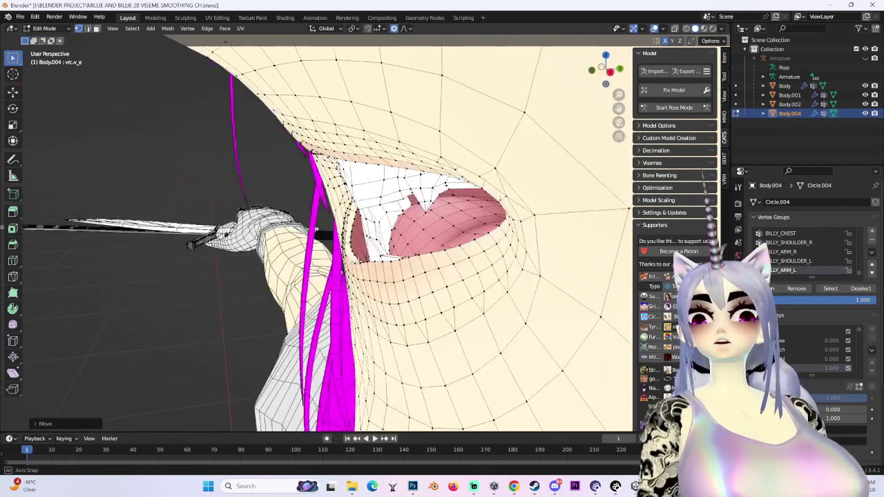
pyautogui.moveTo(429, 275); pyautogui.dragTo(430, 275, button='middle')
pyautogui.press('g')
pyautogui.press('z')
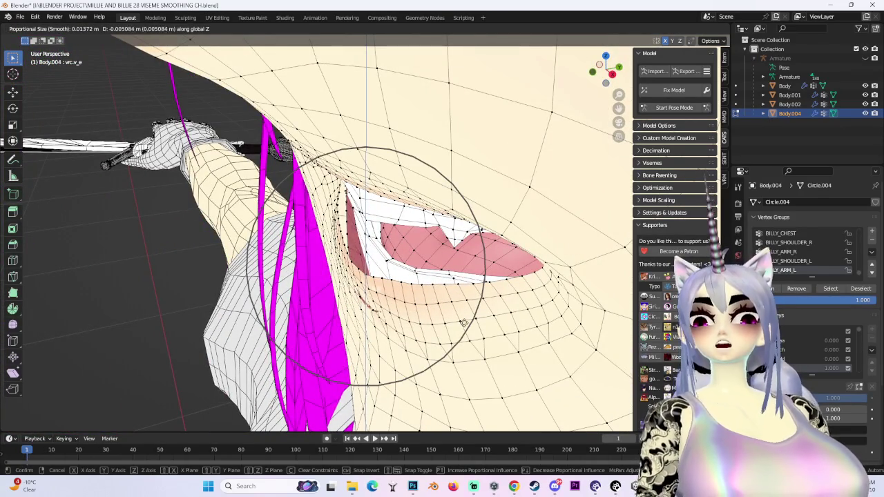
pyautogui.click(464, 322)
pyautogui.scroll(5, 464, 322)
pyautogui.press('g')
pyautogui.moveTo(457, 310)
pyautogui.mouseDown(button='middle')
pyautogui.moveTo(460, 294)
pyautogui.moveTo(455, 303)
pyautogui.mouseUp(button='middle')
pyautogui.click(466, 293)
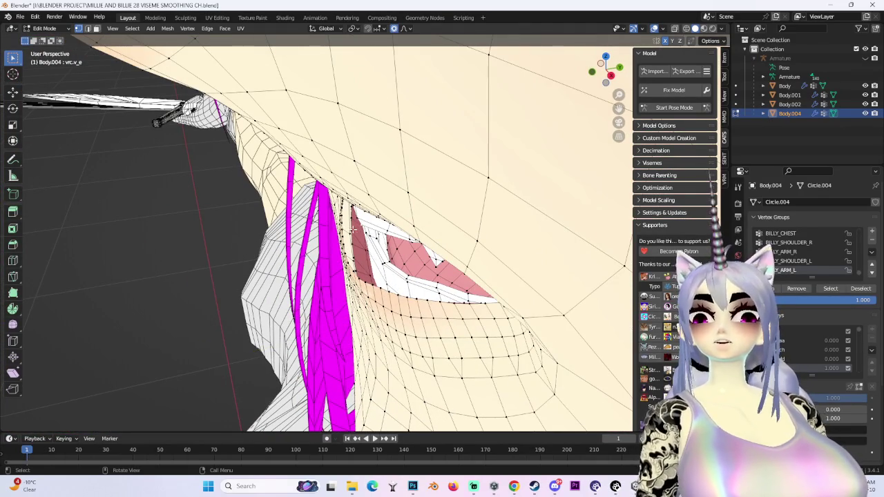
# Step: Push the mouth corner along Y and shift the lips sideways along X
pyautogui.press('g')
pyautogui.press('y')
pyautogui.click(343, 232)
pyautogui.moveTo(343, 232)
pyautogui.mouseDown(button='middle')
pyautogui.moveTo(365, 203)
pyautogui.moveTo(366, 318)
pyautogui.mouseUp(button='middle')
pyautogui.press('g')
pyautogui.click(345, 208)
pyautogui.moveTo(345, 208)
pyautogui.mouseDown(button='middle')
pyautogui.moveTo(358, 215)
pyautogui.moveTo(311, 228)
pyautogui.moveTo(324, 207)
pyautogui.mouseUp(button='middle')
pyautogui.press('g')
pyautogui.press('x')
pyautogui.click(357, 215)
# Step: Reshape the lip from the side, then lower the lower lip again along Z
pyautogui.moveTo(271, 257)
pyautogui.mouseDown(button='middle')
pyautogui.moveTo(262, 224)
pyautogui.moveTo(303, 241)
pyautogui.moveTo(353, 239)
pyautogui.mouseUp(button='middle')
pyautogui.press('g')
pyautogui.click(263, 224)
pyautogui.scroll(3, 303, 242)
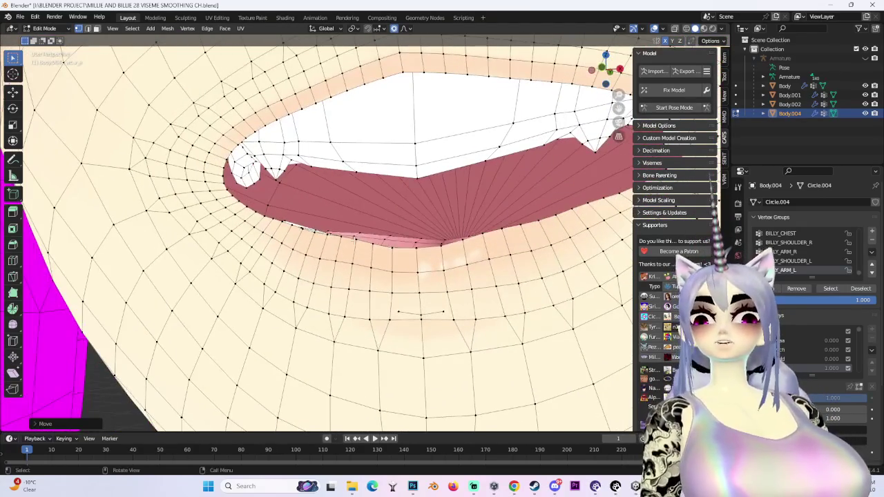
pyautogui.press('g')
pyautogui.press('z')
pyautogui.click(353, 248)
pyautogui.press('g')
pyautogui.scroll(2, 394, 254)
pyautogui.click(395, 264)
# Step: Smooth the lip line with three more proportional moves, ending in a straight front view
pyautogui.press('g')
pyautogui.moveTo(395, 264)
pyautogui.mouseDown(button='middle')
pyautogui.moveTo(452, 260)
pyautogui.moveTo(359, 238)
pyautogui.mouseUp(button='middle')
pyautogui.click(452, 266)
pyautogui.press('g')
pyautogui.click(296, 239)
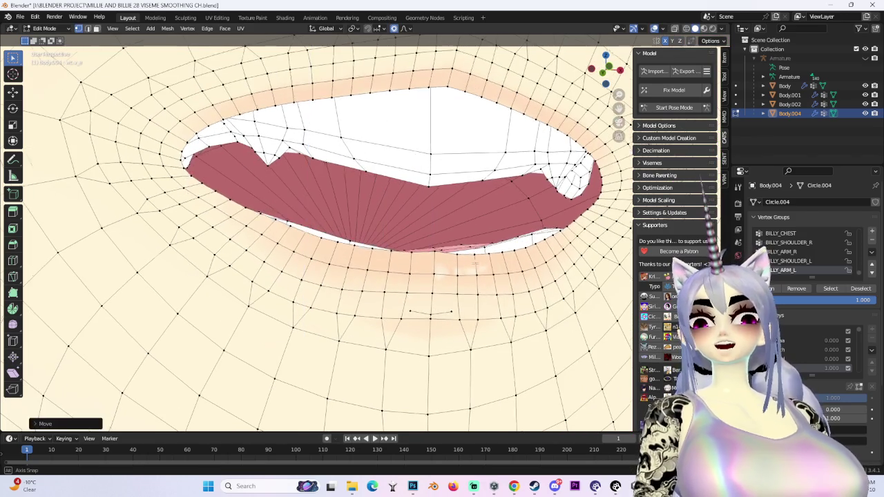
pyautogui.moveTo(296, 239); pyautogui.dragTo(421, 249, button='middle')
pyautogui.press('g')
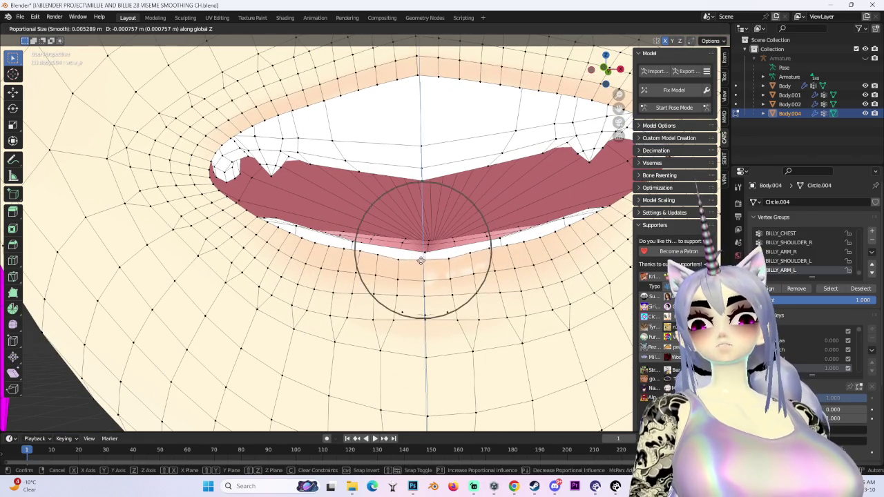
pyautogui.click(585, 133)
pyautogui.click(608, 72)
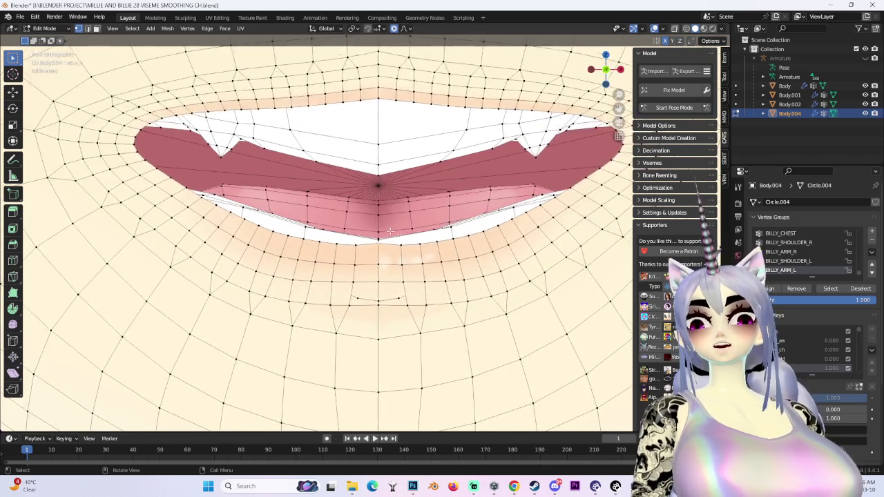
# Step: Move the lower lip vertically with soft proportional falloff, checking it from angled and side views
pyautogui.scroll(5, 399, 235)
pyautogui.press('g')
pyautogui.press('z')
pyautogui.scroll(-5, 404, 238)
pyautogui.moveTo(404, 238); pyautogui.dragTo(363, 320, button='middle')
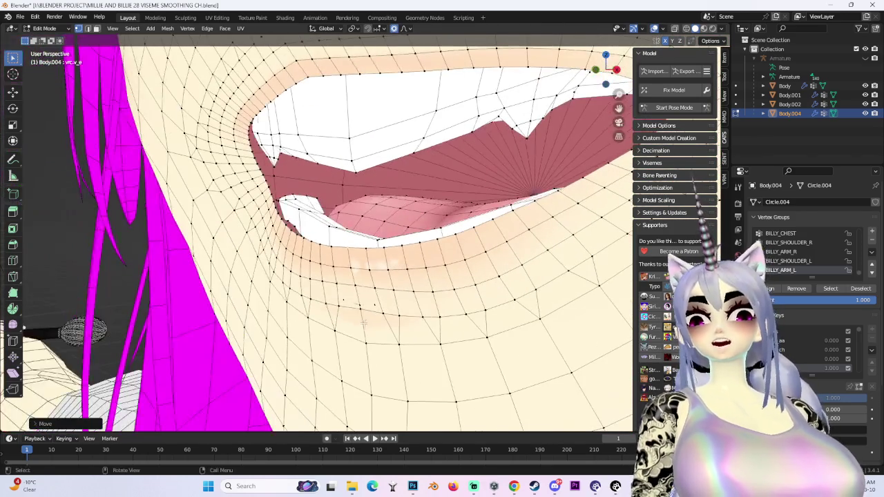
pyautogui.scroll(-7, 347, 326)
pyautogui.scroll(-3, 341, 330)
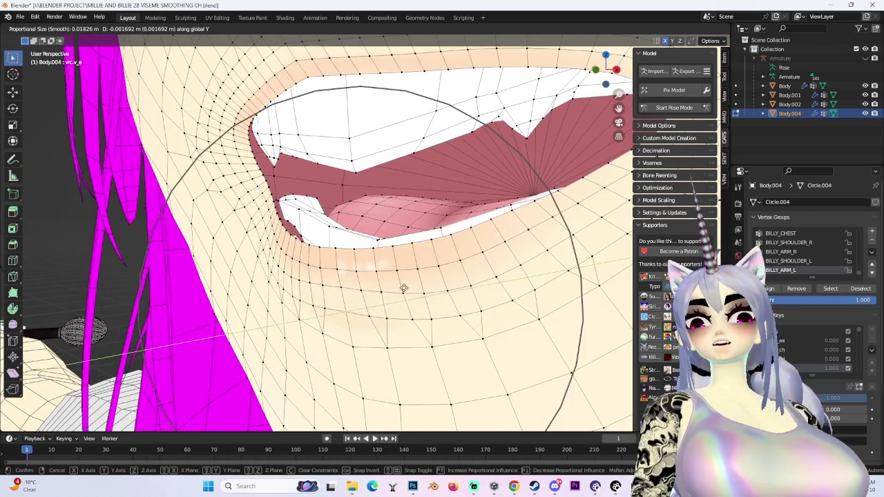
pyautogui.scroll(2, 417, 281)
pyautogui.moveTo(417, 281)
pyautogui.mouseDown(button='middle')
pyautogui.moveTo(357, 283)
pyautogui.moveTo(414, 227)
pyautogui.moveTo(376, 207)
pyautogui.mouseUp(button='middle')
pyautogui.click(359, 283)
pyautogui.scroll(4, 376, 193)
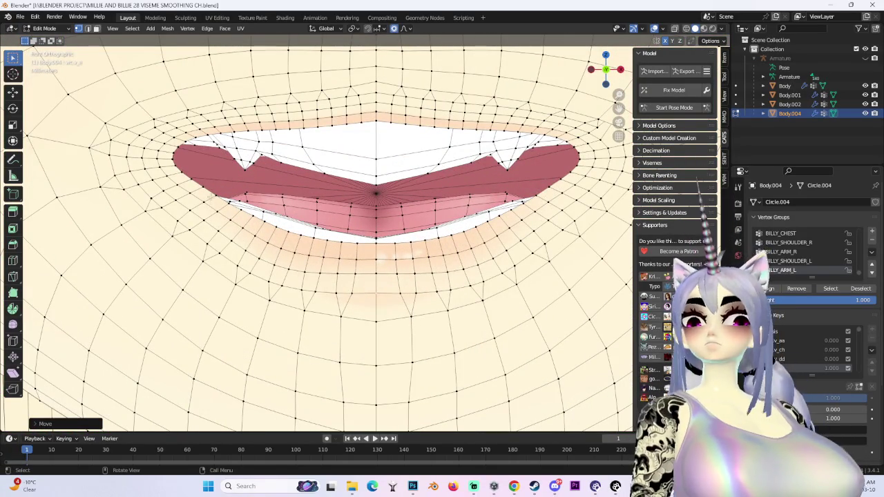
# Step: Discard a trial deformation, then make two Z-constrained falloff moves on the lips and inspect them
pyautogui.press('g')
pyautogui.press('Escape')
pyautogui.press('g')
pyautogui.press('z')
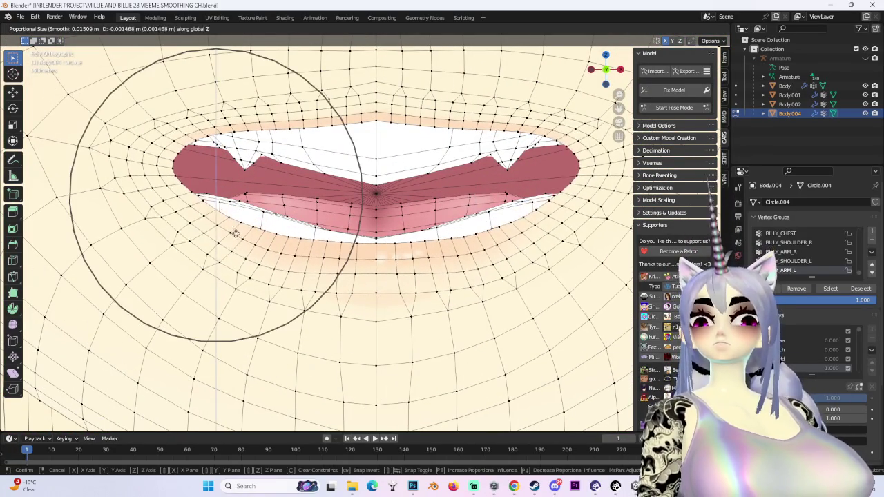
pyautogui.click(231, 228)
pyautogui.press('g')
pyautogui.press('z')
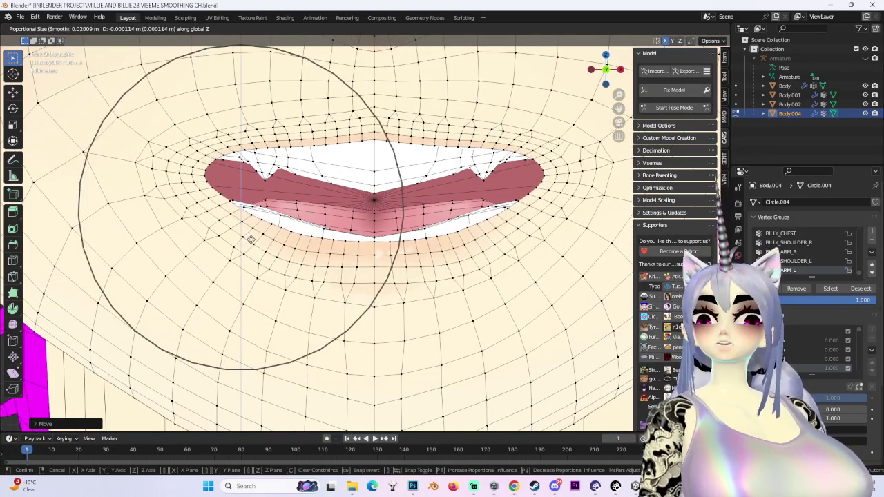
pyautogui.click(248, 252)
pyautogui.moveTo(248, 252); pyautogui.dragTo(207, 228, button='middle')
pyautogui.moveTo(297, 214); pyautogui.dragTo(285, 209, button='middle')
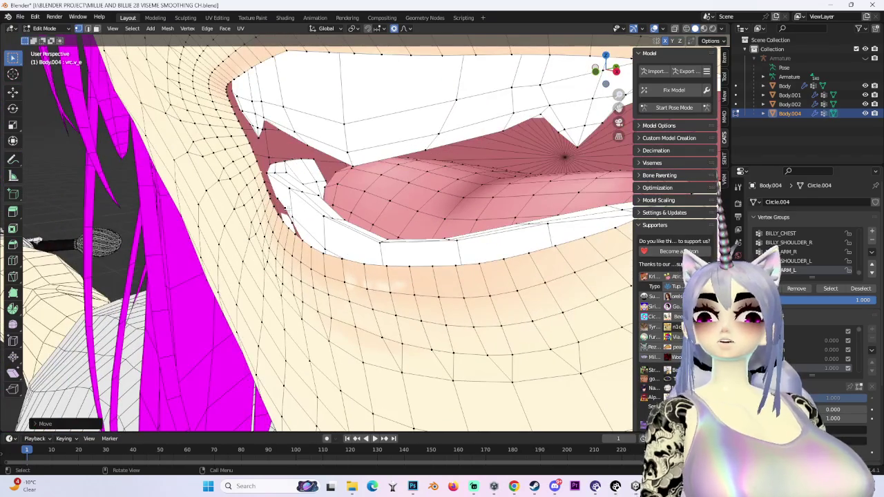
# Step: Push the lips in depth with Y-constrained and free falloff moves, viewing them from the side
pyautogui.press('g')
pyautogui.click(320, 250)
pyautogui.moveTo(320, 250); pyautogui.dragTo(247, 247, button='middle')
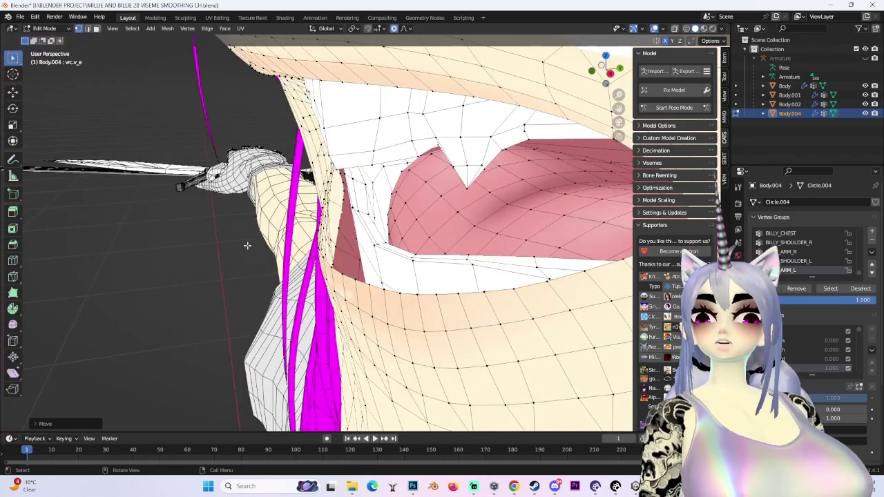
pyautogui.press('g')
pyautogui.press('y')
pyautogui.scroll(-7, 241, 244)
pyautogui.click(241, 244)
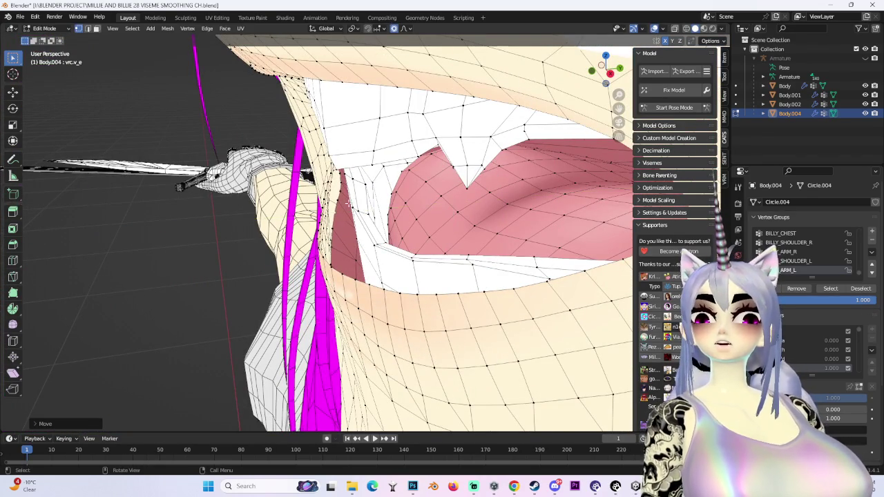
pyautogui.press('g')
pyautogui.click(337, 186)
pyautogui.moveTo(337, 186); pyautogui.dragTo(477, 143, button='middle')
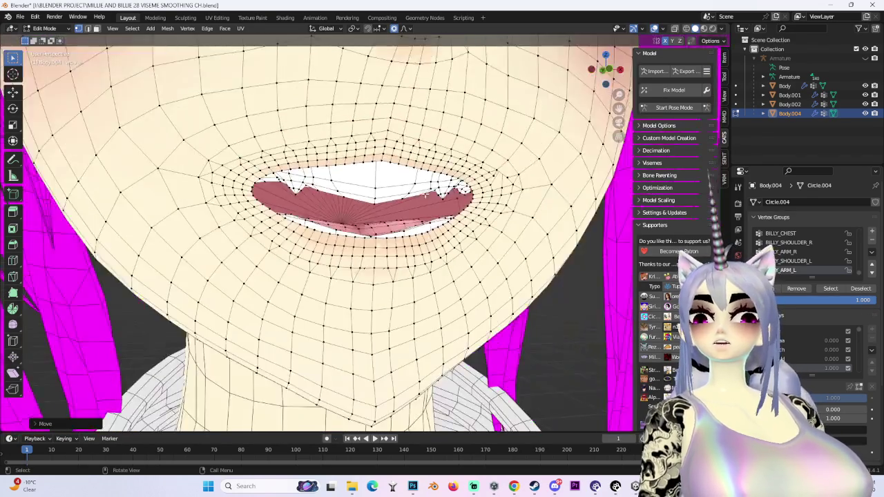
pyautogui.moveTo(605, 84)
pyautogui.mouseDown()
pyautogui.moveTo(620, 72)
pyautogui.moveTo(605, 76)
pyautogui.mouseUp()
pyautogui.scroll(5, 308, 193)
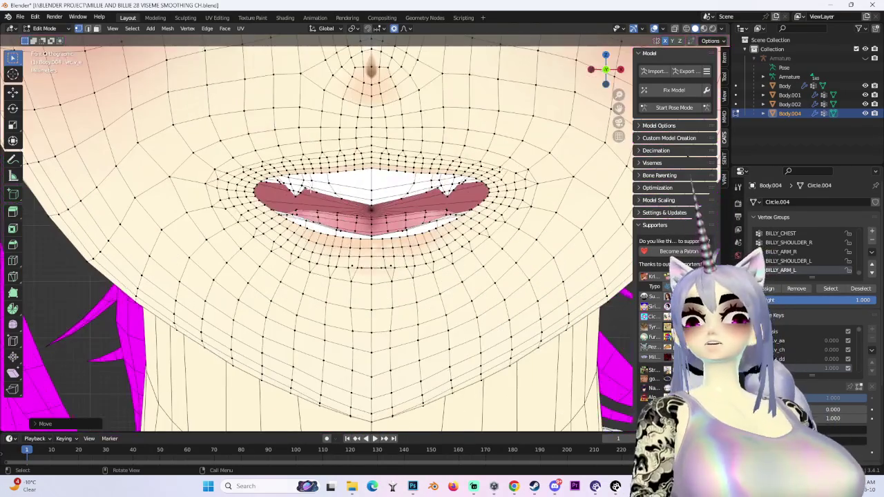
# Step: Move the upper lip vertically, then pull the lip corner outward with smooth falloff
pyautogui.press('g')
pyautogui.press('z')
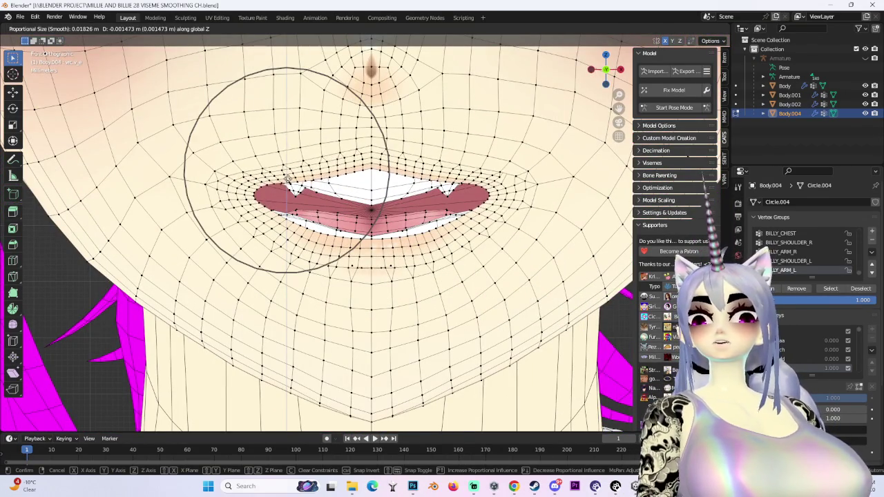
pyautogui.click(279, 202)
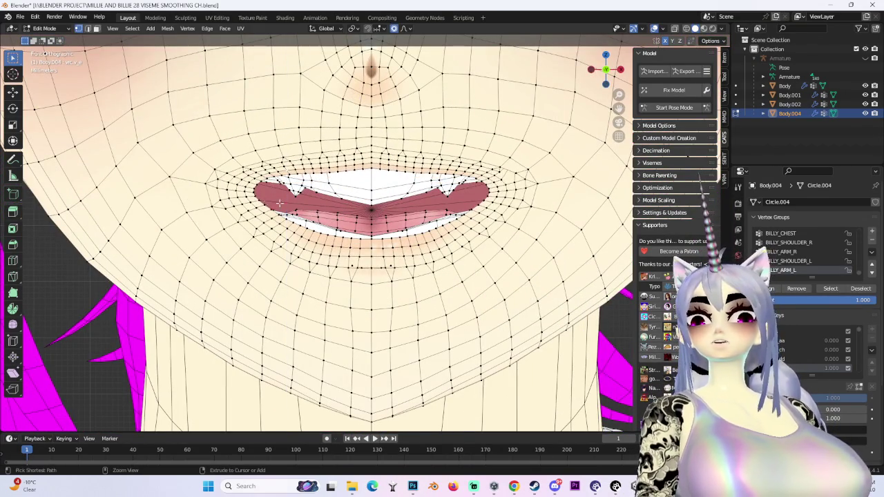
pyautogui.press('g')
pyautogui.scroll(-5, 234, 173)
pyautogui.click(218, 168)
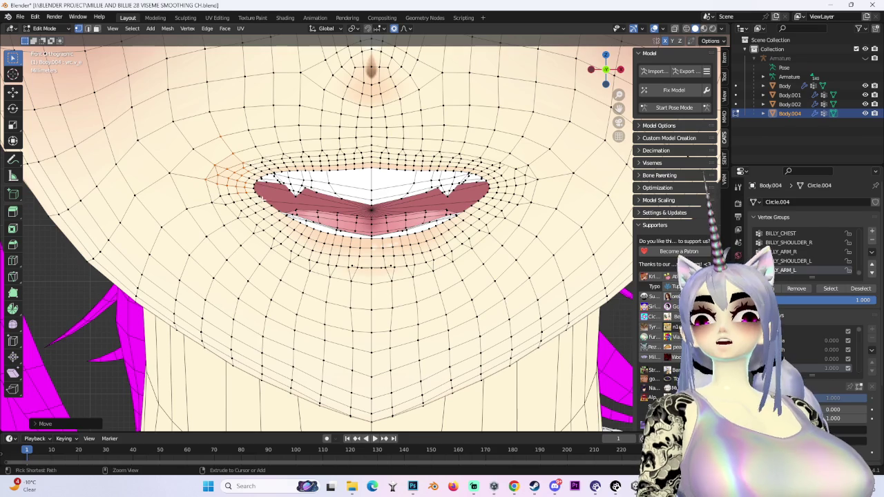
# Step: Refine the lip-corner shape with two more falloff moves, checking the mouth at an angle
pyautogui.press('g')
pyautogui.scroll(3, 269, 185)
pyautogui.click(269, 185)
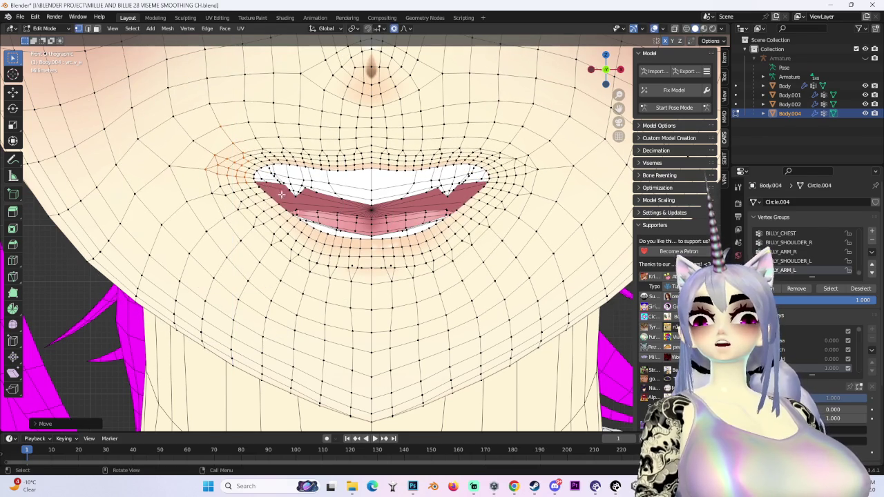
pyautogui.press('g')
pyautogui.click(269, 185)
pyautogui.scroll(-5, 269, 185)
pyautogui.moveTo(270, 185)
pyautogui.mouseDown(button='middle')
pyautogui.moveTo(374, 373)
pyautogui.moveTo(318, 171)
pyautogui.moveTo(276, 154)
pyautogui.mouseUp(button='middle')
# Step: Adjust the mouth vertically and reshape the lip corners, then check back and front orthographic views
pyautogui.press('g')
pyautogui.press('z')
pyautogui.click(318, 171)
pyautogui.press('g')
pyautogui.click(428, 206)
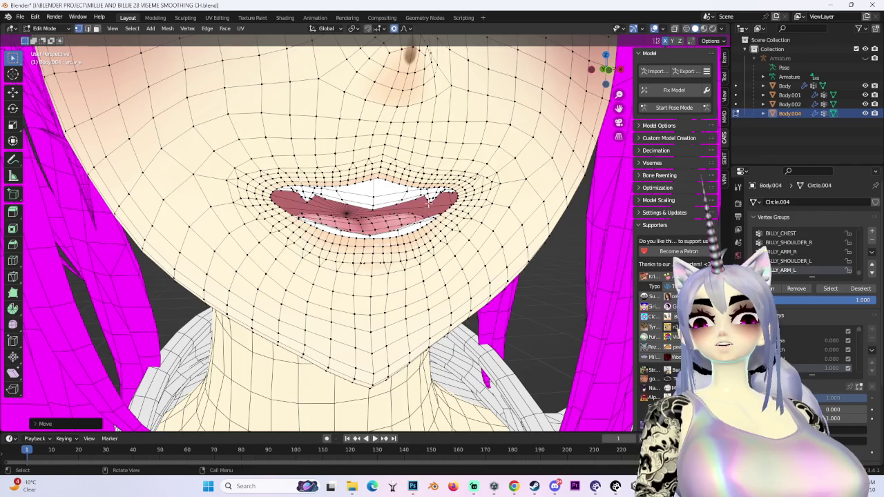
pyautogui.moveTo(428, 205); pyautogui.dragTo(375, 179, button='middle')
pyautogui.press('ctrl+KP_1')
pyautogui.press('KP_1')
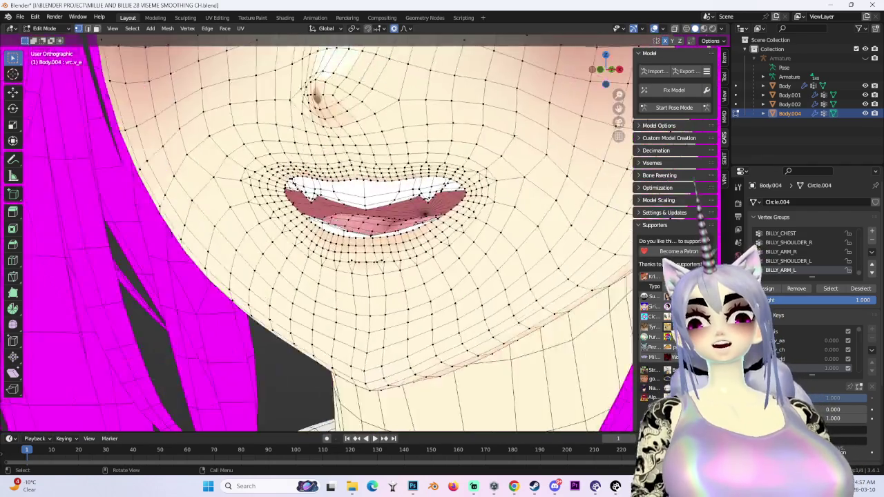
# Step: Nudge the upper lip centre with falloff, check from the front, and turn Viewport Overlays off
pyautogui.press('g')
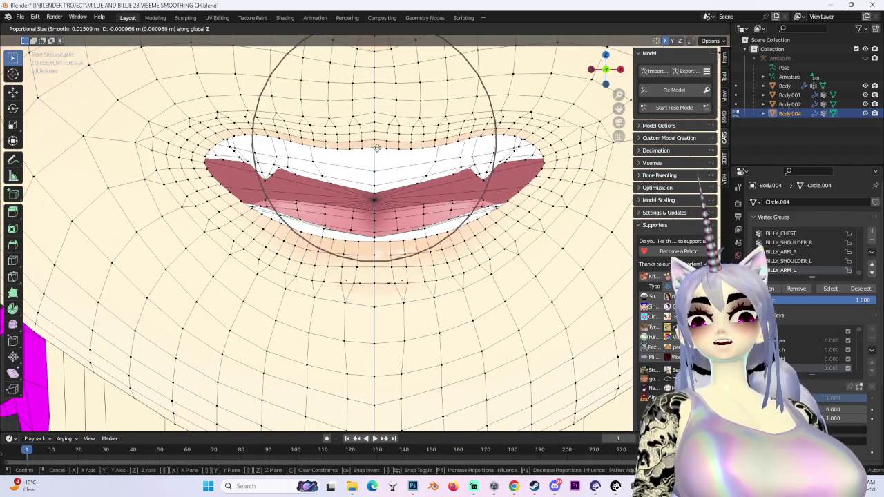
pyautogui.click(402, 173)
pyautogui.scroll(-3, 402, 173)
pyautogui.moveTo(402, 172); pyautogui.dragTo(373, 228, button='middle')
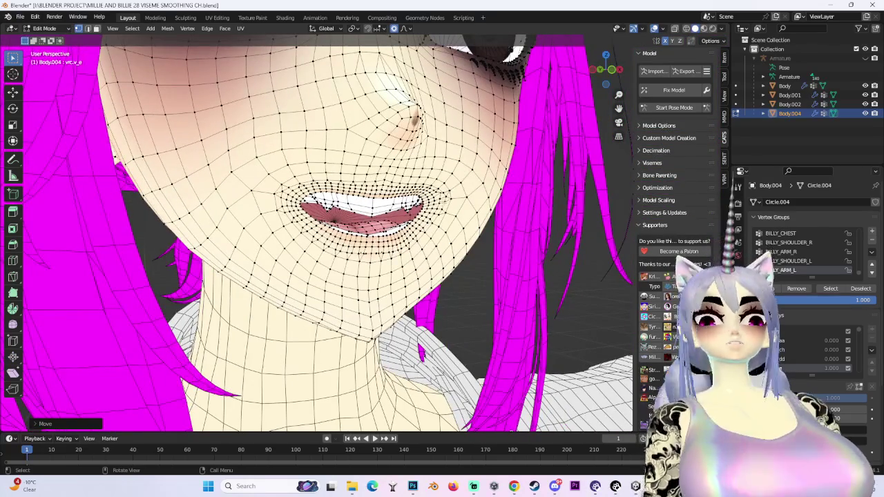
pyautogui.press('KP_1')
pyautogui.scroll(-2, 317, 234)
pyautogui.scroll(2, 366, 220)
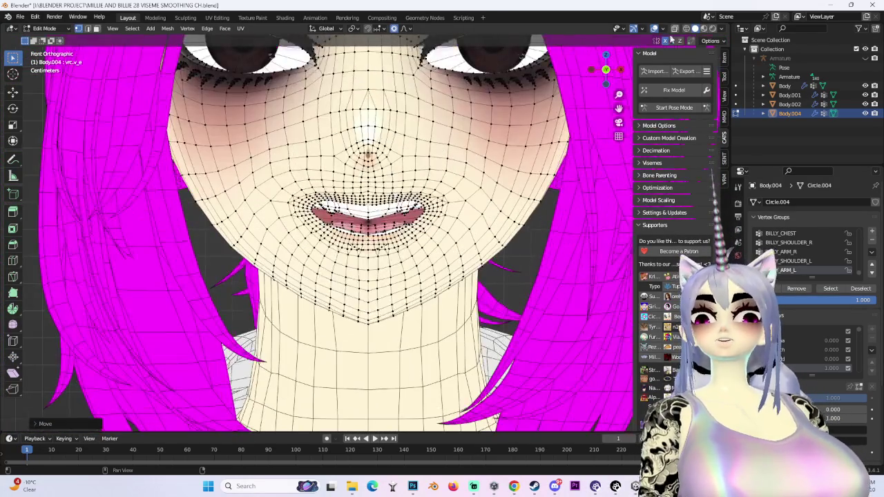
pyautogui.click(654, 29)
pyautogui.scroll(-3, 417, 249)
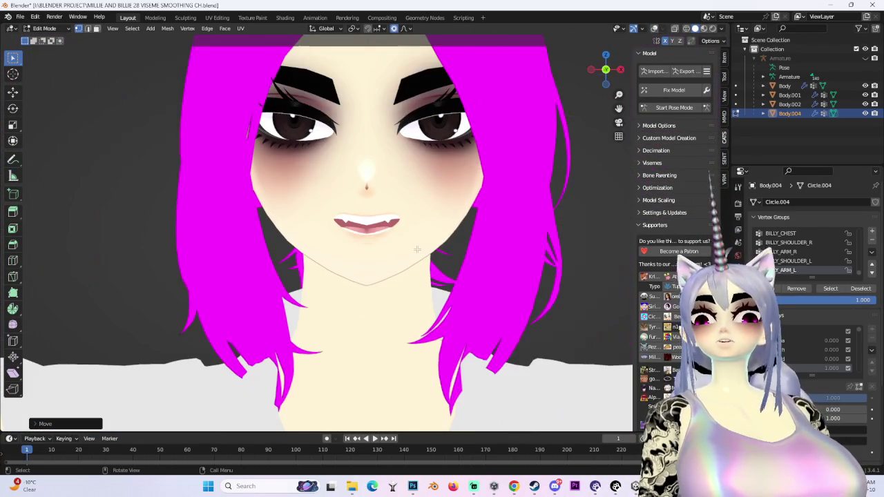
# Step: Shift the left mouth corner sideways with two soft falloff moves
pyautogui.press('g')
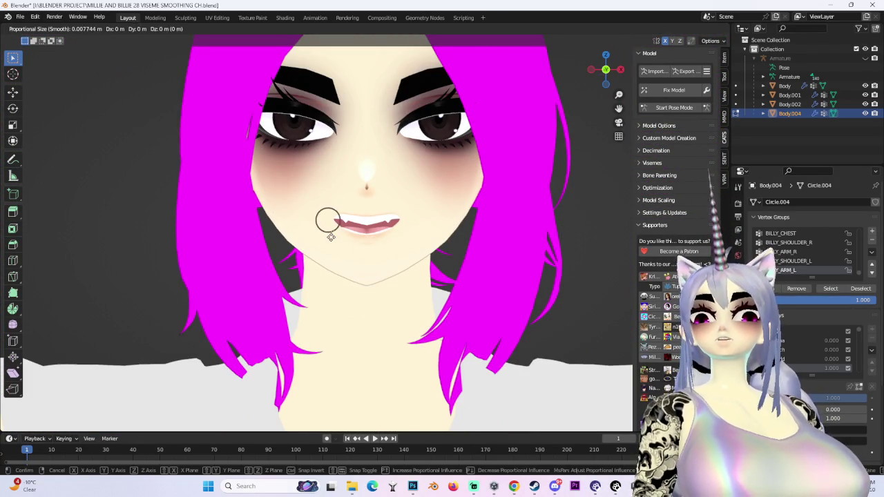
pyautogui.click(326, 234)
pyautogui.press('g')
pyautogui.click(321, 235)
pyautogui.scroll(3, 422, 292)
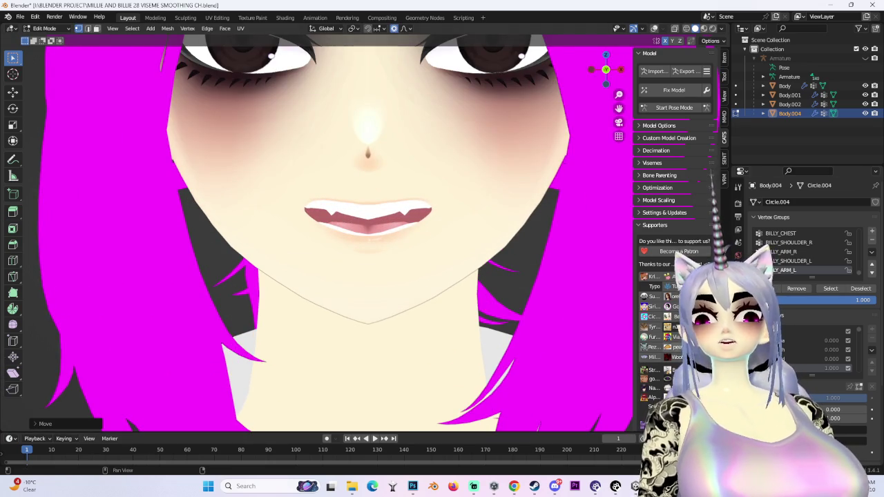
# Step: Compare the aa, ch and neighbouring viseme shape keys, ending on the open, teeth-showing viseme
pyautogui.click(50, 28)
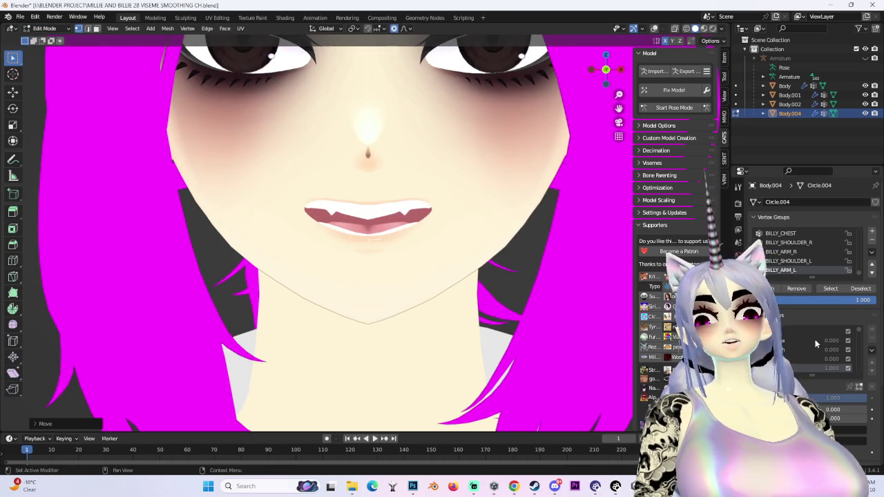
pyautogui.click(780, 340)
pyautogui.click(780, 350)
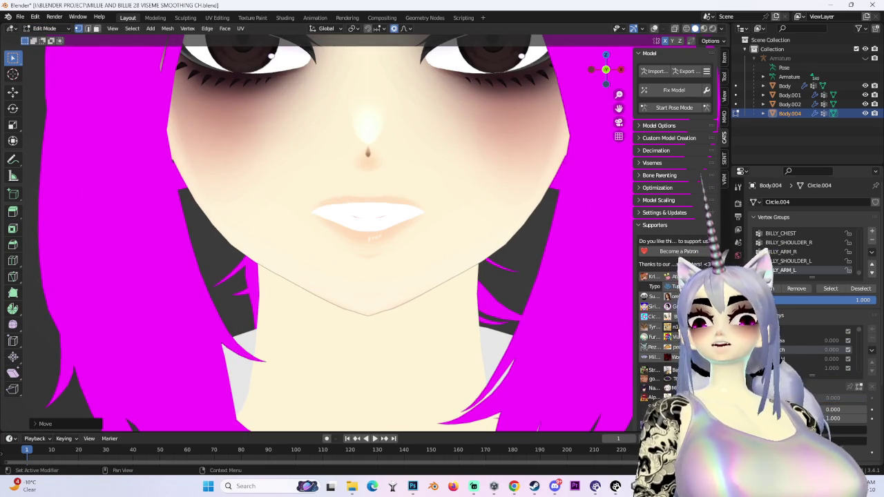
pyautogui.click(780, 358)
pyautogui.click(780, 368)
pyautogui.click(780, 358)
pyautogui.click(780, 349)
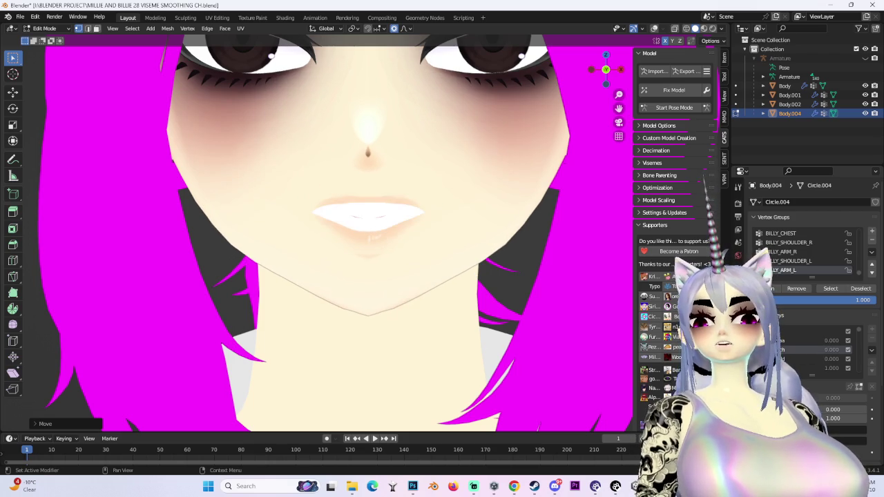
pyautogui.click(780, 359)
pyautogui.click(780, 368)
pyautogui.click(780, 358)
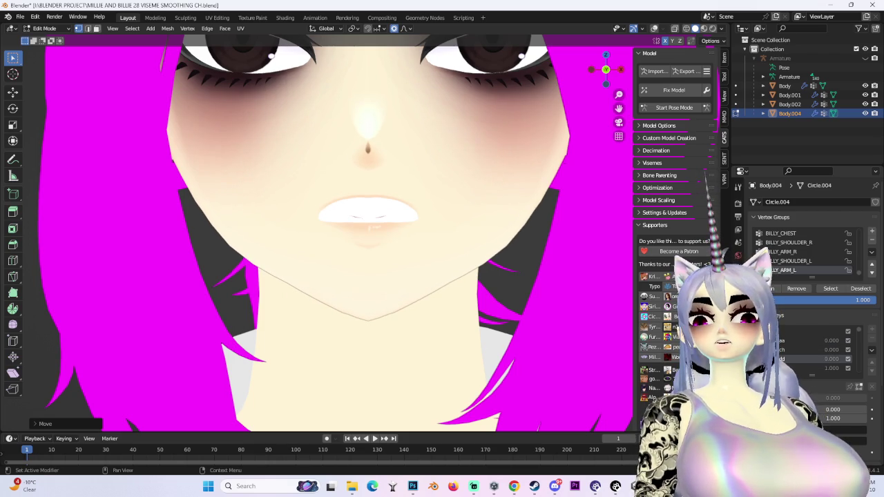
pyautogui.click(780, 368)
pyautogui.click(780, 358)
pyautogui.click(780, 367)
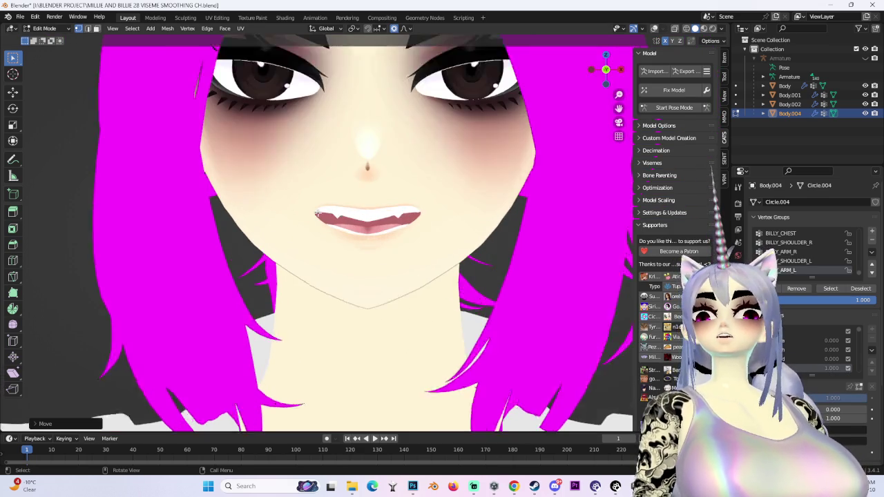
# Step: Move the lower lip vertically with an adjusted falloff radius, then view the face from the side
pyautogui.press('g')
pyautogui.press('z')
pyautogui.scroll(-3, 333, 238)
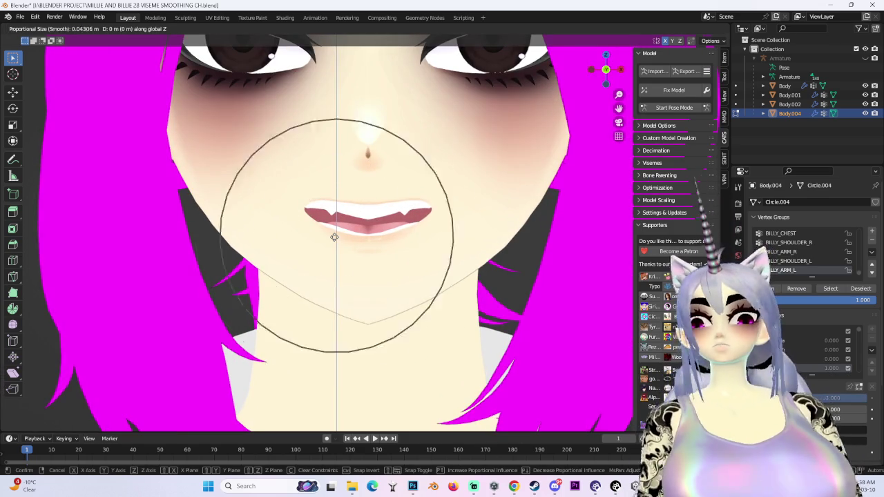
pyautogui.scroll(-3, 334, 240)
pyautogui.scroll(1, 334, 245)
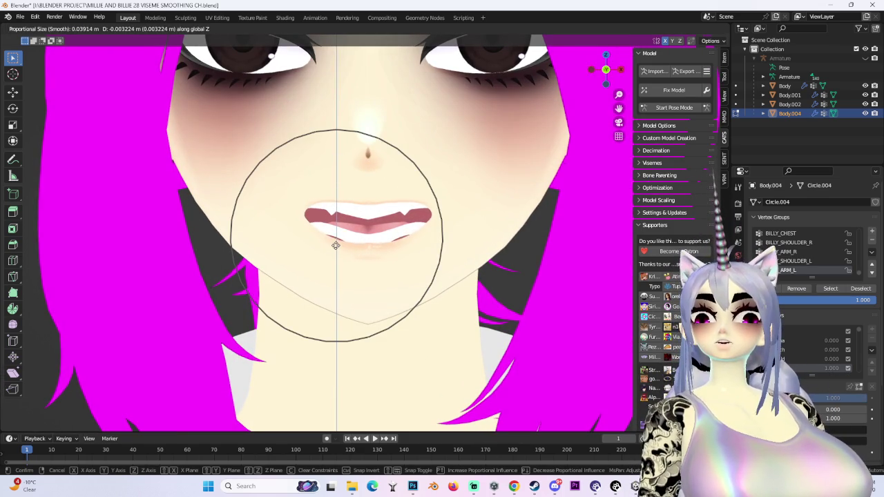
pyautogui.click(336, 244)
pyautogui.moveTo(336, 245); pyautogui.dragTo(382, 230, button='middle')
pyautogui.scroll(1, 397, 224)
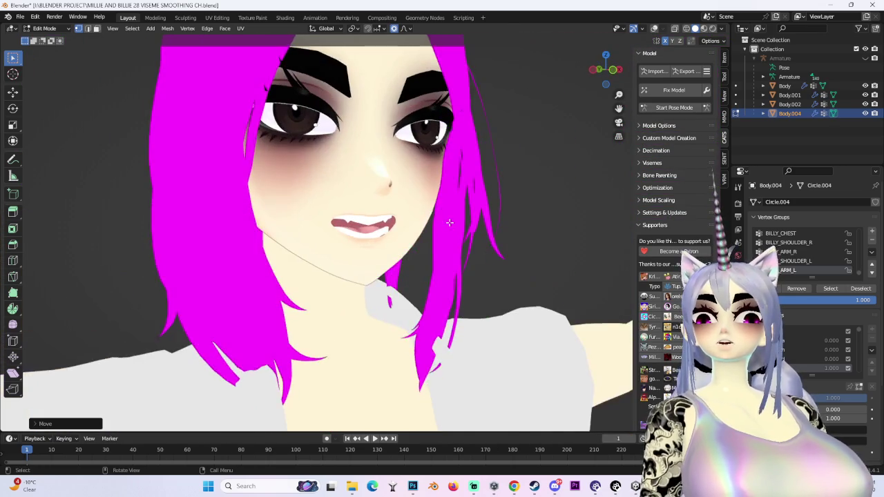
pyautogui.scroll(2, 387, 228)
pyautogui.scroll(1, 366, 232)
pyautogui.scroll(1, 347, 236)
# Step: Try soft moves on the mouth along Z and Y, cancel them, and reinspect the mouth
pyautogui.press('g')
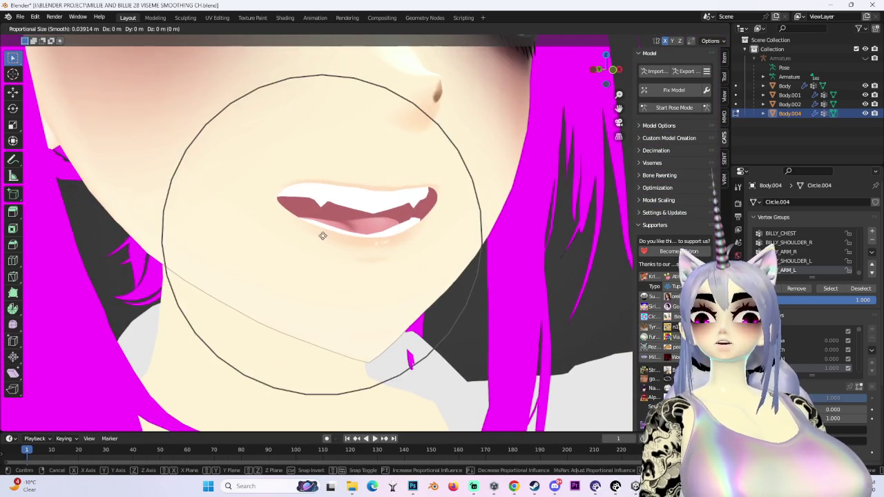
pyautogui.scroll(-2, 328, 242)
pyautogui.rightClick(361, 251)
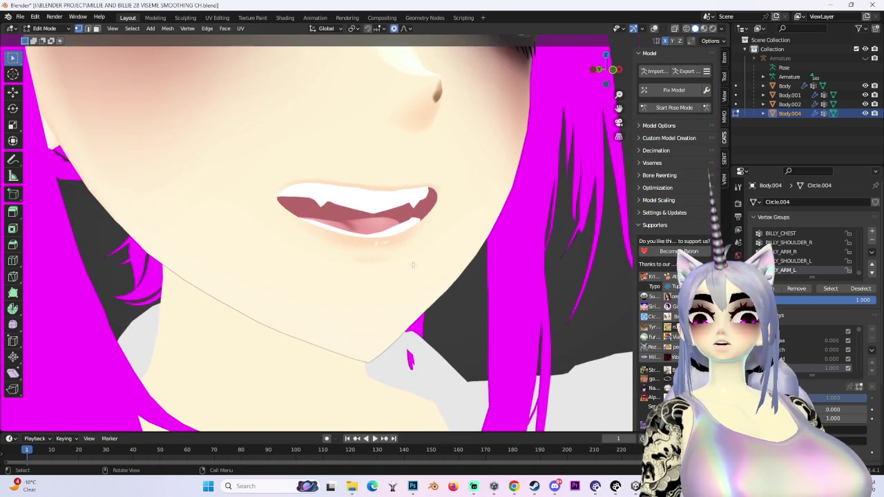
pyautogui.press('g')
pyautogui.press('z')
pyautogui.press('y')
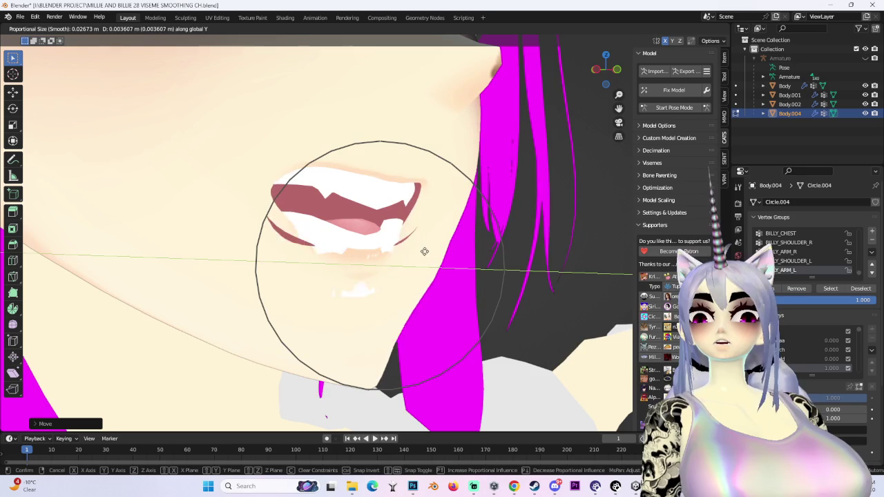
pyautogui.rightClick(432, 254)
pyautogui.moveTo(432, 255)
pyautogui.mouseDown(button='middle')
pyautogui.moveTo(365, 248)
pyautogui.moveTo(480, 263)
pyautogui.mouseUp(button='middle')
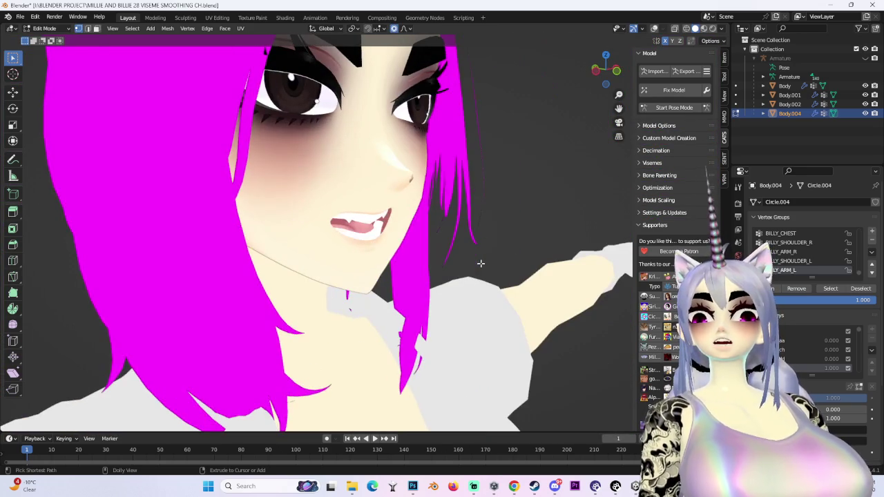
pyautogui.scroll(4, 446, 268)
pyautogui.moveTo(419, 341)
pyautogui.mouseDown(button='middle')
pyautogui.moveTo(404, 248)
pyautogui.moveTo(448, 254)
pyautogui.mouseUp(button='middle')
pyautogui.scroll(-4, 464, 243)
# Step: Push the lower lip back along Y with soft falloff, then start a Save As
pyautogui.press('KP_1')
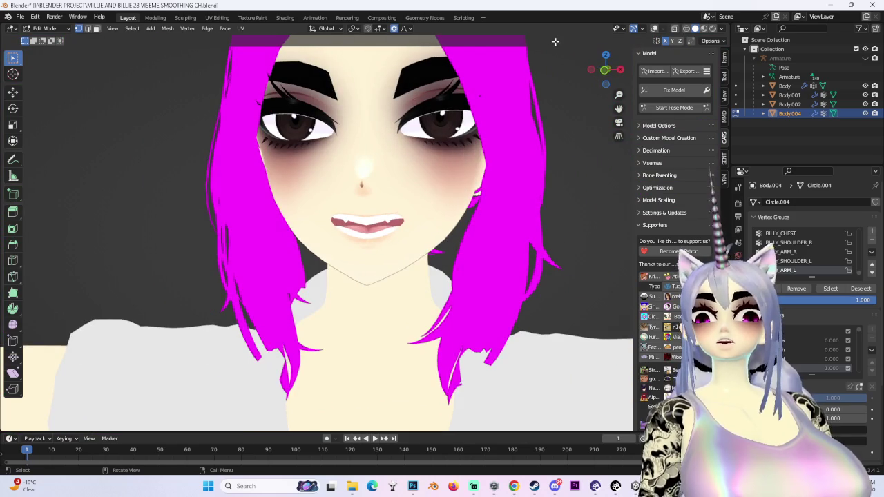
pyautogui.scroll(-1, 396, 208)
pyautogui.scroll(4, 395, 207)
pyautogui.scroll(-2, 395, 207)
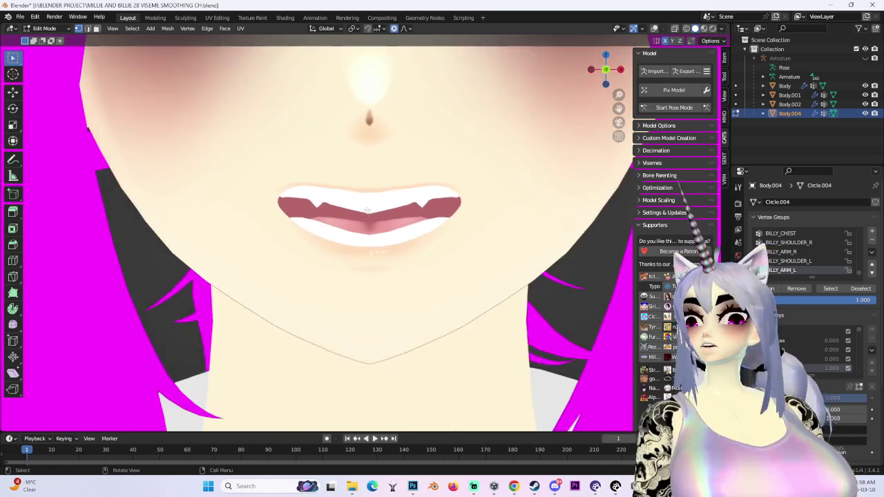
pyautogui.scroll(-2, 396, 207)
pyautogui.moveTo(399, 209)
pyautogui.mouseDown(button='middle')
pyautogui.moveTo(493, 203)
pyautogui.moveTo(334, 265)
pyautogui.mouseUp(button='middle')
pyautogui.scroll(3, 335, 266)
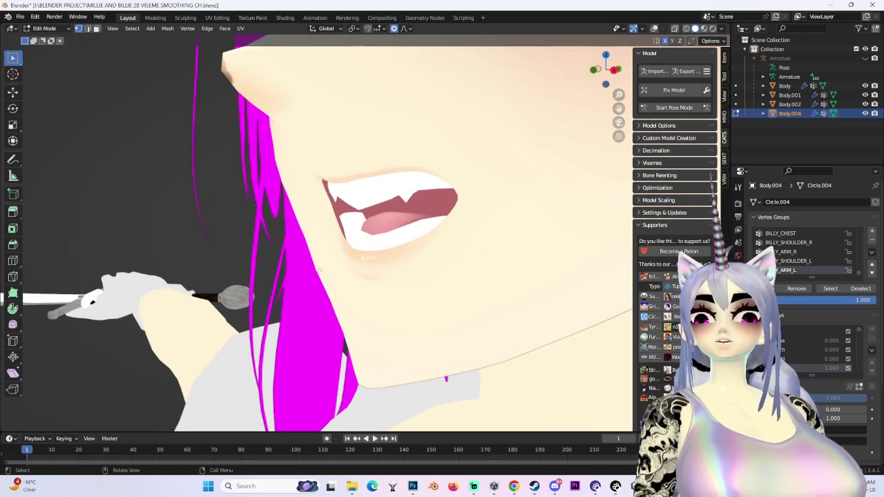
pyautogui.press('g')
pyautogui.press('y')
pyautogui.scroll(4, 321, 270)
pyautogui.click(321, 269)
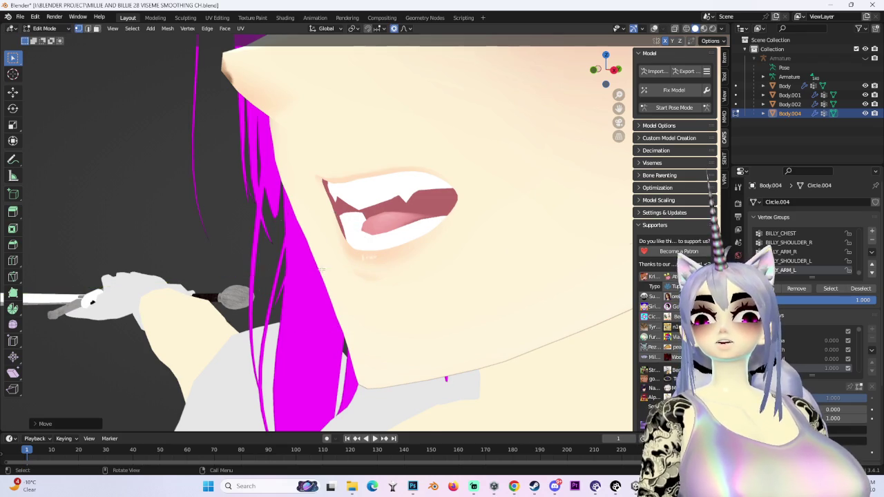
pyautogui.scroll(-5, 325, 268)
pyautogui.moveTo(314, 250); pyautogui.dragTo(428, 255, button='middle')
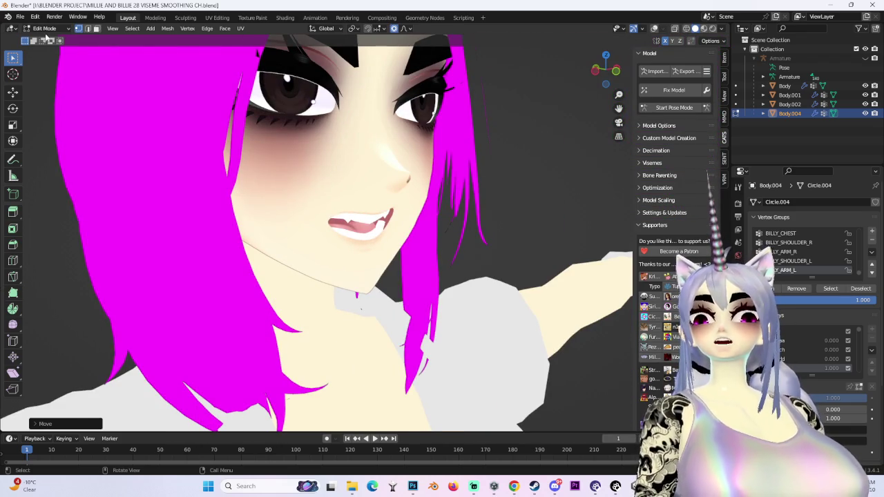
pyautogui.click(20, 16)
pyautogui.click(42, 90)
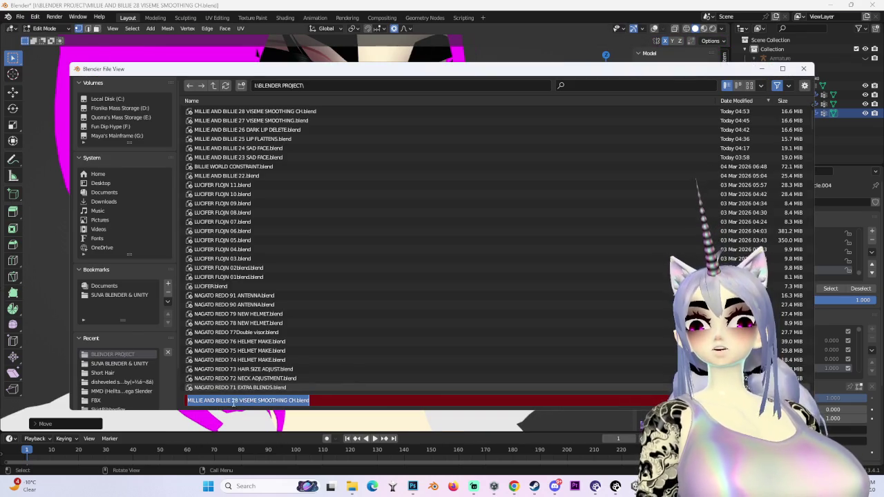
# Step: Save the file as 'MILLIE AND BILLIE 29 VISEME SMOOTHING EE.blend'
pyautogui.press('BackSpace')
pyautogui.write('9')
pyautogui.write('EE')
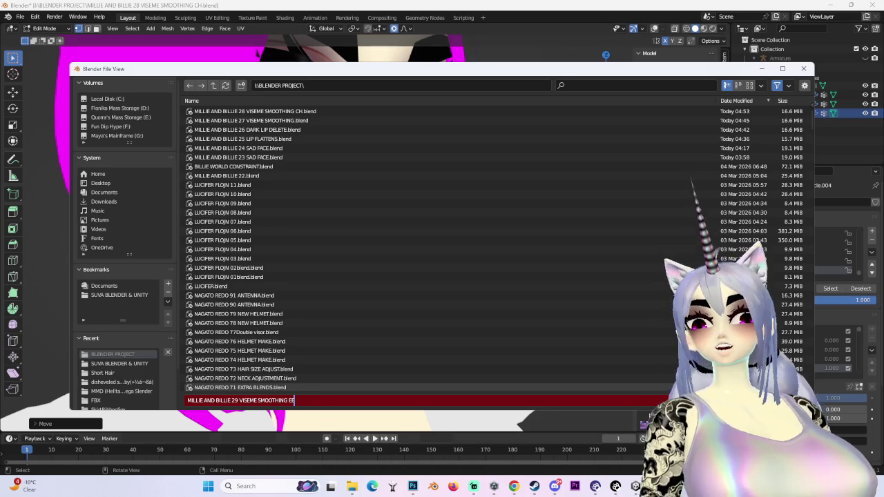
pyautogui.press('Return')
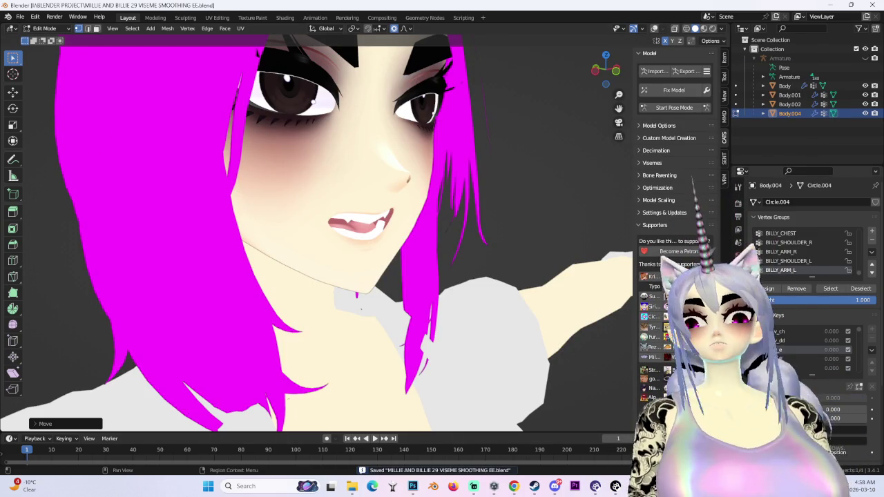
# Step: Show the mesh wireframe and vertices again on a straight-on view of the face
pyautogui.moveTo(605, 69); pyautogui.dragTo(605, 69)
pyautogui.scroll(4, 606, 69)
pyautogui.scroll(2, 605, 69)
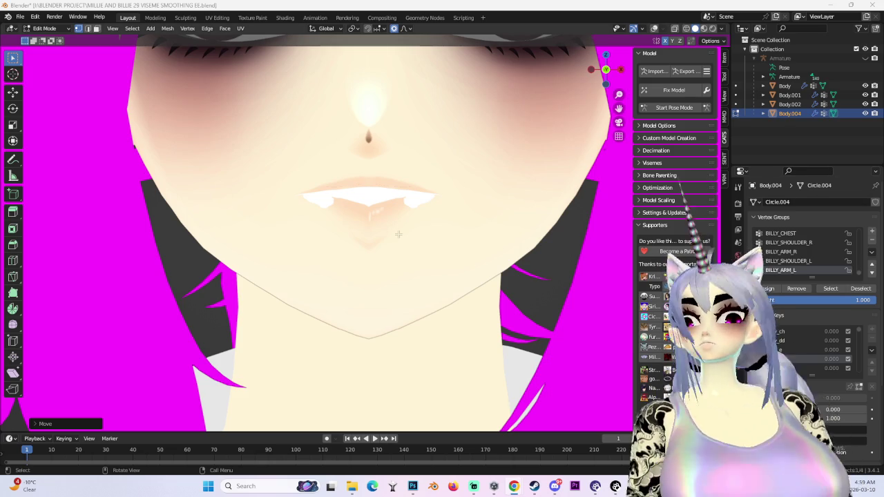
pyautogui.hotkey('shift', 'alt', 'z')
# Step: Hide the selected teeth geometry inside the mouth
pyautogui.moveTo(331, 220); pyautogui.dragTo(331, 205, button='middle')
pyautogui.scroll(2, 331, 205)
pyautogui.scroll(2, 332, 205)
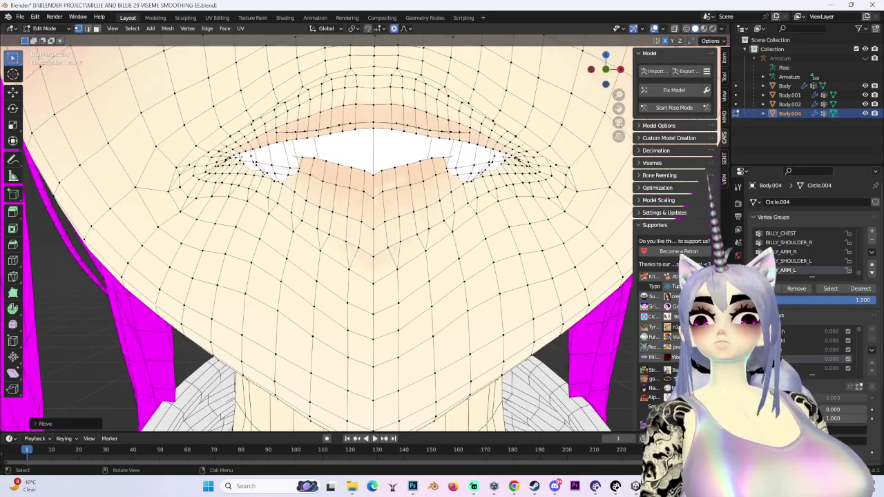
pyautogui.scroll(3, 372, 194)
pyautogui.scroll(2, 352, 204)
pyautogui.moveTo(336, 211); pyautogui.dragTo(377, 209, button='middle')
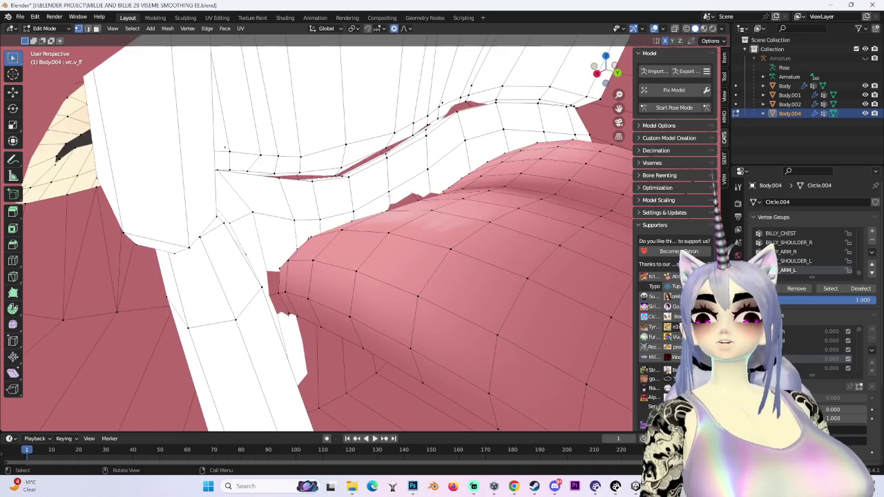
pyautogui.press('h')
# Step: Return to Object Mode and raise the open-mouth viseme shape key to 1.000
pyautogui.scroll(-3, 403, 198)
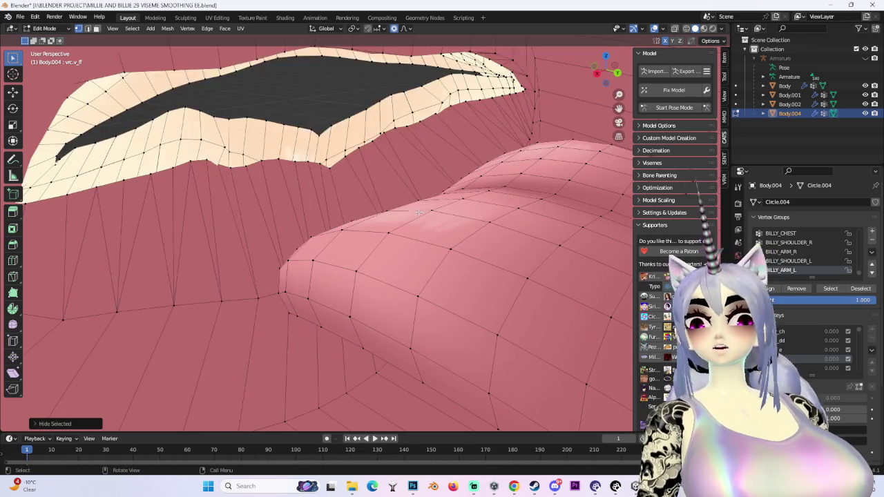
pyautogui.scroll(-3, 354, 226)
pyautogui.moveTo(352, 221)
pyautogui.mouseDown(button='middle')
pyautogui.moveTo(242, 218)
pyautogui.moveTo(352, 221)
pyautogui.mouseUp(button='middle')
pyautogui.moveTo(296, 219); pyautogui.dragTo(352, 221, button='middle')
pyautogui.click(44, 28)
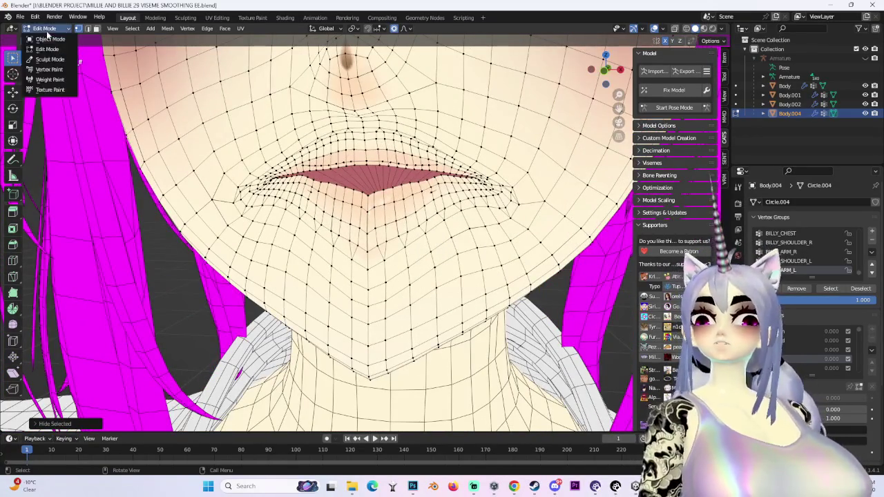
pyautogui.press('Tab')
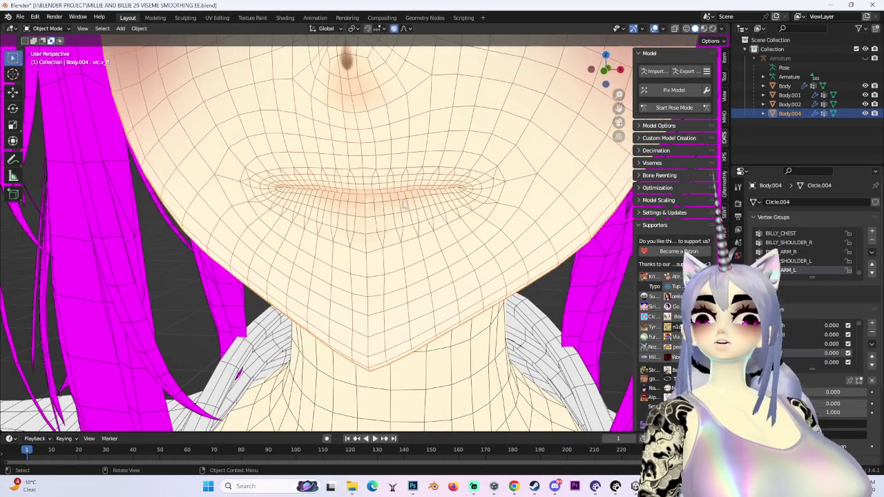
pyautogui.scroll(-4, 419, 215)
pyautogui.moveTo(828, 336); pyautogui.dragTo(863, 335)
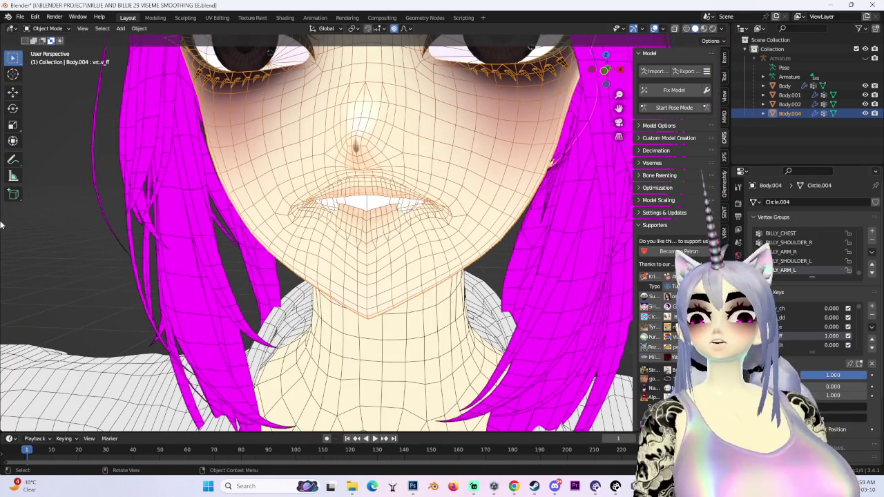
pyautogui.moveTo(386, 207); pyautogui.dragTo(290, 119, button='middle')
pyautogui.click(46, 28)
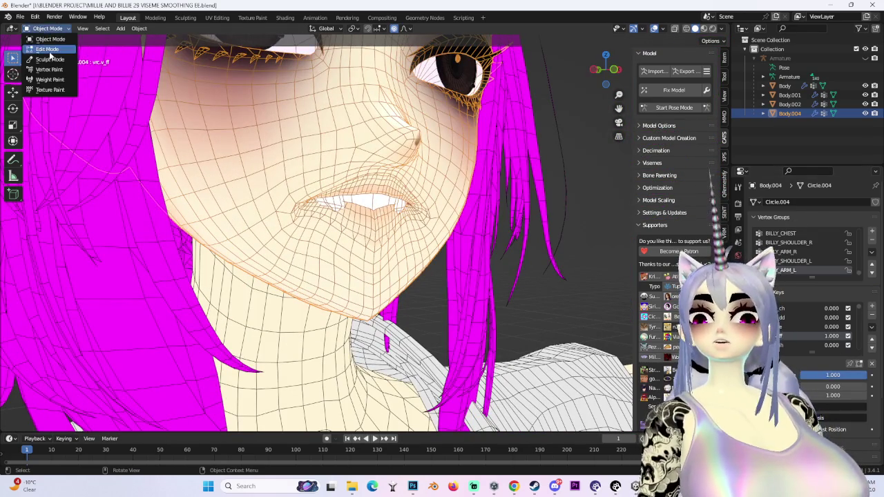
# Step: Switch the face mesh into Sculpt Mode with the Smooth brush
pyautogui.click(42, 54)
pyautogui.click(45, 28)
pyautogui.click(42, 67)
pyautogui.scroll(5, 336, 227)
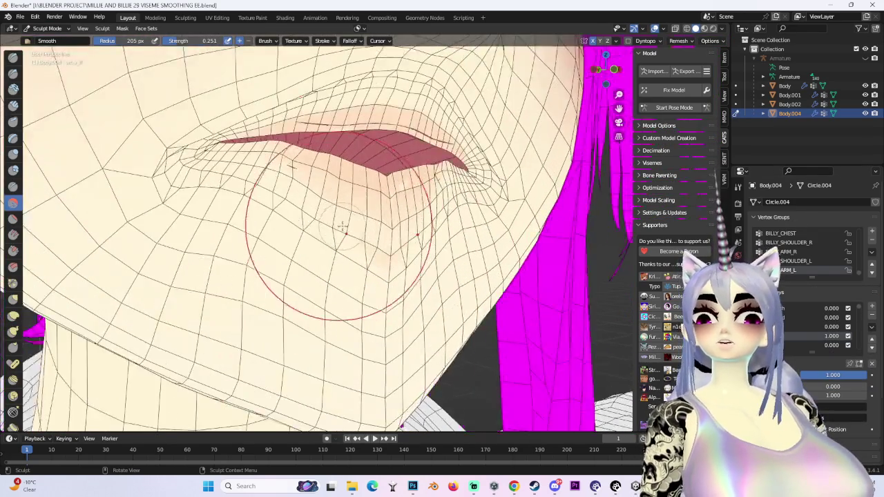
pyautogui.scroll(1, 336, 227)
# Step: Inspect the parted lip contours and mouth corner from several close angles
pyautogui.moveTo(427, 238); pyautogui.dragTo(446, 289, button='middle')
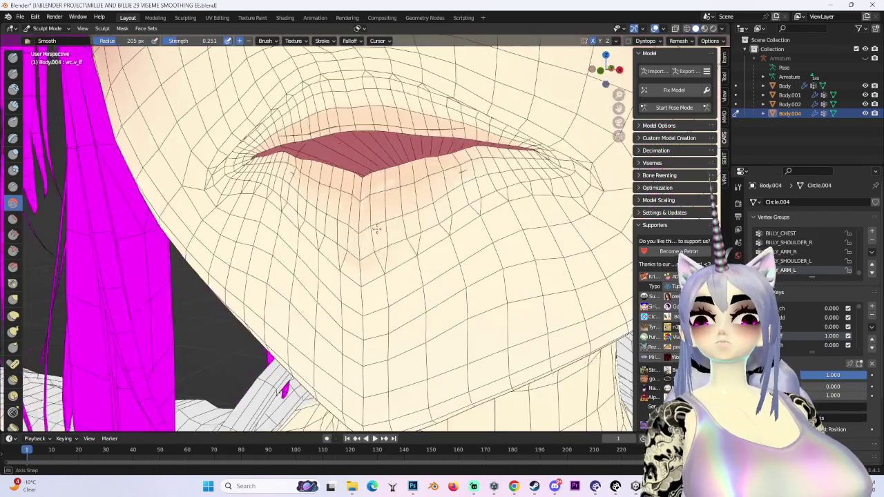
pyautogui.moveTo(510, 263); pyautogui.dragTo(567, 180, button='middle')
pyautogui.moveTo(373, 169)
pyautogui.mouseDown(button='middle')
pyautogui.moveTo(281, 109)
pyautogui.moveTo(499, 143)
pyautogui.mouseUp(button='middle')
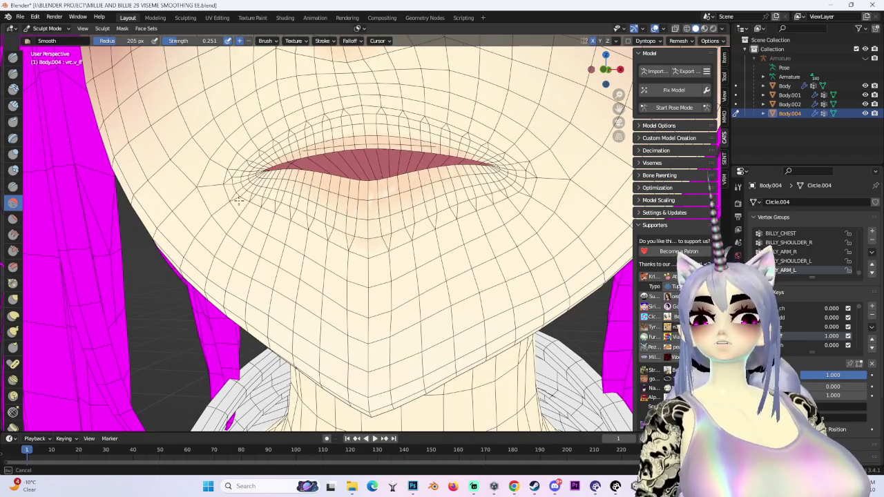
pyautogui.moveTo(520, 229)
pyautogui.mouseDown(button='middle')
pyautogui.moveTo(423, 286)
pyautogui.moveTo(358, 265)
pyautogui.moveTo(442, 254)
pyautogui.moveTo(424, 243)
pyautogui.moveTo(448, 194)
pyautogui.mouseUp(button='middle')
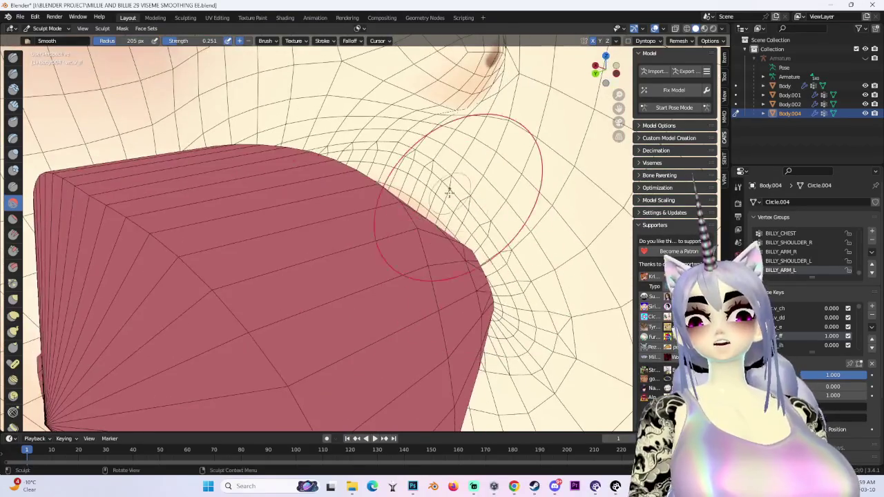
pyautogui.moveTo(563, 399)
pyautogui.mouseDown(button='middle')
pyautogui.moveTo(474, 315)
pyautogui.moveTo(424, 335)
pyautogui.moveTo(195, 286)
pyautogui.mouseUp(button='middle')
pyautogui.moveTo(228, 321)
pyautogui.mouseDown(button='middle')
pyautogui.moveTo(372, 323)
pyautogui.moveTo(404, 373)
pyautogui.moveTo(414, 338)
pyautogui.moveTo(464, 297)
pyautogui.mouseUp(button='middle')
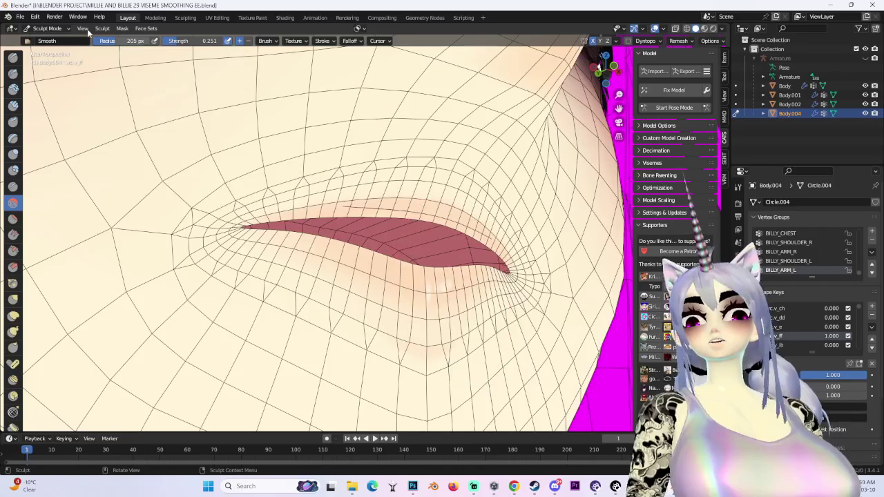
# Step: Return the face mesh to Edit Mode on a frontal view of the lip
pyautogui.click(46, 27)
pyautogui.click(42, 53)
pyautogui.moveTo(276, 242); pyautogui.dragTo(311, 228, button='middle')
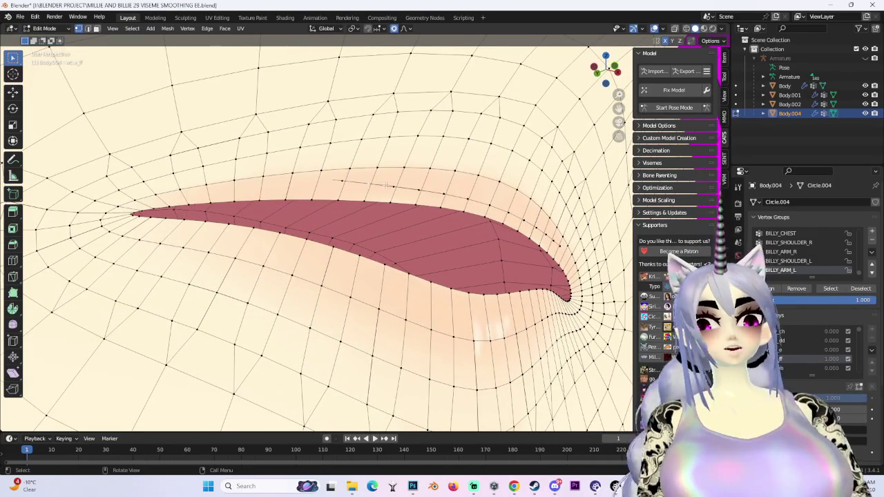
# Step: Move the mouth-corner vertices along Y with proportional falloff, then nudge the corner again
pyautogui.moveTo(370, 253); pyautogui.dragTo(468, 245, button='middle')
pyautogui.press('g')
pyautogui.press('y')
pyautogui.scroll(-4, 466, 248)
pyautogui.scroll(3, 463, 249)
pyautogui.scroll(-2, 456, 250)
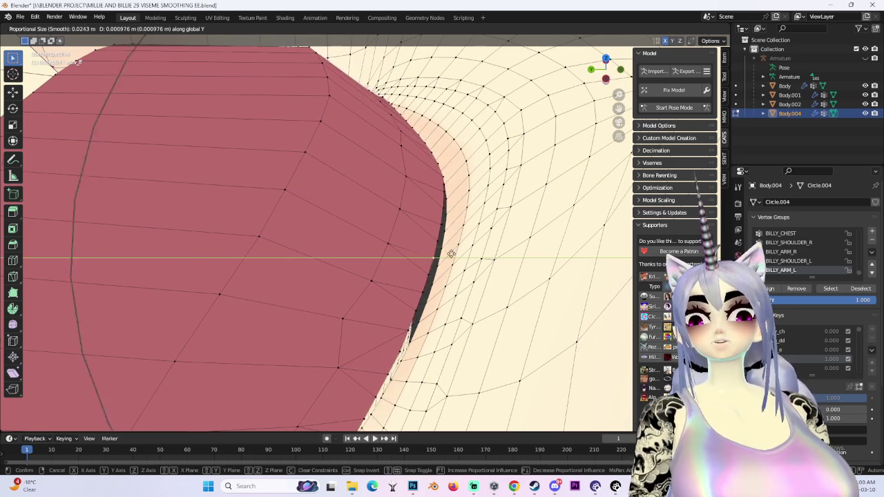
pyautogui.click(452, 252)
pyautogui.scroll(2, 463, 251)
pyautogui.press('g')
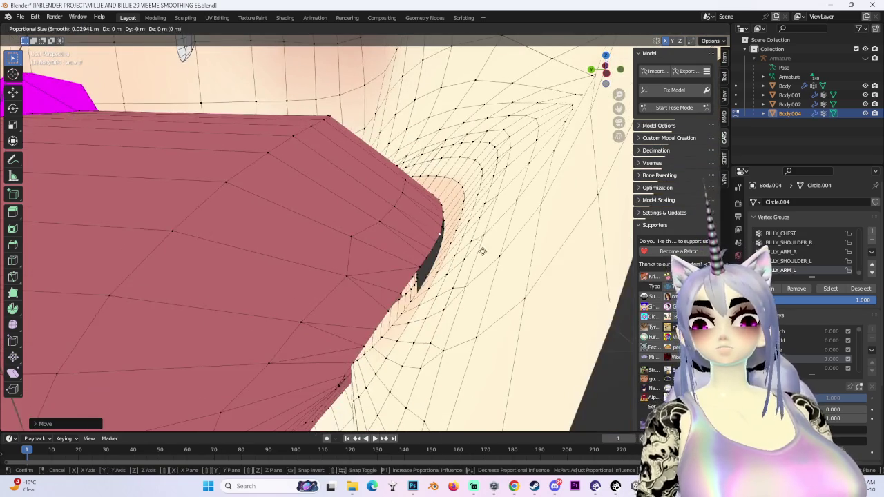
pyautogui.scroll(3, 487, 219)
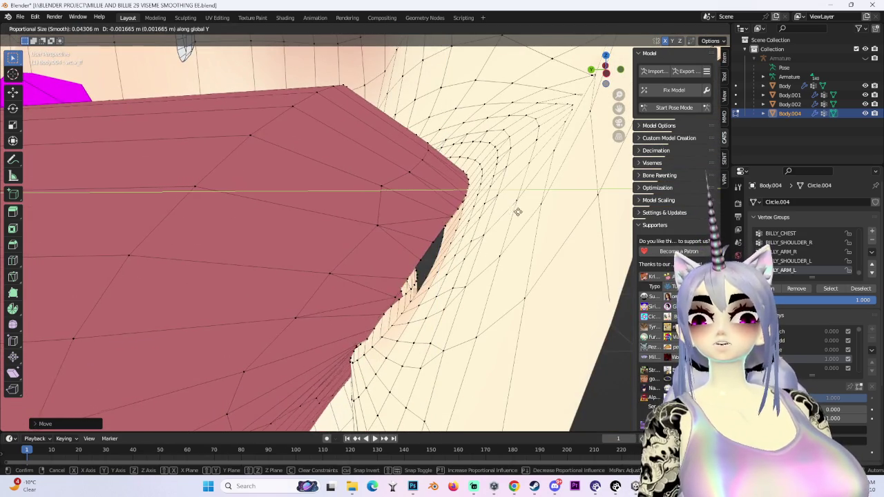
pyautogui.click(517, 209)
# Step: Adjust the lip edge vertices vertically along Z with soft falloff, then refine once more
pyautogui.moveTo(517, 209)
pyautogui.mouseDown(button='middle')
pyautogui.moveTo(499, 247)
pyautogui.moveTo(449, 274)
pyautogui.moveTo(395, 274)
pyautogui.mouseUp(button='middle')
pyautogui.press('g')
pyautogui.press('z')
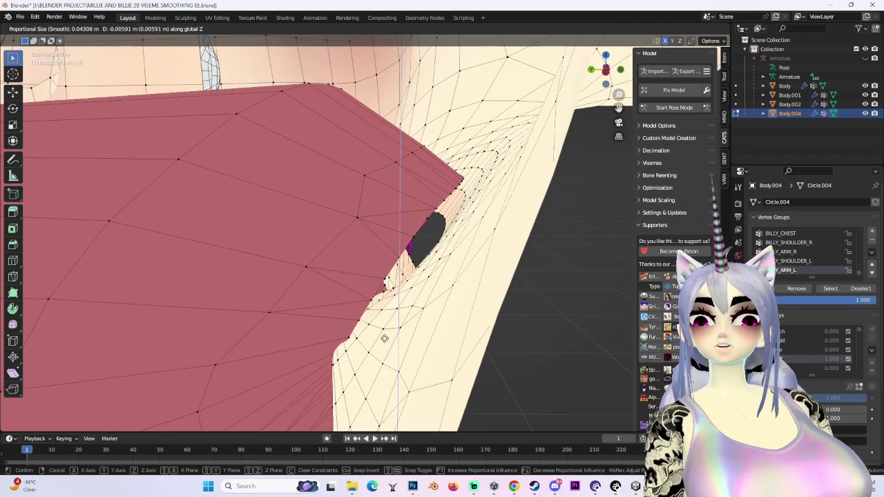
pyautogui.click(388, 322)
pyautogui.moveTo(387, 322)
pyautogui.mouseDown(button='middle')
pyautogui.moveTo(272, 401)
pyautogui.moveTo(438, 296)
pyautogui.moveTo(456, 387)
pyautogui.mouseUp(button='middle')
pyautogui.press('g')
pyautogui.click(273, 400)
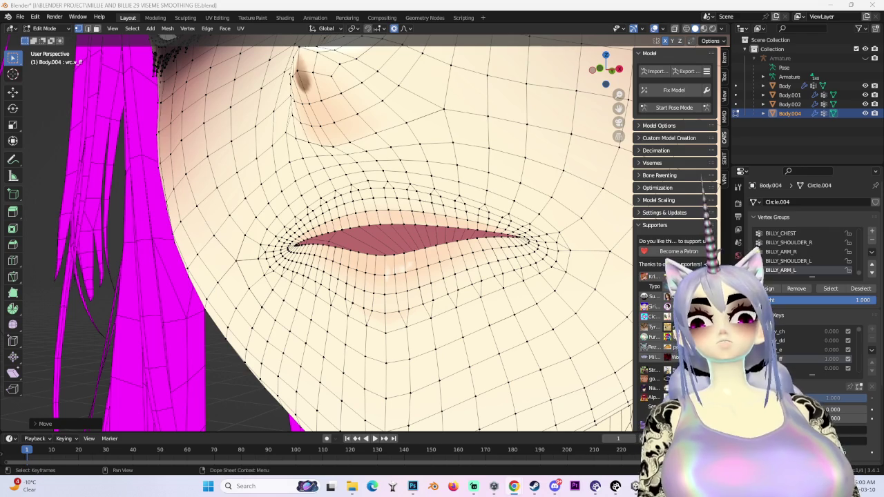
pyautogui.scroll(-2, 317, 235)
# Step: In Front view, open the mouth wider with a soft Z-constrained lip move
pyautogui.scroll(-3, 317, 235)
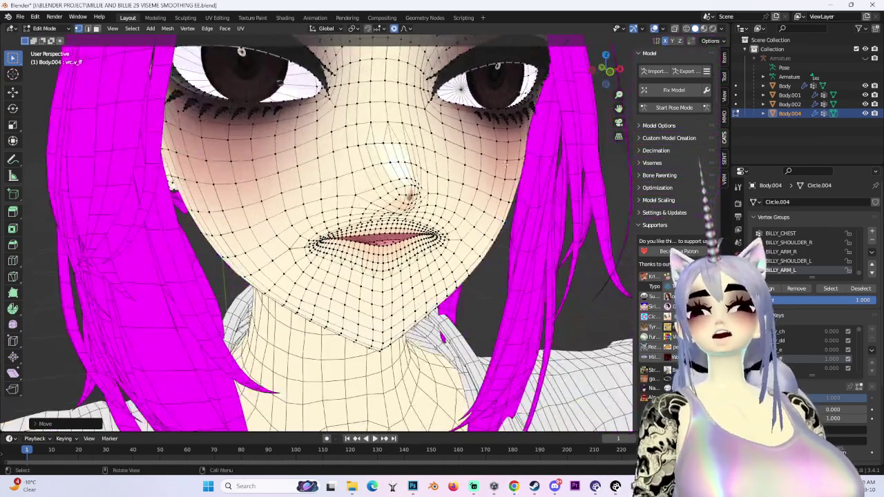
pyautogui.click(609, 77)
pyautogui.scroll(3, 608, 77)
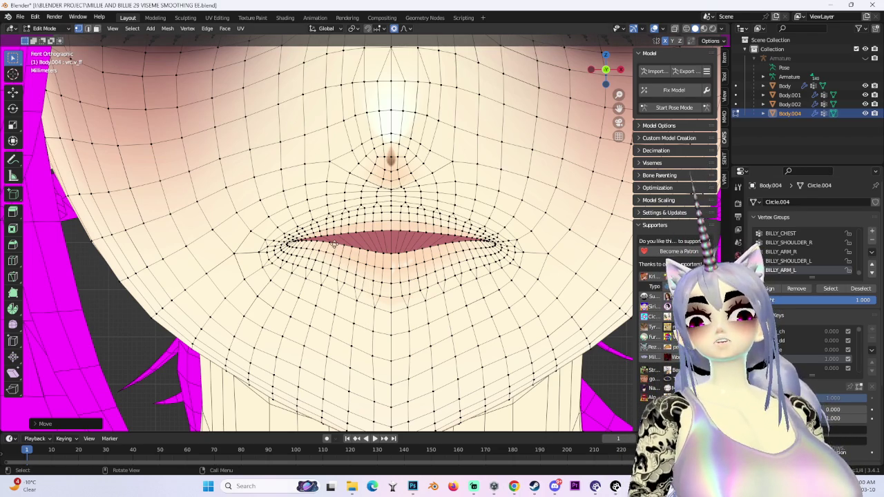
pyautogui.press('g')
pyautogui.click(392, 257)
pyautogui.hotkey('ctrl', 'z')
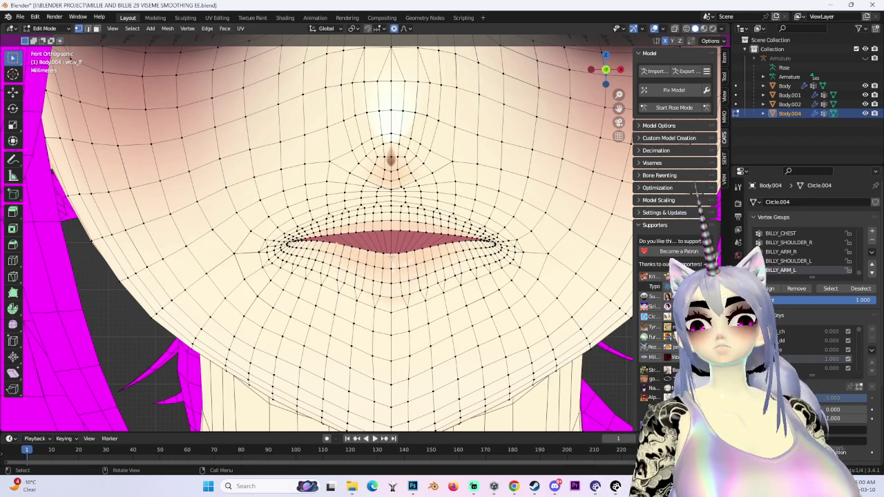
pyautogui.press('g')
pyautogui.press('z')
pyautogui.scroll(-3, 427, 286)
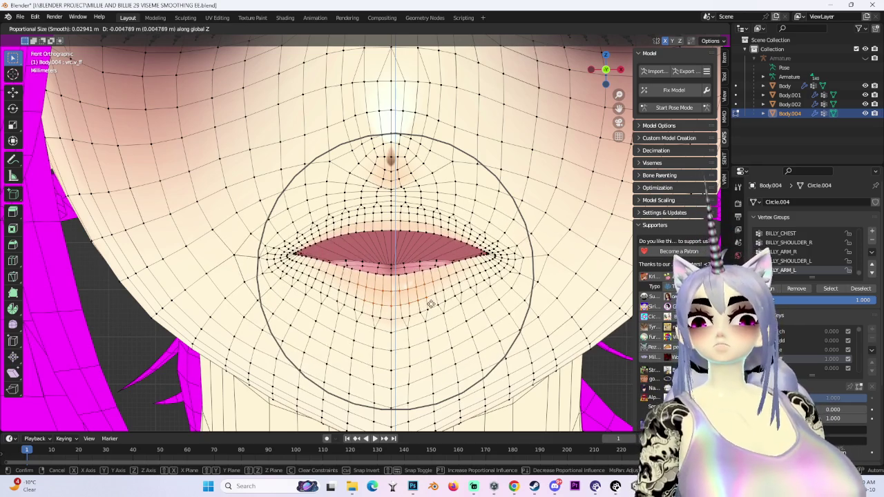
pyautogui.scroll(-2, 431, 305)
pyautogui.click(431, 306)
# Step: Reshape the mouth region from a side angle with several soft lip moves
pyautogui.scroll(-3, 431, 306)
pyautogui.scroll(3, 431, 305)
pyautogui.moveTo(430, 306)
pyautogui.mouseDown(button='middle')
pyautogui.moveTo(439, 276)
pyautogui.moveTo(433, 284)
pyautogui.moveTo(478, 265)
pyautogui.moveTo(474, 246)
pyautogui.mouseUp(button='middle')
pyautogui.press('g')
pyautogui.click(432, 284)
pyautogui.press('g')
pyautogui.press('y')
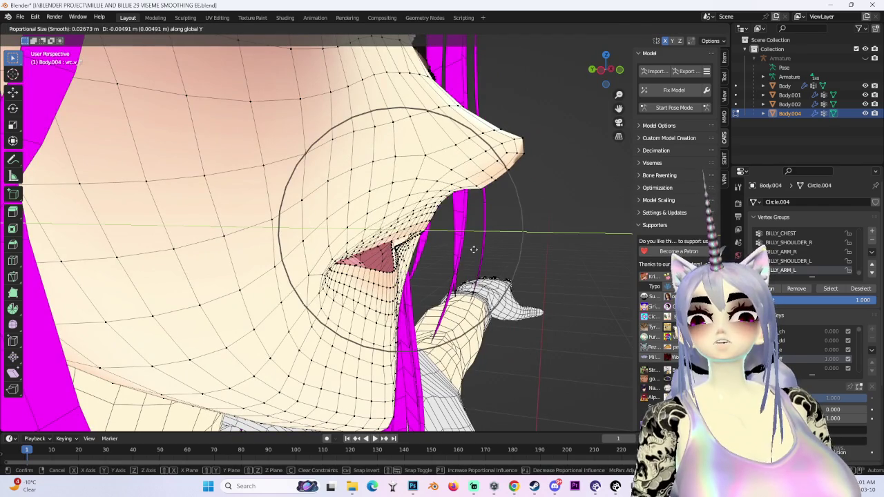
pyautogui.moveTo(482, 253)
pyautogui.mouseDown(button='middle')
pyautogui.moveTo(468, 190)
pyautogui.moveTo(512, 193)
pyautogui.mouseUp(button='middle')
pyautogui.click(473, 193)
pyautogui.press('g')
pyautogui.click(502, 188)
pyautogui.press('g')
pyautogui.click(590, 150)
# Step: In Left side view, lower and raise the lip and chin profile with soft vertical moves
pyautogui.click(602, 71)
pyautogui.press('g')
pyautogui.press('z')
pyautogui.click(390, 195)
pyautogui.press('g')
pyautogui.click(488, 166)
pyautogui.press('g')
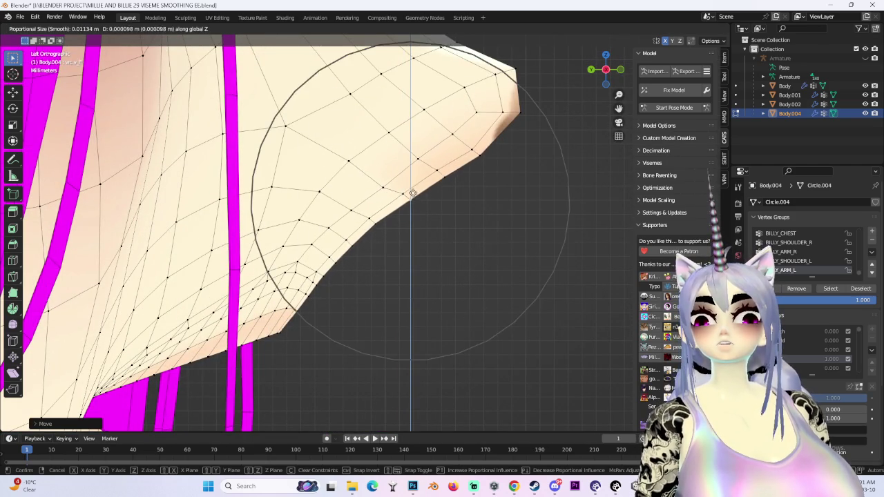
pyautogui.click(411, 198)
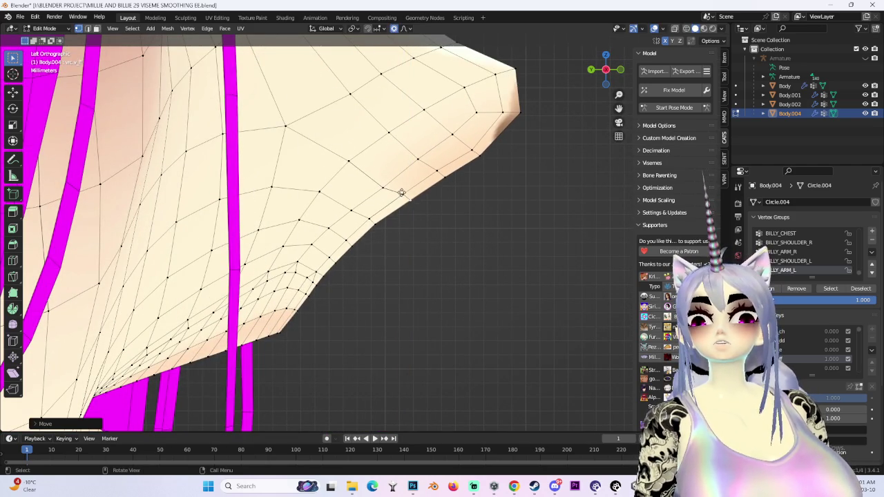
pyautogui.press('g')
pyautogui.click(476, 152)
pyautogui.scroll(-3, 477, 153)
# Step: From three-quarter and side views, trial soft moves on the mouth mesh and adjust it
pyautogui.moveTo(404, 267)
pyautogui.mouseDown(button='middle')
pyautogui.moveTo(435, 207)
pyautogui.moveTo(331, 207)
pyautogui.mouseUp(button='middle')
pyautogui.scroll(3, 435, 208)
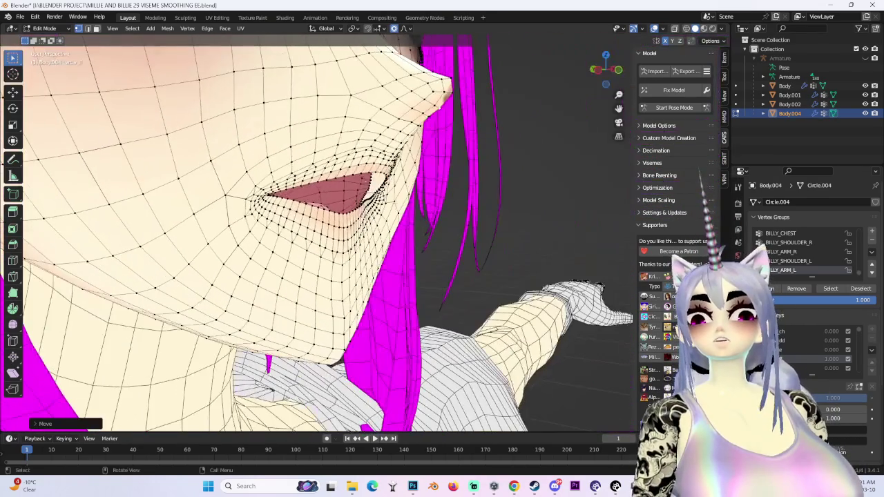
pyautogui.press('g')
pyautogui.scroll(-3, 315, 177)
pyautogui.scroll(-2, 316, 177)
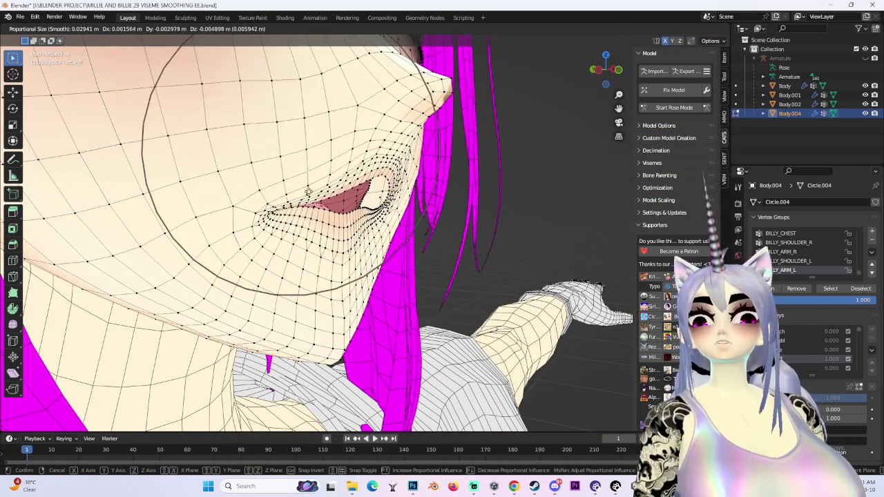
pyautogui.press('Escape')
pyautogui.moveTo(331, 207); pyautogui.dragTo(495, 47, button='middle')
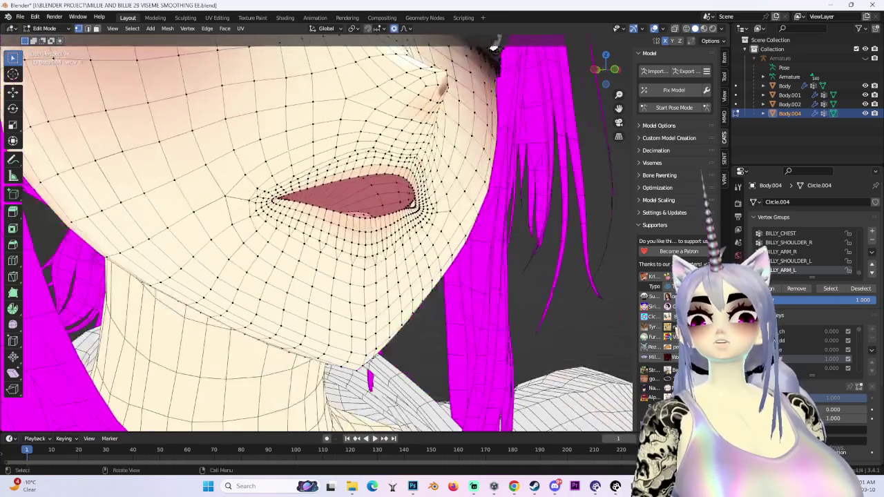
pyautogui.press('g')
pyautogui.press('Return')
pyautogui.moveTo(495, 47); pyautogui.dragTo(345, 173, button='middle')
pyautogui.press('g')
pyautogui.click(322, 185)
# Step: Refine the lips with soft Z and Y constrained moves, checking from front and side
pyautogui.press('g')
pyautogui.press('z')
pyautogui.click(322, 181)
pyautogui.press('g')
pyautogui.press('y')
pyautogui.scroll(-1, 339, 224)
pyautogui.scroll(-3, 374, 229)
pyautogui.click(374, 229)
pyautogui.moveTo(373, 228); pyautogui.dragTo(290, 225, button='middle')
pyautogui.moveTo(390, 265)
pyautogui.mouseDown(button='middle')
pyautogui.moveTo(344, 233)
pyautogui.moveTo(448, 218)
pyautogui.mouseUp(button='middle')
pyautogui.press('g')
pyautogui.press('z')
pyautogui.click(345, 235)
pyautogui.moveTo(370, 224); pyautogui.dragTo(654, 196, button='middle')
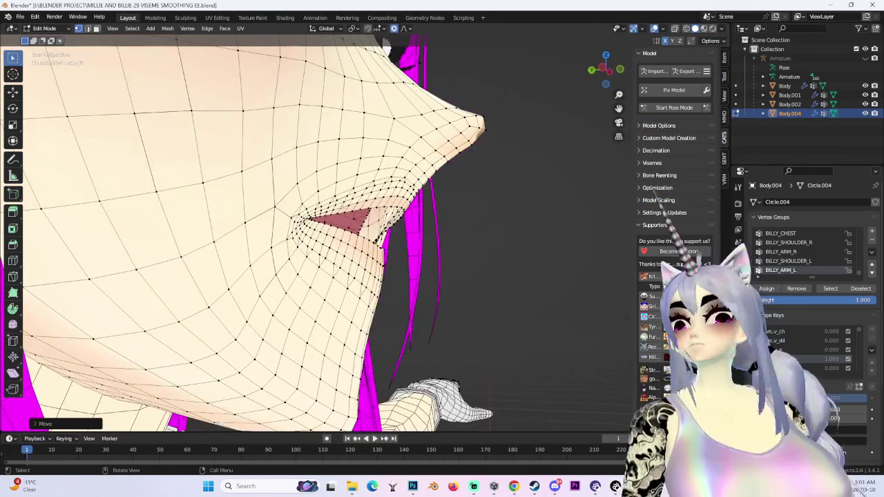
# Step: In Front Orthographic view, raise the upper lip along Z into a smoother arch
pyautogui.moveTo(431, 248)
pyautogui.mouseDown(button='middle')
pyautogui.moveTo(538, 200)
pyautogui.moveTo(642, 104)
pyautogui.mouseUp(button='middle')
pyautogui.click(606, 69)
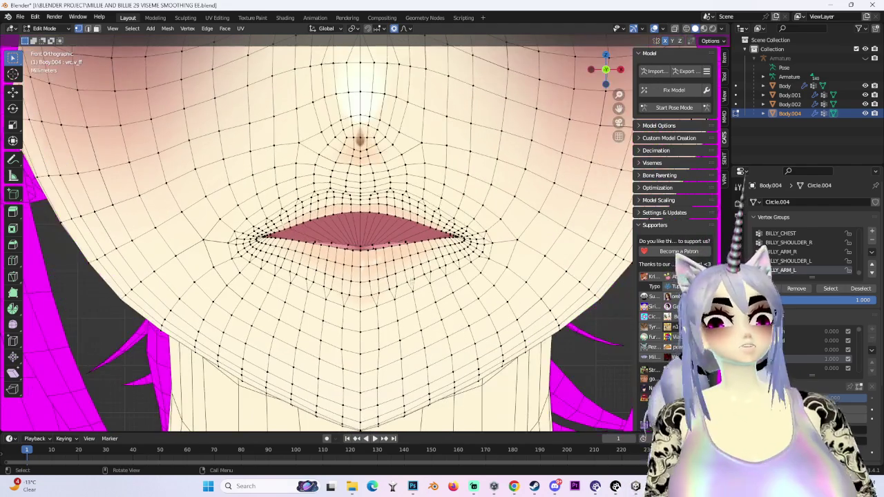
pyautogui.scroll(2, 325, 257)
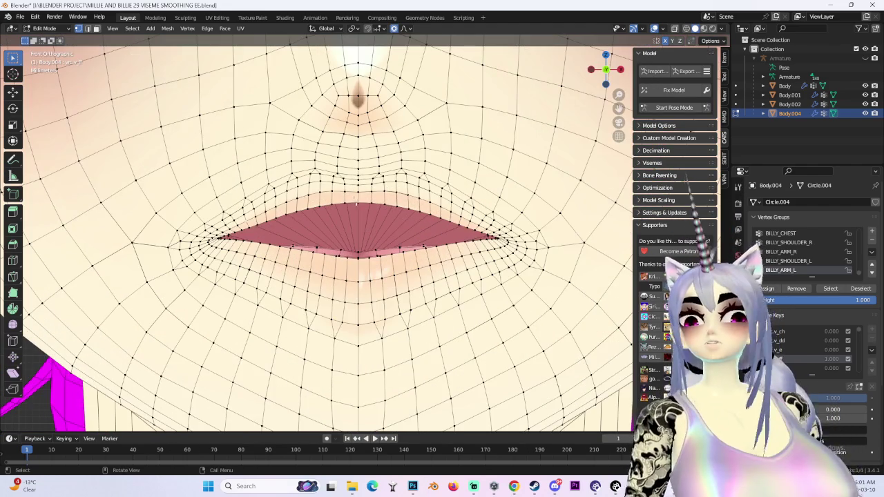
pyautogui.press('g')
pyautogui.scroll(2, 358, 214)
pyautogui.press('z')
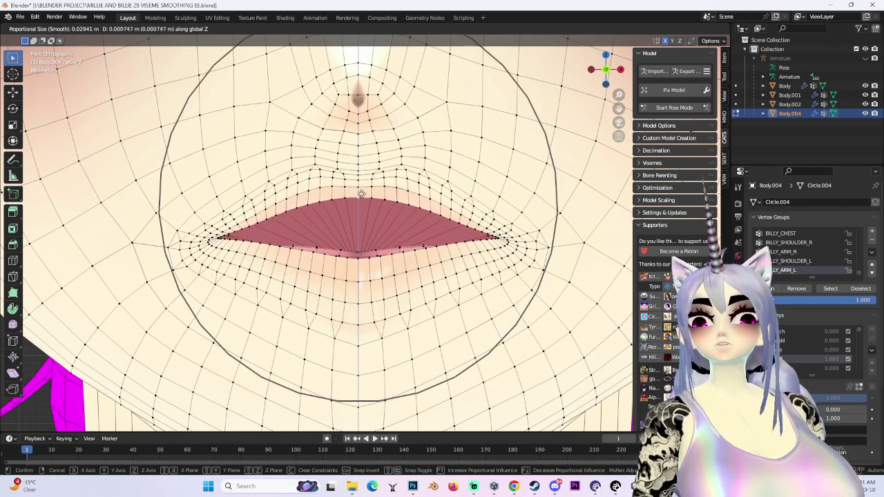
pyautogui.click(158, 232)
pyautogui.press('g')
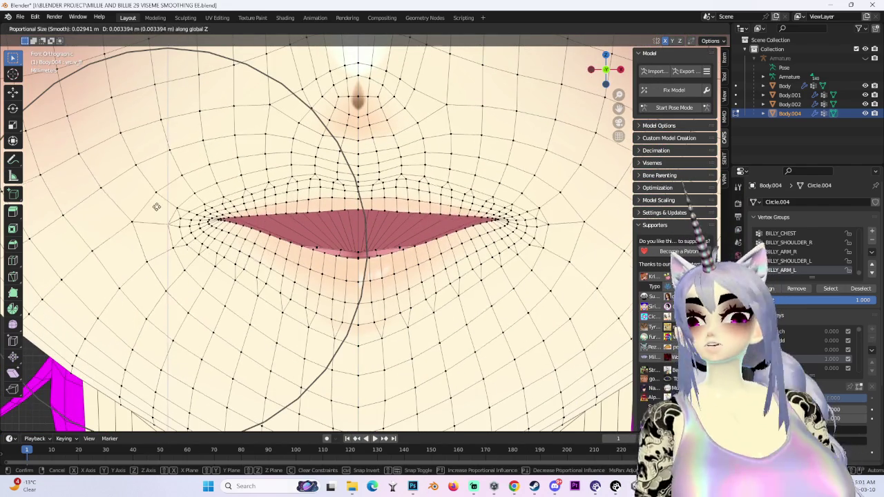
pyautogui.click(165, 228)
pyautogui.scroll(-5, 168, 225)
# Step: Softly reshape the lips and mouth corner from three-quarter angles
pyautogui.moveTo(168, 226); pyautogui.dragTo(227, 228, button='middle')
pyautogui.press('g')
pyautogui.click(317, 217)
pyautogui.moveTo(316, 217); pyautogui.dragTo(372, 237, button='middle')
pyautogui.press('g')
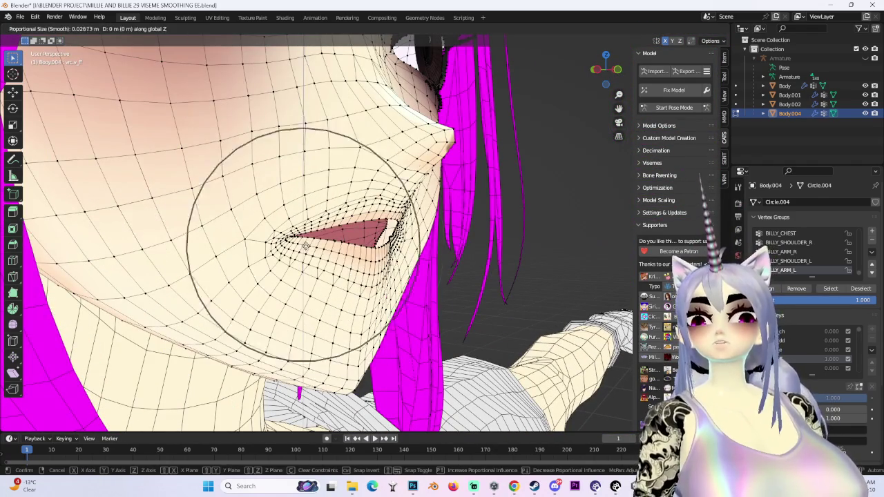
pyautogui.scroll(-4, 373, 234)
pyautogui.click(376, 242)
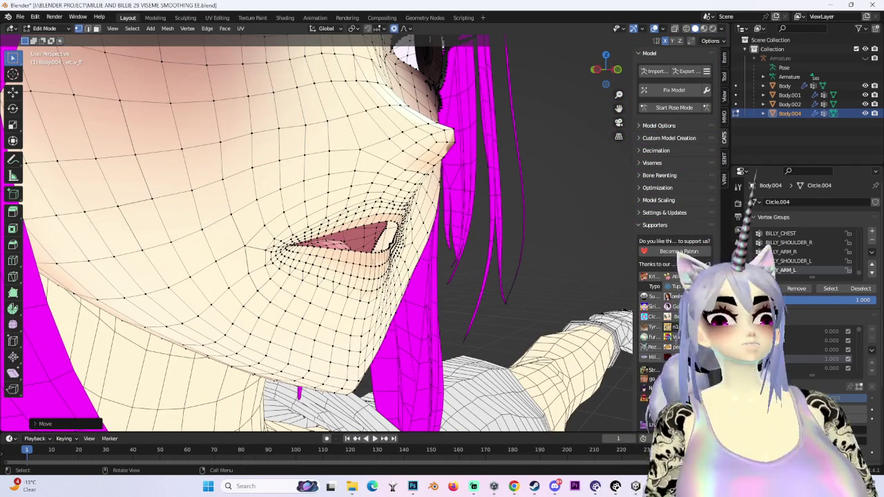
pyautogui.press('g')
pyautogui.scroll(5, 366, 252)
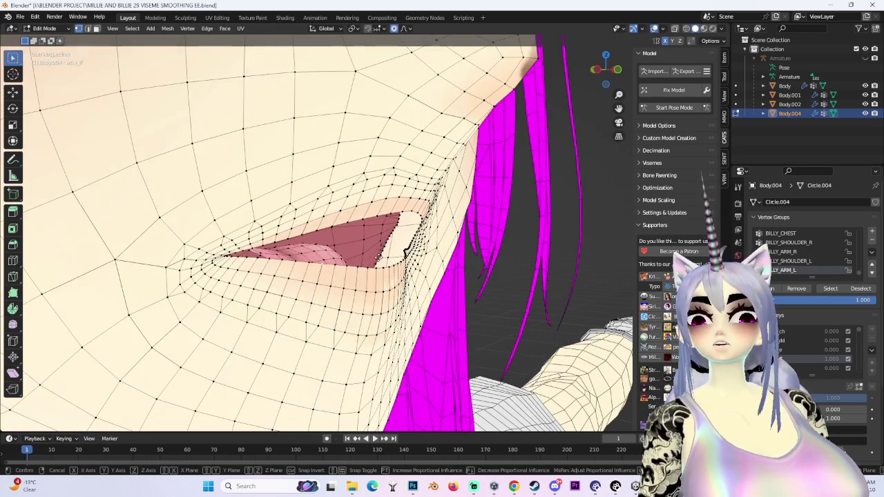
pyautogui.scroll(-3, 378, 257)
pyautogui.click(377, 257)
# Step: Reveal the hidden teeth geometry inside the mouth with Alt+H
pyautogui.moveTo(378, 257)
pyautogui.mouseDown(button='middle')
pyautogui.moveTo(314, 231)
pyautogui.moveTo(332, 270)
pyautogui.mouseUp(button='middle')
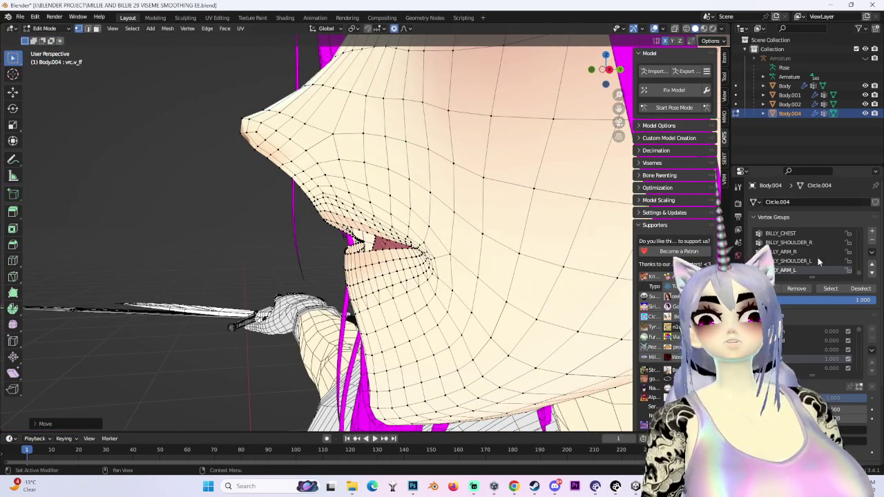
pyautogui.hotkey('alt', 'h')
pyautogui.moveTo(496, 301)
pyautogui.mouseDown(button='middle')
pyautogui.moveTo(442, 262)
pyautogui.moveTo(474, 276)
pyautogui.moveTo(387, 235)
pyautogui.mouseUp(button='middle')
pyautogui.scroll(4, 413, 267)
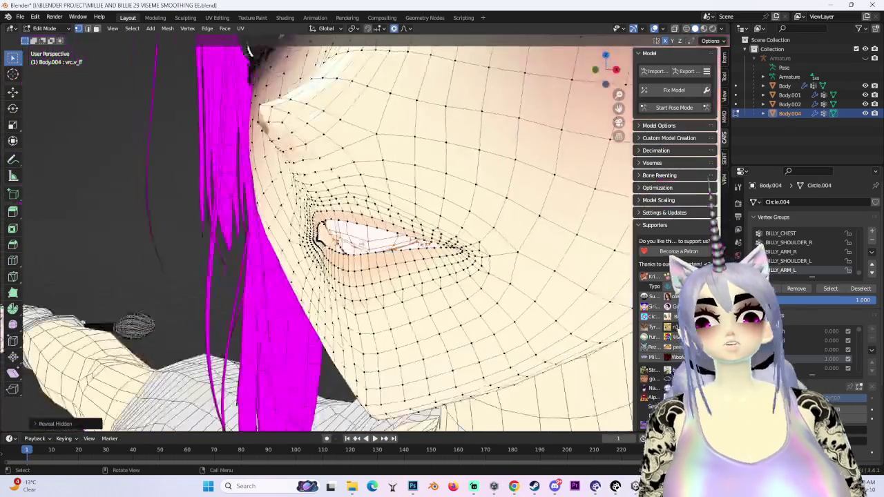
# Step: Switch to Object Mode and toggle the open-mouth shape key off and on to compare
pyautogui.click(43, 28)
pyautogui.click(45, 38)
pyautogui.click(848, 344)
pyautogui.click(848, 345)
pyautogui.moveTo(390, 257)
pyautogui.mouseDown(button='middle')
pyautogui.moveTo(414, 256)
pyautogui.moveTo(339, 250)
pyautogui.moveTo(428, 268)
pyautogui.moveTo(397, 261)
pyautogui.moveTo(351, 270)
pyautogui.moveTo(391, 229)
pyautogui.mouseUp(button='middle')
pyautogui.scroll(2, 340, 249)
# Step: Return to Edit Mode and softly push the lip vertices front-to-back along Y
pyautogui.click(47, 29)
pyautogui.click(45, 41)
pyautogui.press('g')
pyautogui.press('y')
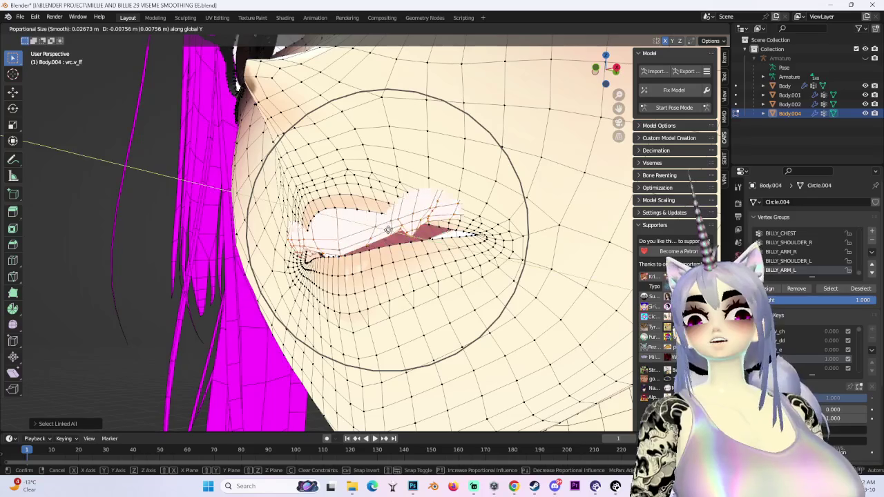
pyautogui.click(394, 228)
pyautogui.moveTo(395, 228)
pyautogui.mouseDown(button='middle')
pyautogui.moveTo(482, 288)
pyautogui.moveTo(387, 207)
pyautogui.mouseUp(button='middle')
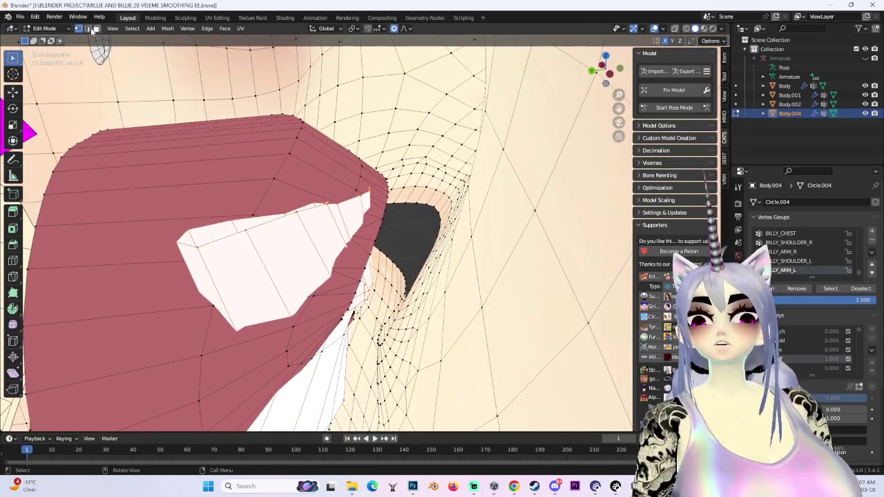
# Step: In Object Mode, preview the open-mouth shape key closing, then restore its Value to 1.000
pyautogui.click(52, 28)
pyautogui.click(49, 39)
pyautogui.moveTo(828, 339); pyautogui.dragTo(793, 339)
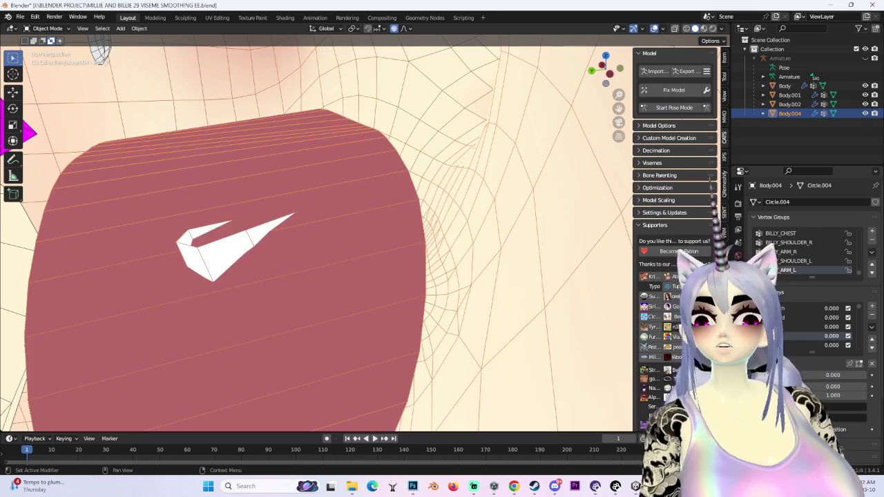
pyautogui.click(847, 336)
pyautogui.click(847, 335)
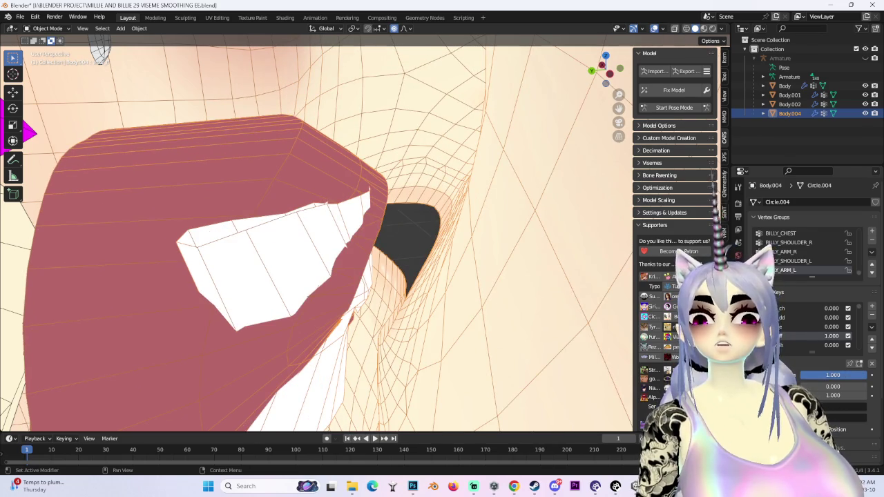
pyautogui.moveTo(842, 340); pyautogui.dragTo(794, 340)
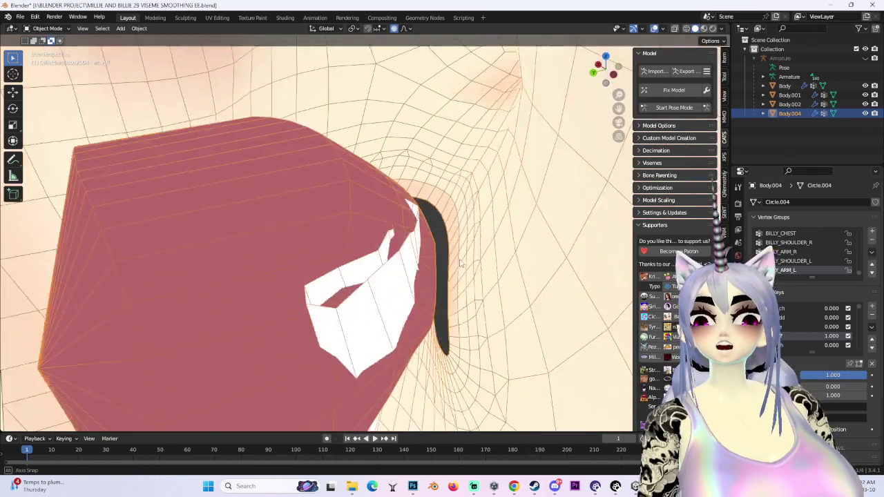
pyautogui.hotkey('ctrl', 'z')
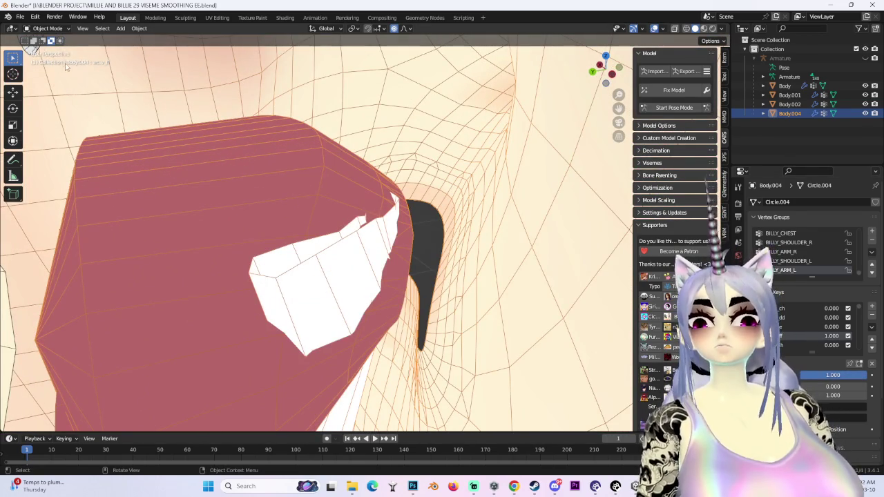
# Step: Re-enter Edit Mode and softly move the lip vertices toward the teeth
pyautogui.click(47, 28)
pyautogui.click(43, 47)
pyautogui.press('g')
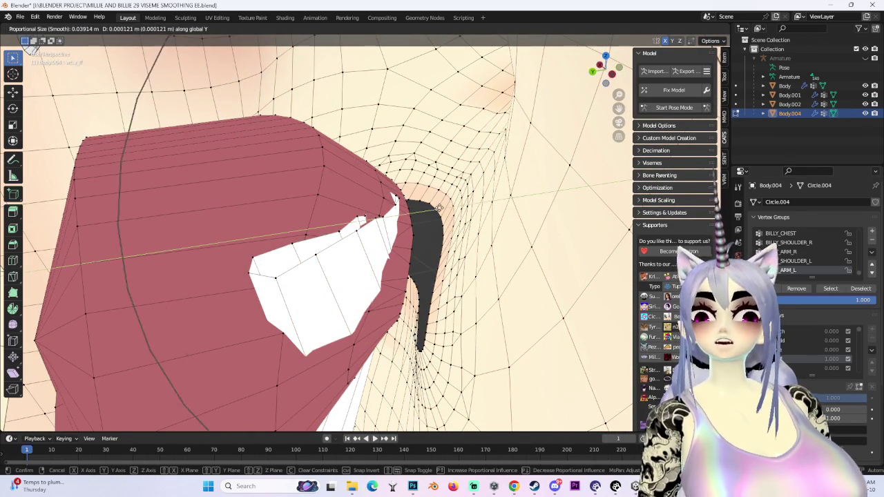
pyautogui.click(414, 332)
pyautogui.moveTo(414, 331)
pyautogui.mouseDown(button='middle')
pyautogui.moveTo(512, 249)
pyautogui.moveTo(483, 242)
pyautogui.mouseUp(button='middle')
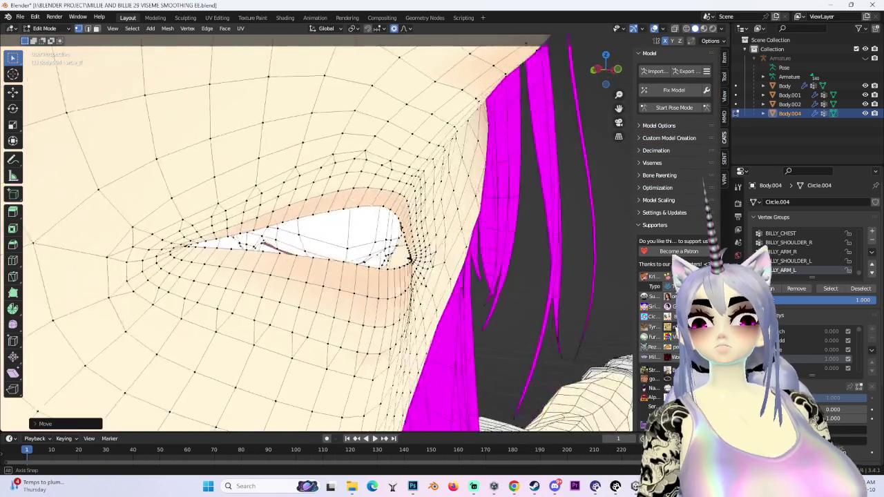
# Step: Softly move the mouth vertices, then inspect the mouth corner from several angles
pyautogui.press('g')
pyautogui.click(460, 245)
pyautogui.scroll(-2, 460, 245)
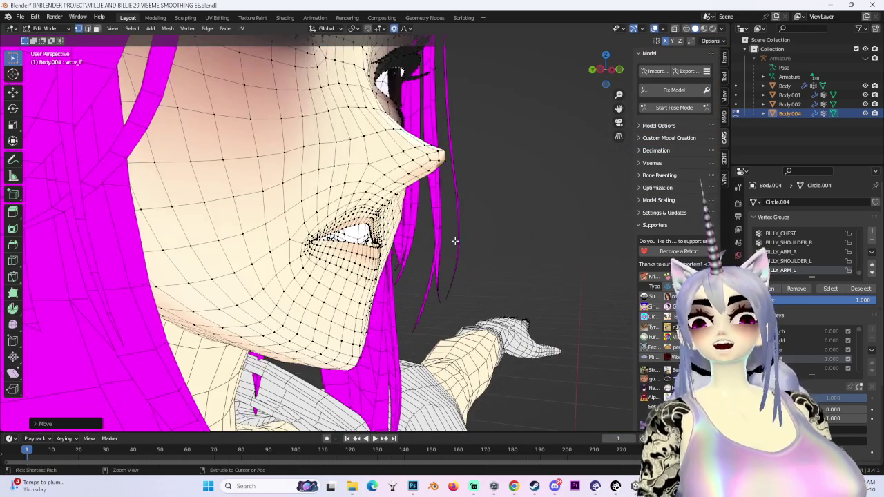
pyautogui.moveTo(455, 242); pyautogui.dragTo(411, 283, button='middle')
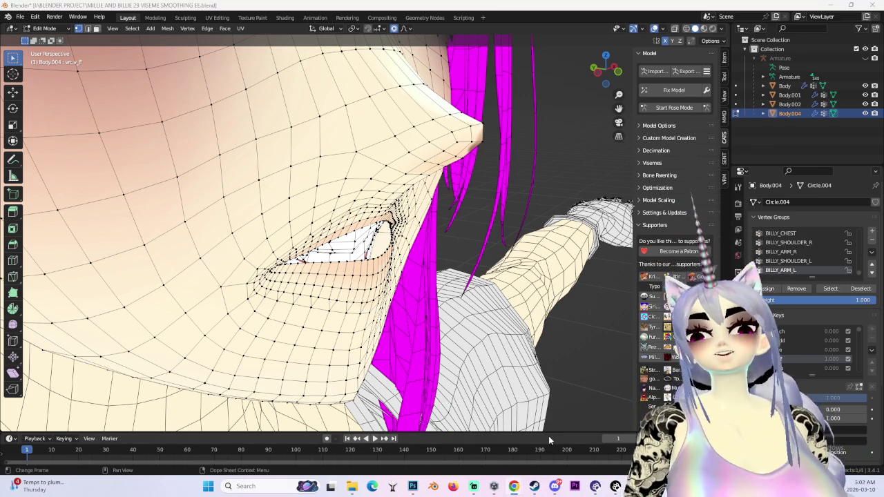
pyautogui.moveTo(606, 69); pyautogui.dragTo(580, 76)
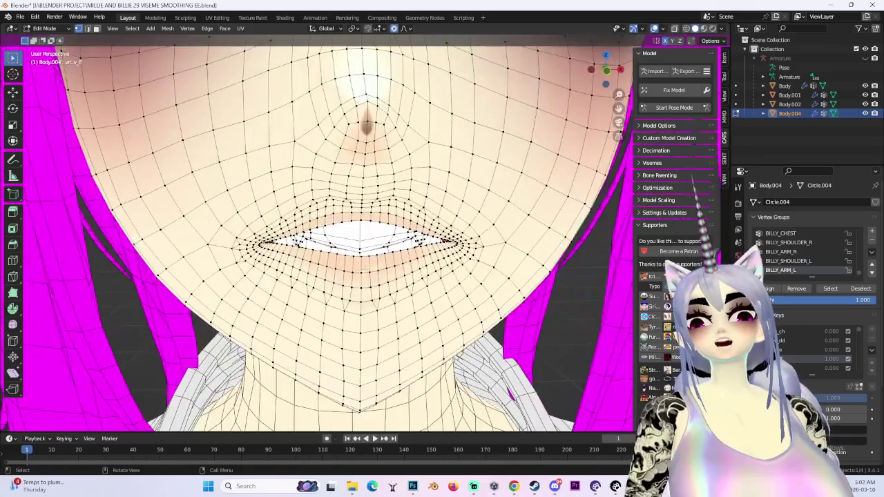
pyautogui.scroll(5, 352, 246)
pyautogui.moveTo(351, 246)
pyautogui.mouseDown(button='middle')
pyautogui.moveTo(408, 273)
pyautogui.moveTo(394, 258)
pyautogui.moveTo(448, 279)
pyautogui.moveTo(473, 270)
pyautogui.moveTo(442, 262)
pyautogui.mouseUp(button='middle')
pyautogui.scroll(-5, 391, 256)
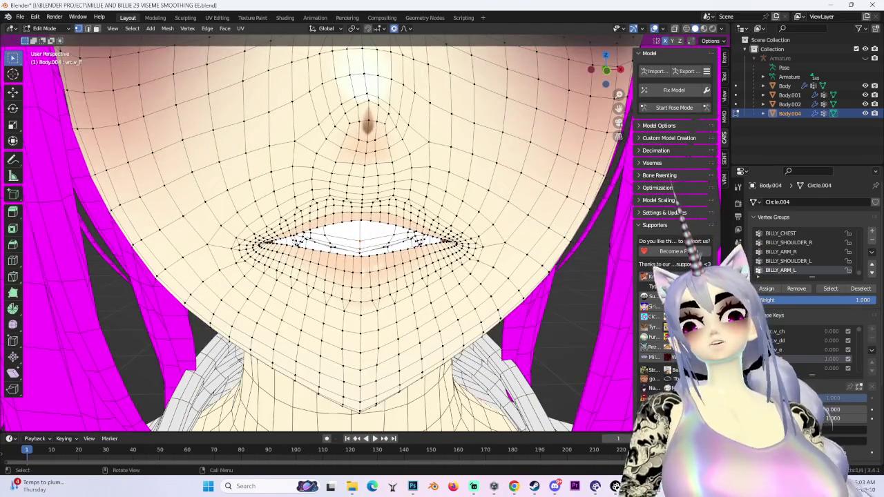
pyautogui.scroll(3, 407, 236)
pyautogui.moveTo(407, 236)
pyautogui.mouseDown(button='middle')
pyautogui.moveTo(428, 242)
pyautogui.moveTo(408, 236)
pyautogui.moveTo(454, 291)
pyautogui.moveTo(477, 270)
pyautogui.moveTo(442, 273)
pyautogui.moveTo(414, 249)
pyautogui.mouseUp(button='middle')
pyautogui.scroll(-3, 407, 236)
# Step: Cancel an accidental scale and reshape the lips with a soft move, checking from the front
pyautogui.press('s')
pyautogui.press('Escape')
pyautogui.press('g')
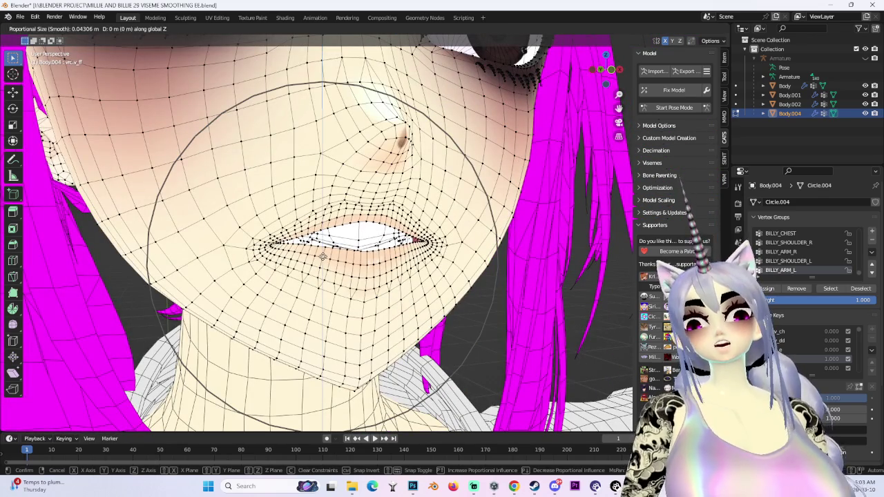
pyautogui.press('z')
pyautogui.press('z')
pyautogui.click(364, 282)
pyautogui.scroll(-4, 435, 290)
pyautogui.scroll(3, 435, 290)
pyautogui.scroll(2, 435, 290)
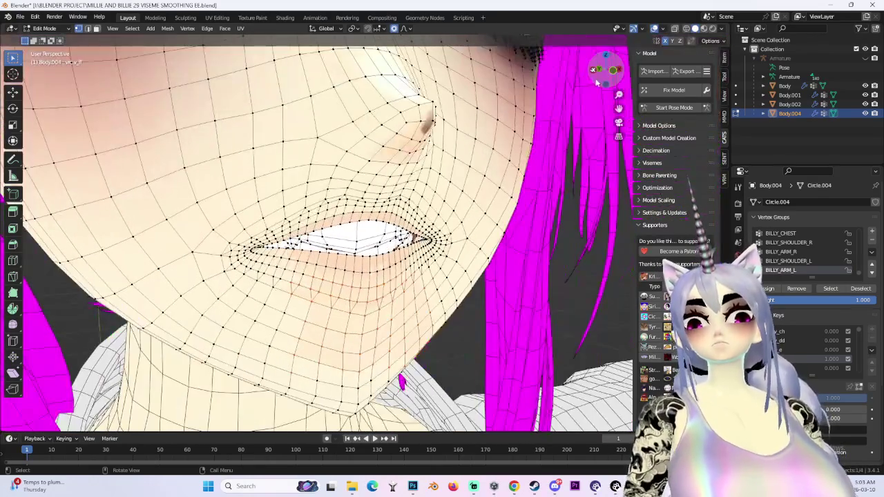
pyautogui.click(595, 78)
pyautogui.scroll(-3, 318, 235)
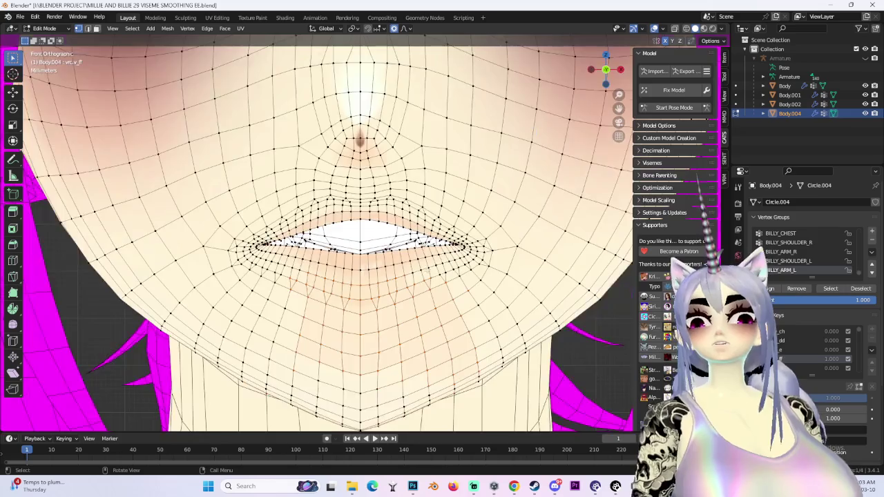
pyautogui.moveTo(317, 235); pyautogui.dragTo(345, 256, button='middle')
# Step: Push the lip vertices along Y for depth, then check from front and three-quarter views
pyautogui.press('g')
pyautogui.press('y')
pyautogui.scroll(2, 346, 256)
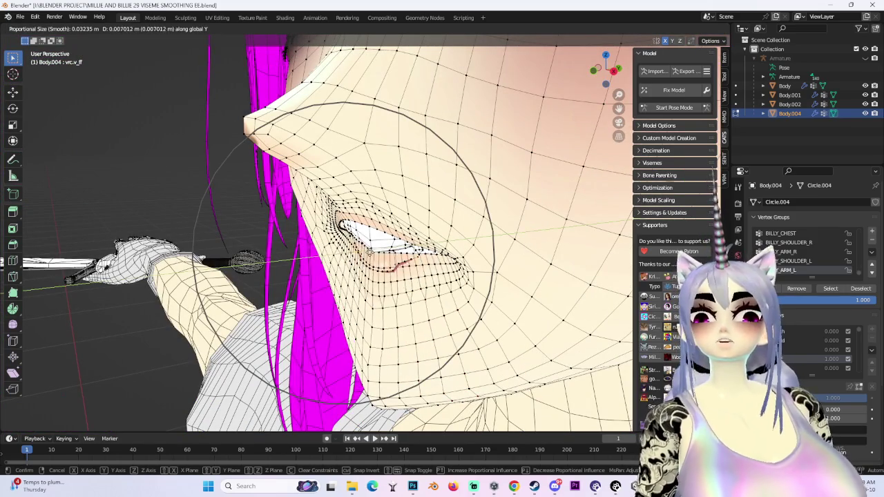
pyautogui.click(345, 255)
pyautogui.click(596, 78)
pyautogui.moveTo(442, 249); pyautogui.dragTo(461, 268, button='middle')
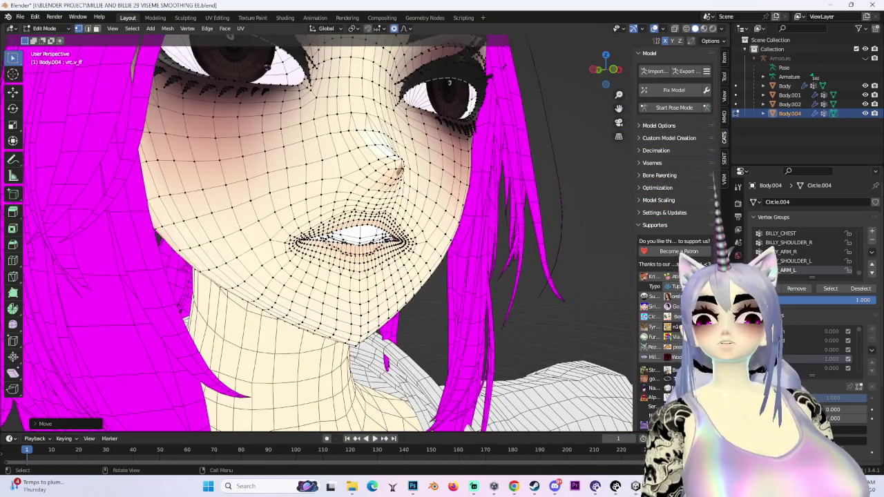
pyautogui.moveTo(414, 304); pyautogui.dragTo(431, 321, button='middle')
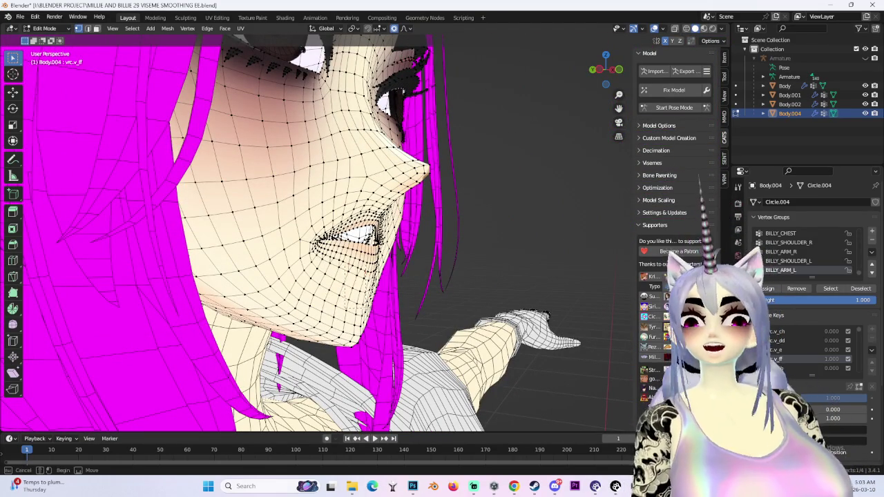
pyautogui.moveTo(359, 304); pyautogui.dragTo(375, 321, button='middle')
# Step: Soften the mouth corner, then push the adjacent lip vertices back along Y
pyautogui.press('g')
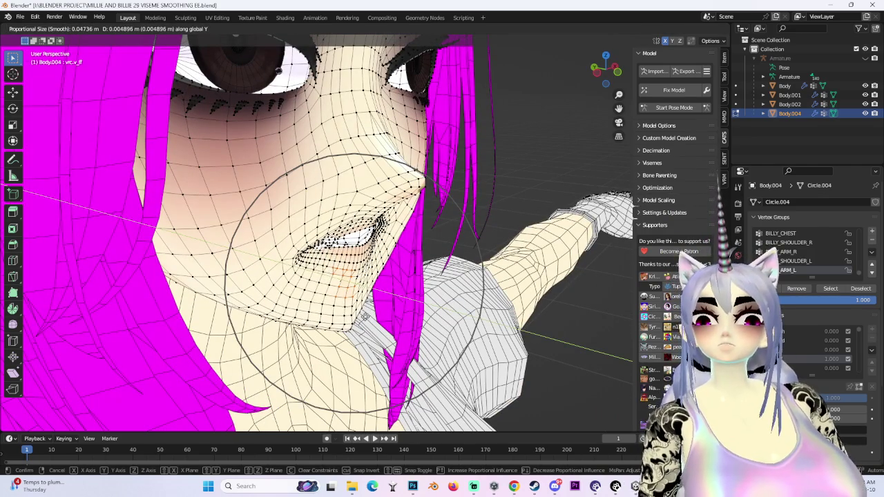
pyautogui.click(365, 315)
pyautogui.moveTo(364, 315)
pyautogui.mouseDown(button='middle')
pyautogui.moveTo(415, 290)
pyautogui.moveTo(401, 263)
pyautogui.moveTo(359, 235)
pyautogui.mouseUp(button='middle')
pyautogui.press('g')
pyautogui.press('y')
pyautogui.scroll(5, 254, 200)
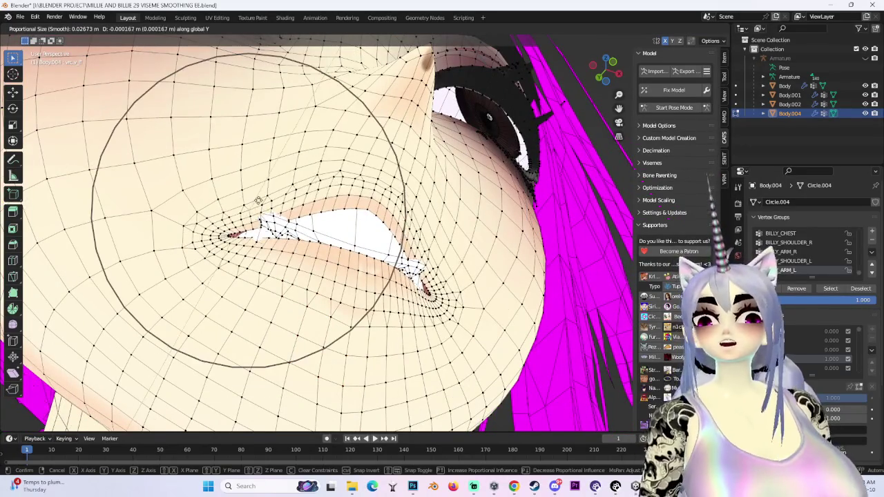
pyautogui.click(254, 200)
pyautogui.moveTo(255, 200); pyautogui.dragTo(373, 222, button='middle')
# Step: Adjust lip and mouth-corner depth with repeated soft moves along Y
pyautogui.press('g')
pyautogui.press('y')
pyautogui.scroll(-3, 360, 216)
pyautogui.click(370, 216)
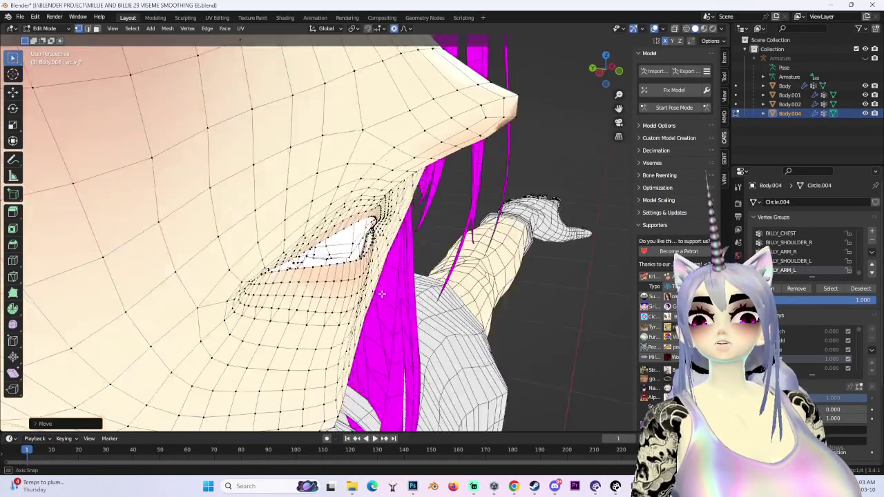
pyautogui.press('g')
pyautogui.press('y')
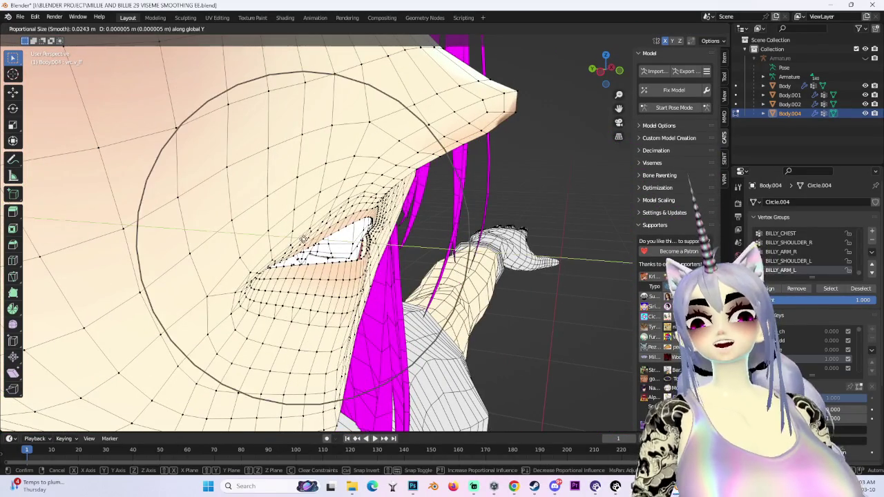
pyautogui.click(311, 238)
pyautogui.moveTo(310, 238); pyautogui.dragTo(414, 242, button='middle')
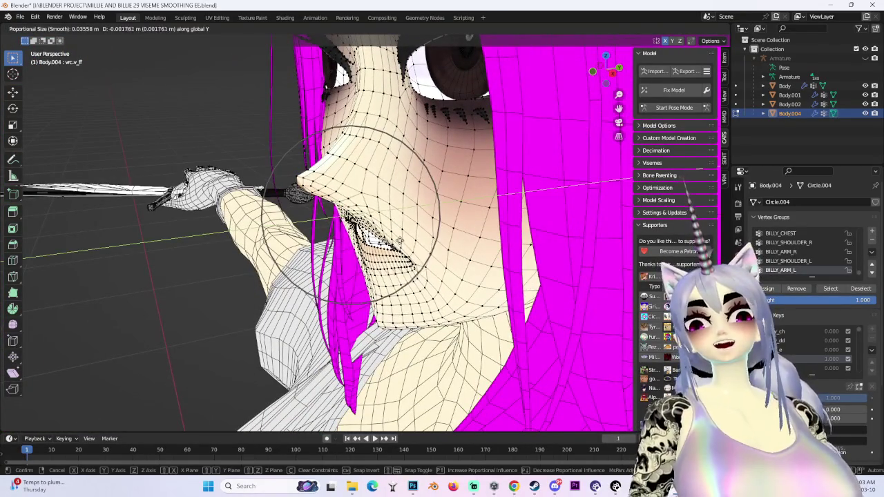
pyautogui.click(400, 241)
pyautogui.moveTo(400, 240); pyautogui.dragTo(483, 242, button='middle')
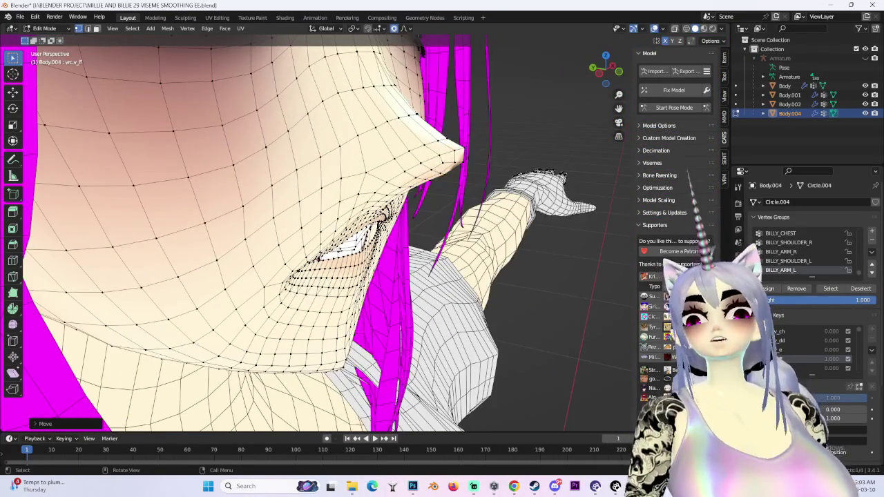
# Step: Refine lip depth along Y, then soften the mouth corner and lower lip
pyautogui.press('g')
pyautogui.press('y')
pyautogui.moveTo(364, 246)
pyautogui.mouseDown(button='middle')
pyautogui.moveTo(346, 322)
pyautogui.moveTo(387, 297)
pyautogui.mouseUp(button='middle')
pyautogui.click(347, 320)
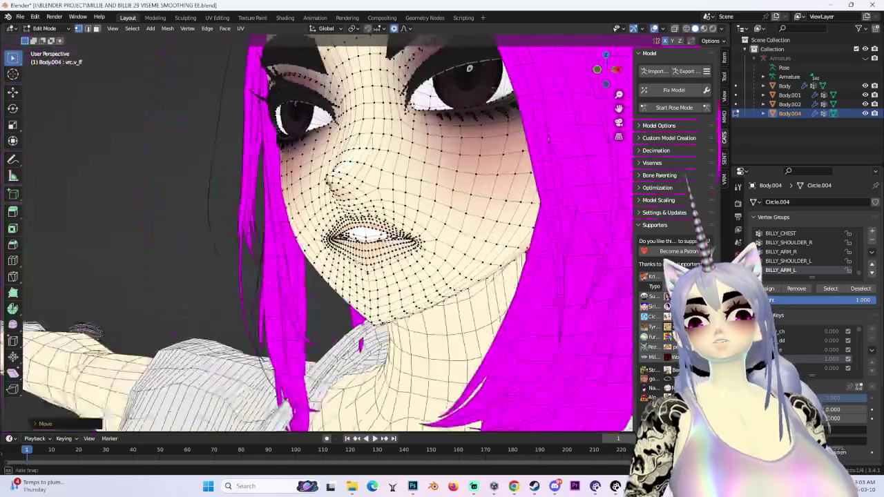
pyautogui.press('g')
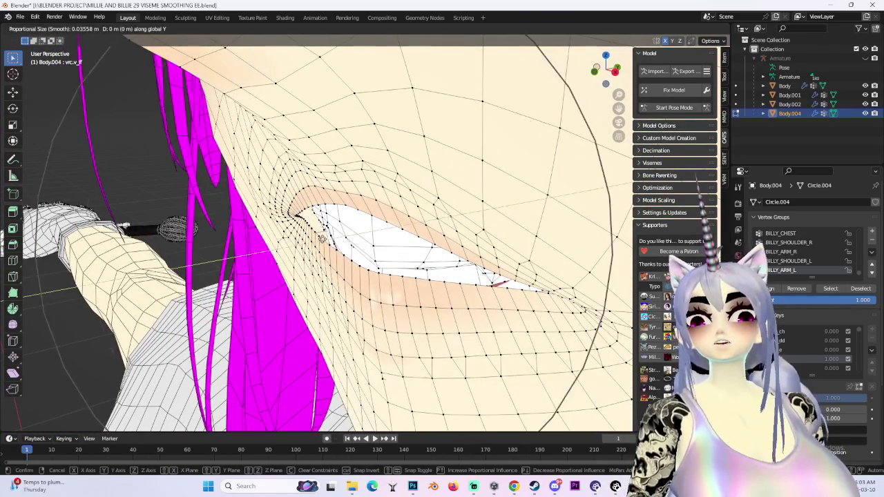
pyautogui.click(384, 377)
pyautogui.moveTo(383, 376); pyautogui.dragTo(451, 280, button='middle')
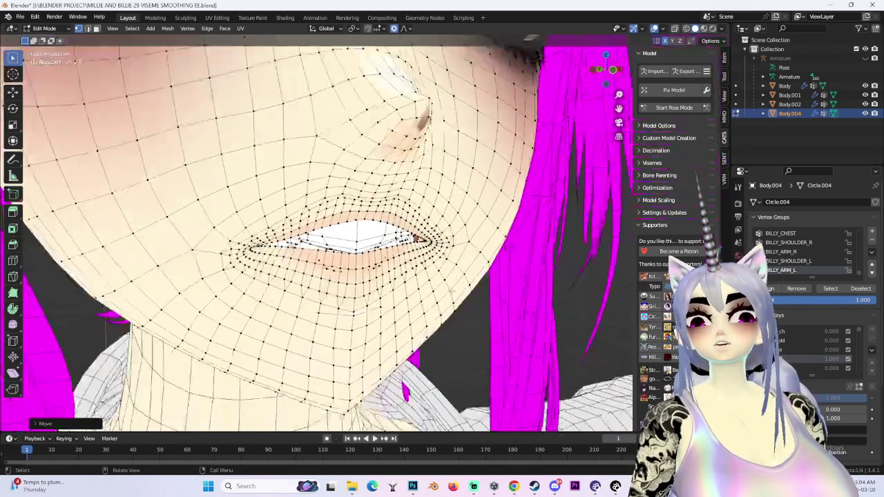
pyautogui.moveTo(251, 71); pyautogui.dragTo(472, 61, button='middle')
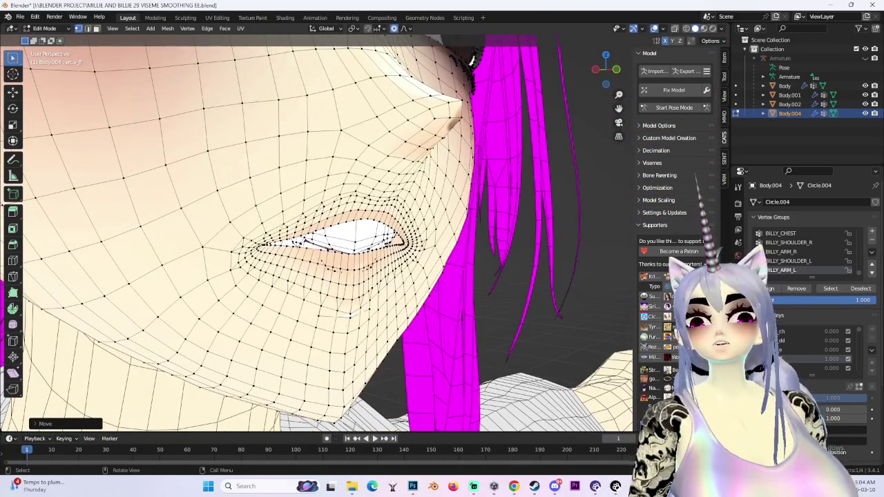
pyautogui.press('g')
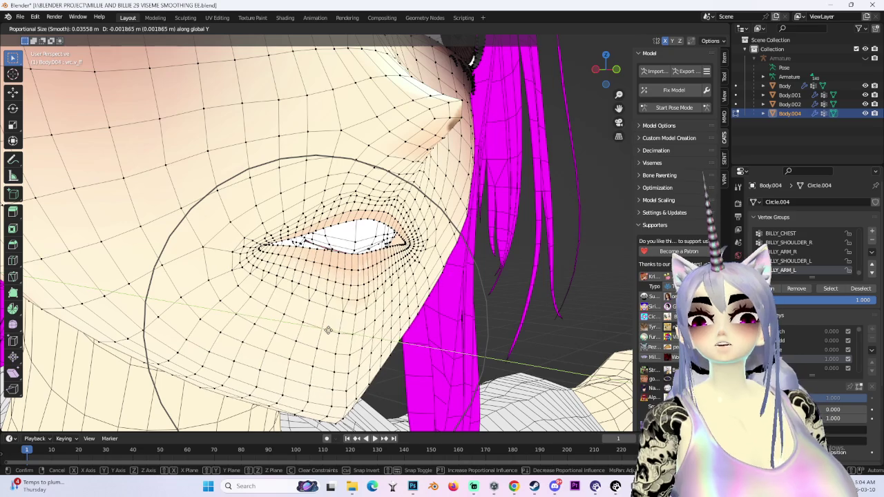
pyautogui.click(324, 330)
pyautogui.moveTo(324, 330); pyautogui.dragTo(628, 134, button='middle')
# Step: Taper the mouth corner and lip with soft depth moves along Y, checking the side profile
pyautogui.press('g')
pyautogui.press('y')
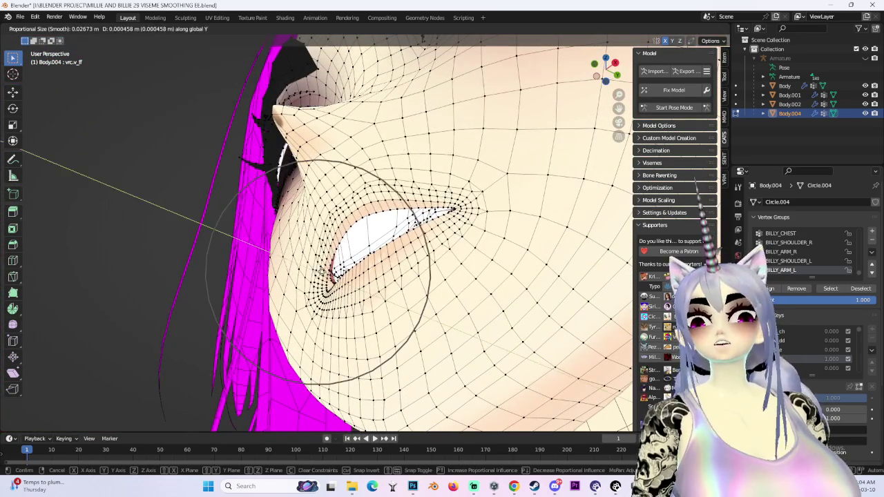
pyautogui.click(325, 274)
pyautogui.moveTo(325, 274); pyautogui.dragTo(359, 228, button='middle')
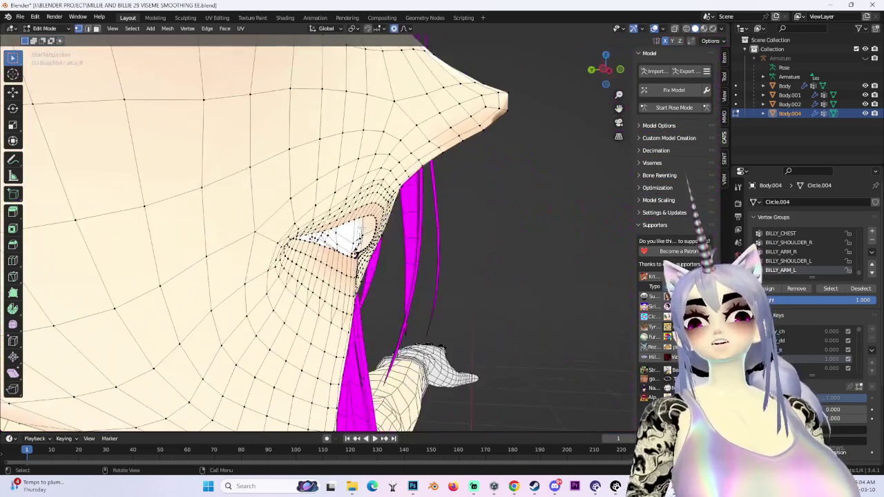
pyautogui.press('g')
pyautogui.press('y')
pyautogui.click(318, 222)
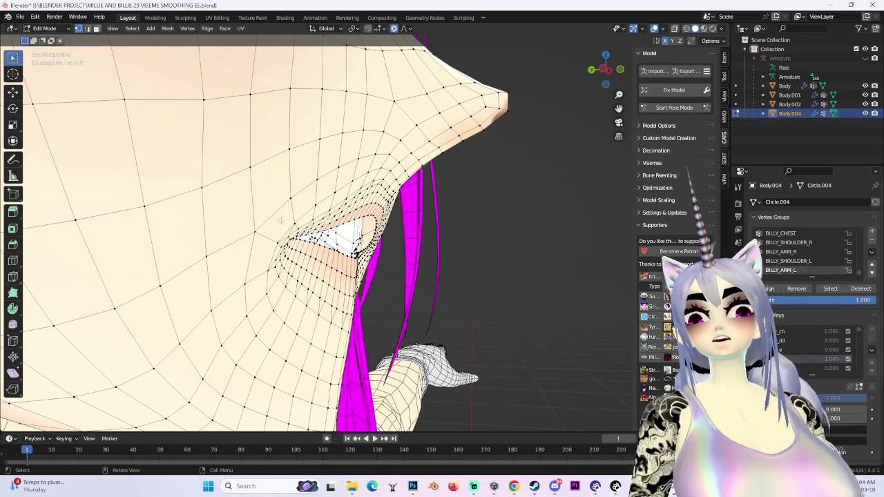
pyautogui.moveTo(280, 220); pyautogui.dragTo(292, 229, button='middle')
pyautogui.click(285, 234)
pyautogui.click(308, 231)
# Step: Make final soft moves to the lip and the other mouth corner
pyautogui.press('g')
pyautogui.click(315, 237)
pyautogui.moveTo(418, 246)
pyautogui.mouseDown(button='middle')
pyautogui.moveTo(400, 278)
pyautogui.moveTo(410, 251)
pyautogui.moveTo(438, 262)
pyautogui.moveTo(334, 254)
pyautogui.moveTo(326, 87)
pyautogui.moveTo(225, 56)
pyautogui.mouseUp(button='middle')
pyautogui.press('g')
pyautogui.click(339, 254)
pyautogui.press('g')
pyautogui.click(225, 55)
# Step: Soften the mouth corner and push the lip vertices along Y to wrap the teeth
pyautogui.press('g')
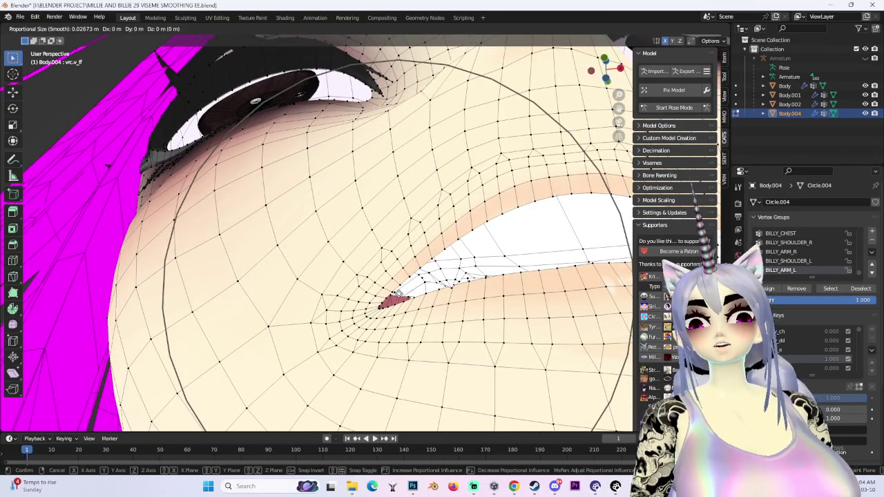
pyautogui.moveTo(395, 326)
pyautogui.mouseDown(button='middle')
pyautogui.moveTo(407, 337)
pyautogui.moveTo(391, 377)
pyautogui.moveTo(442, 402)
pyautogui.moveTo(321, 268)
pyautogui.mouseUp(button='middle')
pyautogui.click(408, 338)
pyautogui.press('g')
pyautogui.press('y')
pyautogui.click(390, 377)
pyautogui.press('g')
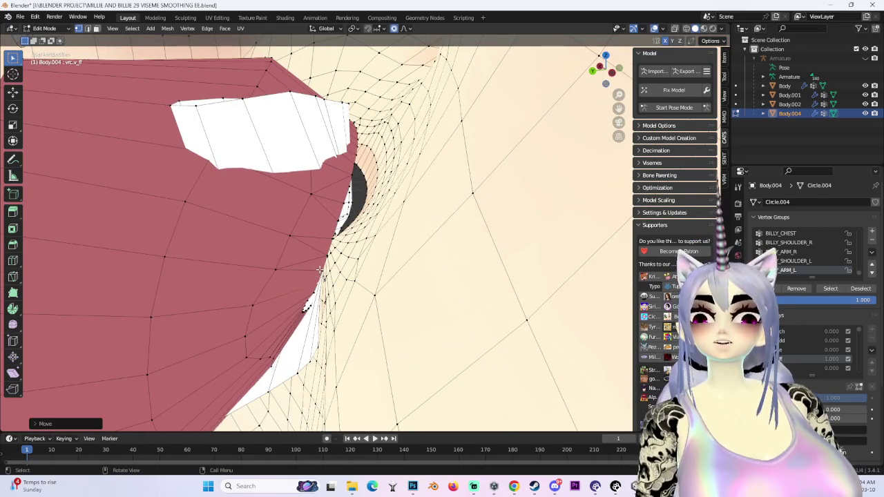
pyautogui.click(321, 269)
pyautogui.moveTo(321, 268)
pyautogui.mouseDown(button='middle')
pyautogui.moveTo(414, 228)
pyautogui.moveTo(458, 313)
pyautogui.moveTo(426, 315)
pyautogui.mouseUp(button='middle')
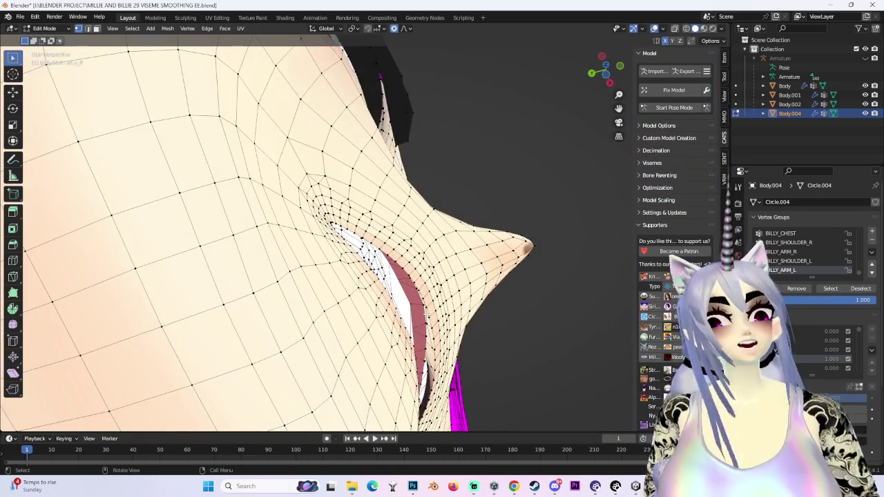
pyautogui.moveTo(529, 249)
pyautogui.mouseDown(button='middle')
pyautogui.moveTo(532, 310)
pyautogui.moveTo(510, 262)
pyautogui.moveTo(414, 227)
pyautogui.mouseUp(button='middle')
# Step: Push the mouth-corner vertices along Y in several small soft moves, checking close up
pyautogui.press('g')
pyautogui.press('y')
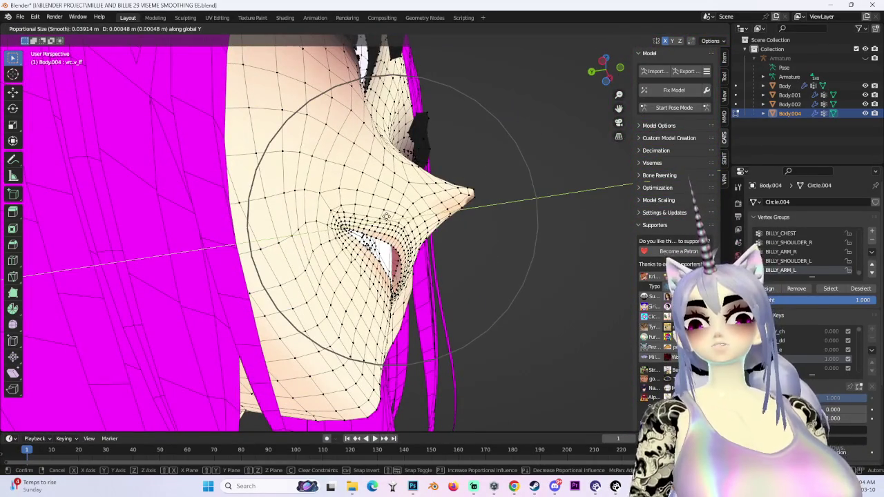
pyautogui.click(386, 216)
pyautogui.press('g')
pyautogui.press('y')
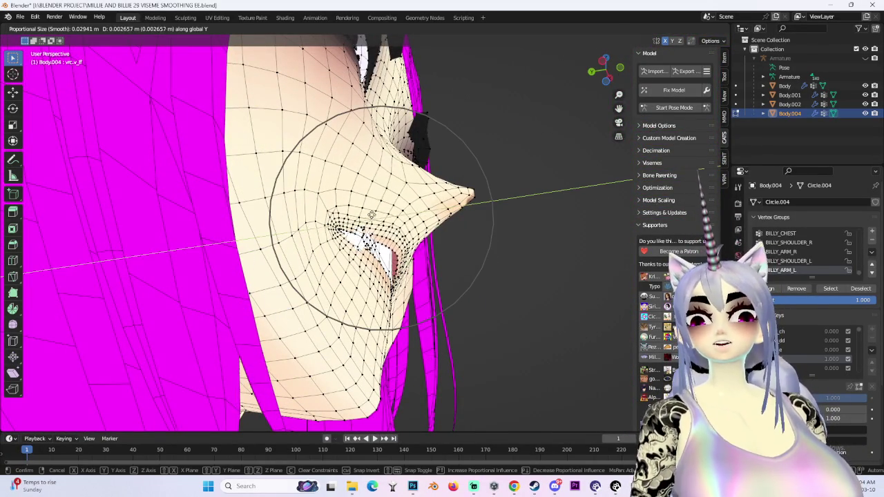
pyautogui.click(370, 216)
pyautogui.moveTo(370, 215); pyautogui.dragTo(318, 354, button='middle')
pyautogui.press('g')
pyautogui.press('y')
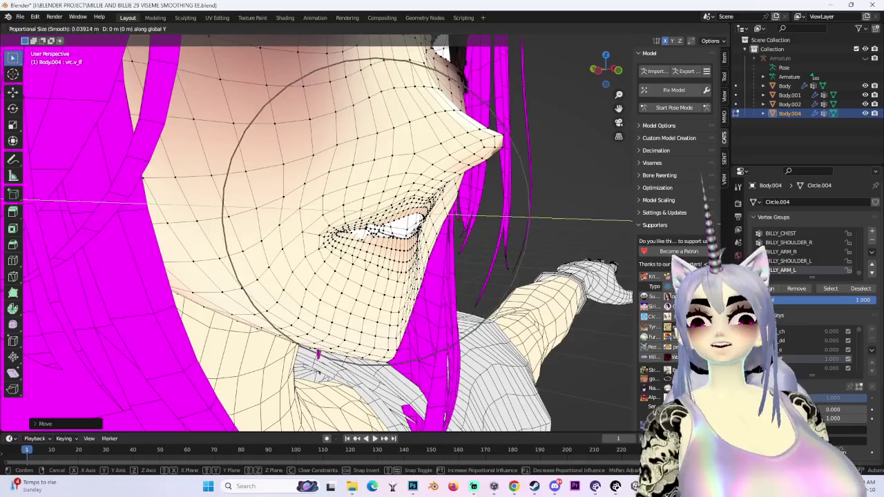
pyautogui.press('g')
pyautogui.click(625, 251)
pyautogui.moveTo(625, 251)
pyautogui.mouseDown(button='middle')
pyautogui.moveTo(483, 262)
pyautogui.moveTo(525, 207)
pyautogui.mouseUp(button='middle')
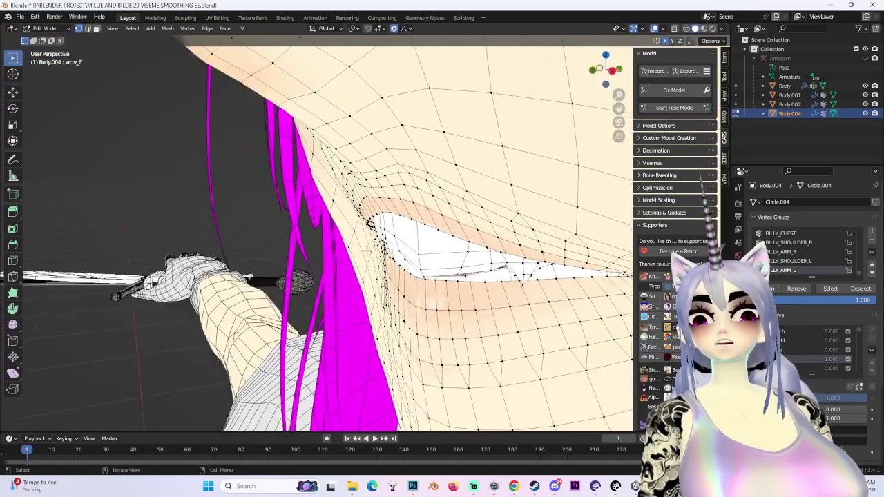
pyautogui.scroll(-5, 568, 161)
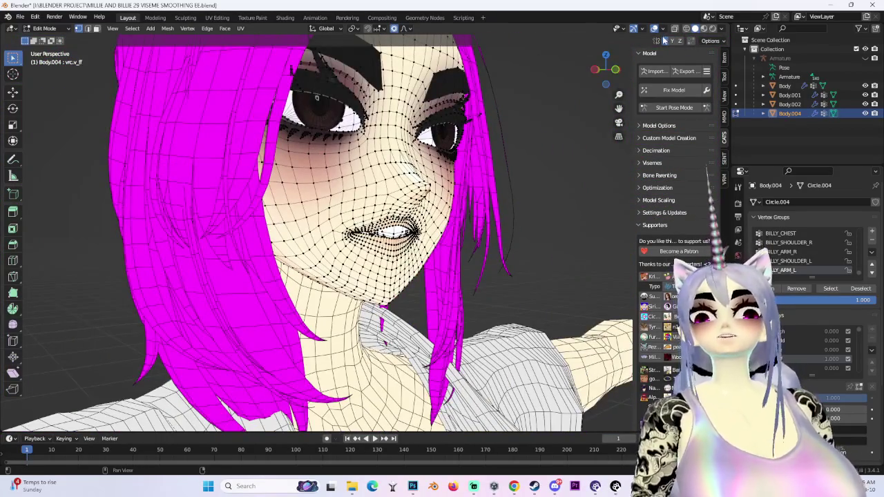
# Step: Hide the wireframe and lower the lower lip along Z in the shaded view
pyautogui.click(654, 28)
pyautogui.moveTo(483, 207); pyautogui.dragTo(420, 263, button='middle')
pyautogui.scroll(5, 420, 263)
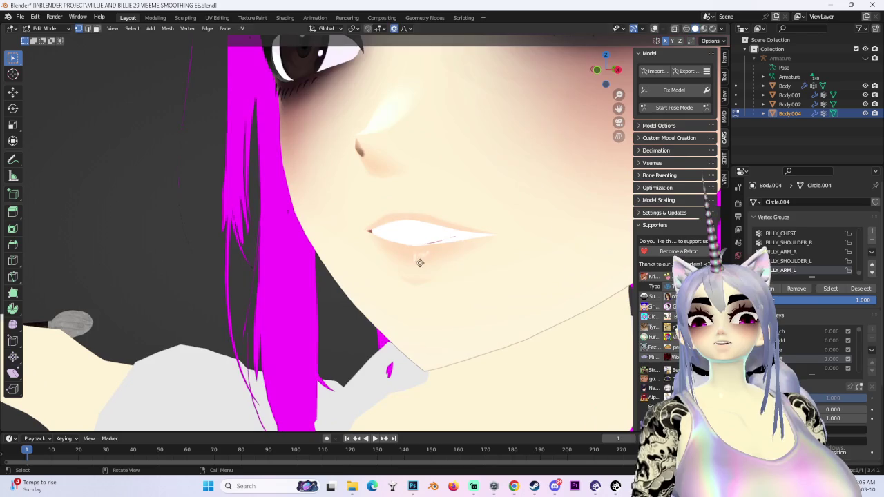
pyautogui.press('g')
pyautogui.press('z')
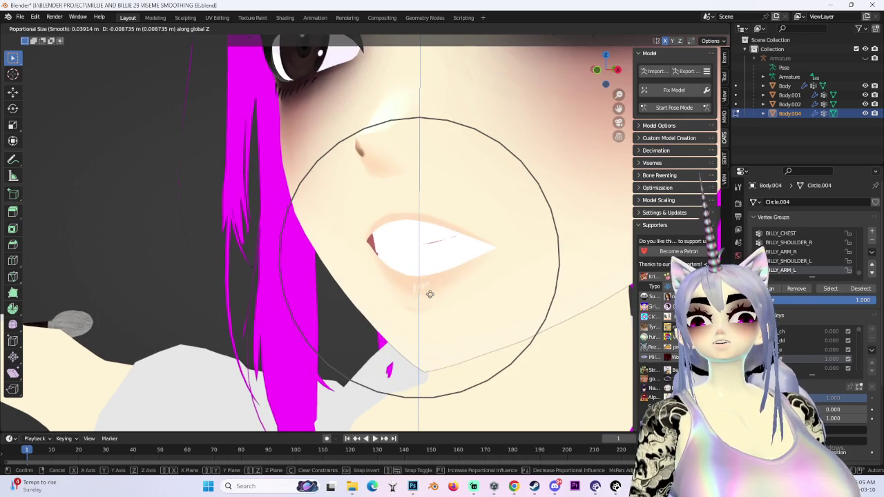
pyautogui.click(430, 294)
pyautogui.scroll(-4, 527, 271)
pyautogui.moveTo(527, 271); pyautogui.dragTo(401, 164, button='middle')
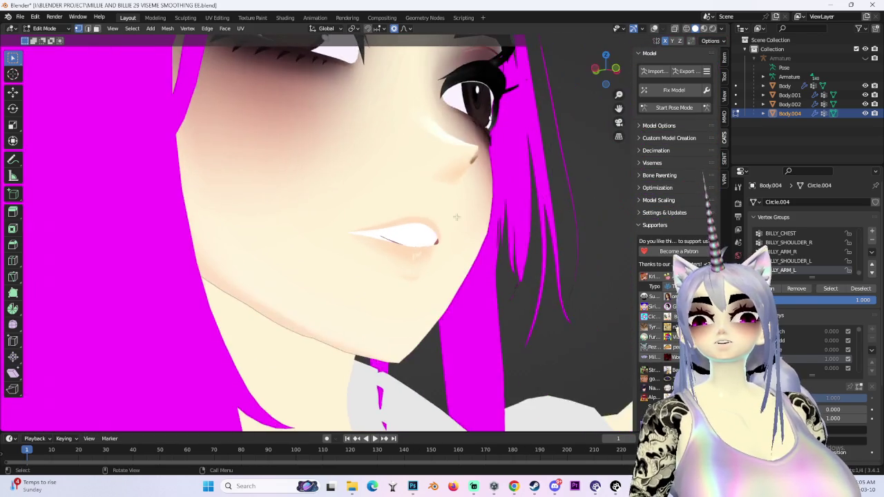
# Step: Show the wireframe again and softly rotate the lip profile in left side view
pyautogui.click(653, 28)
pyautogui.moveTo(508, 198); pyautogui.dragTo(377, 137, button='middle')
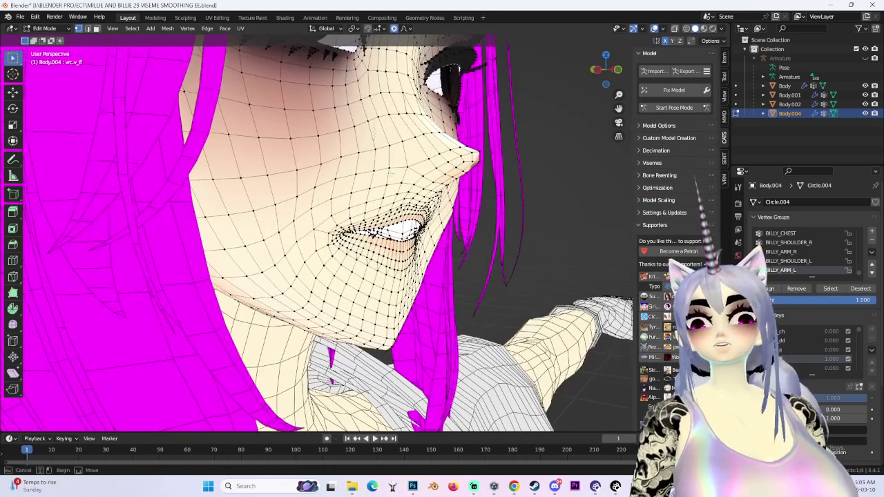
pyautogui.moveTo(453, 215); pyautogui.dragTo(533, 218, button='middle')
pyautogui.moveTo(505, 190); pyautogui.dragTo(509, 177, button='middle')
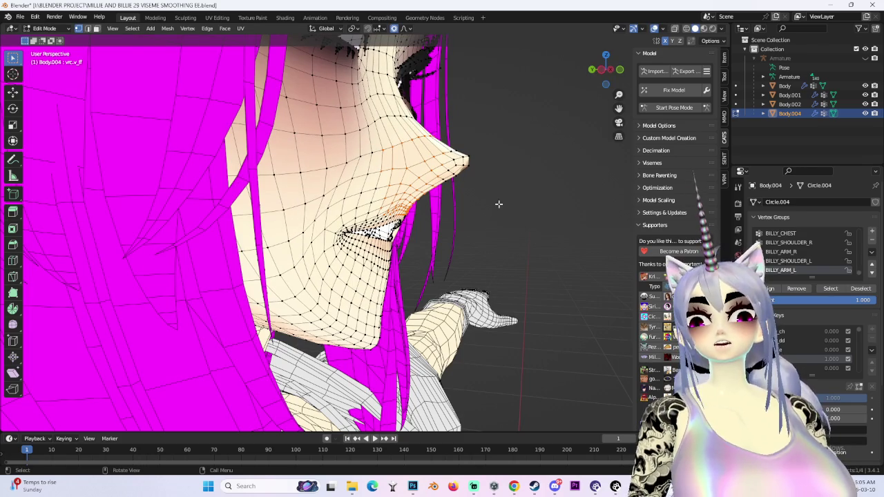
pyautogui.click(600, 71)
pyautogui.press('r')
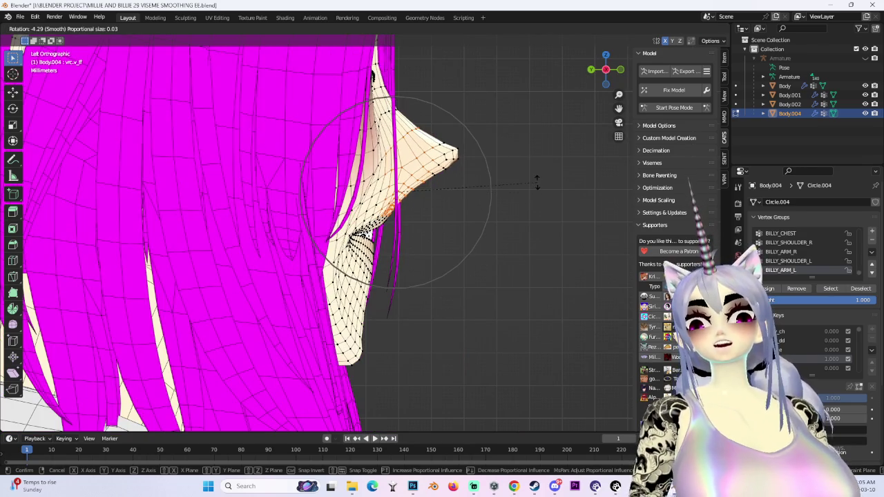
pyautogui.click(531, 208)
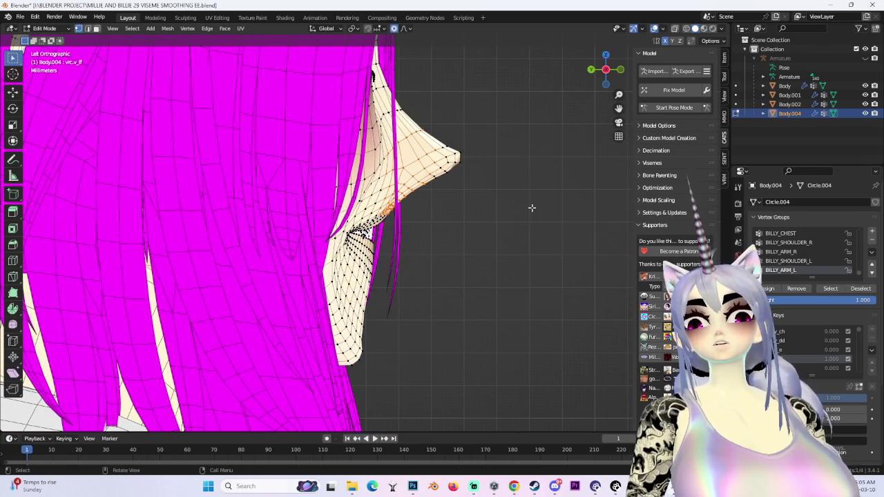
# Step: In left side view, rotate the upper lip, push it along Y, and rotate again
pyautogui.moveTo(401, 213); pyautogui.dragTo(470, 207, button='middle')
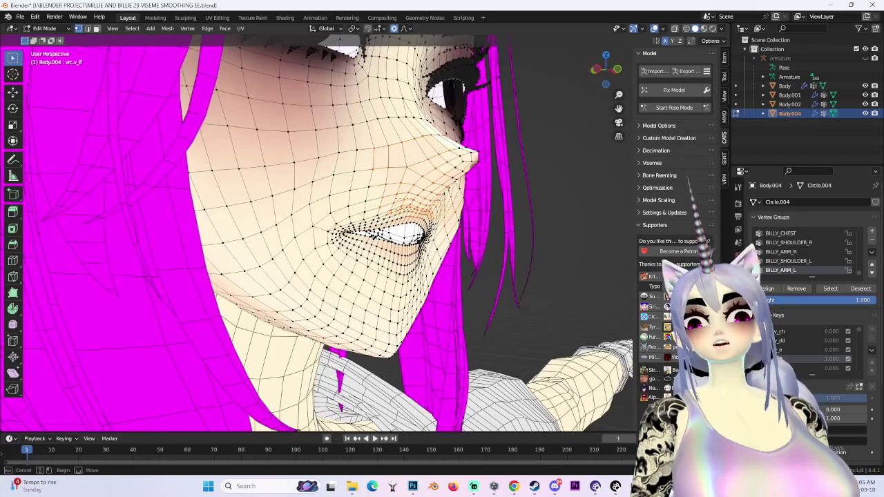
pyautogui.click(601, 71)
pyautogui.press('r')
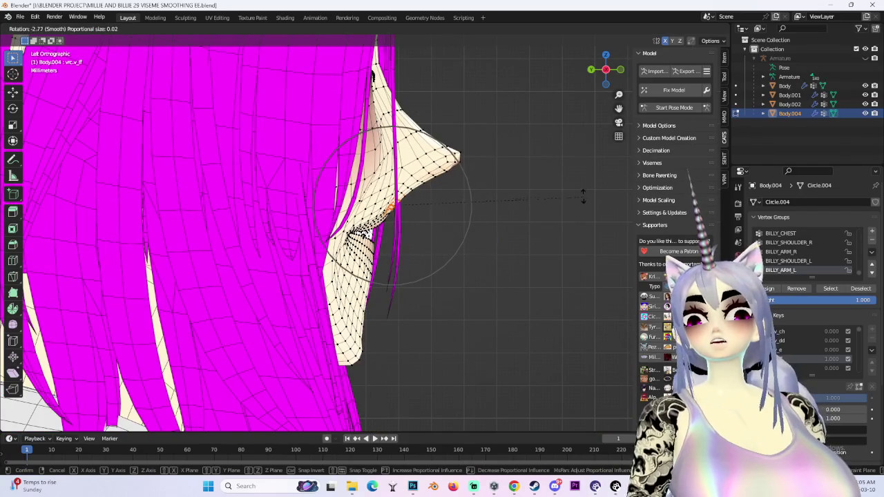
pyautogui.click(579, 176)
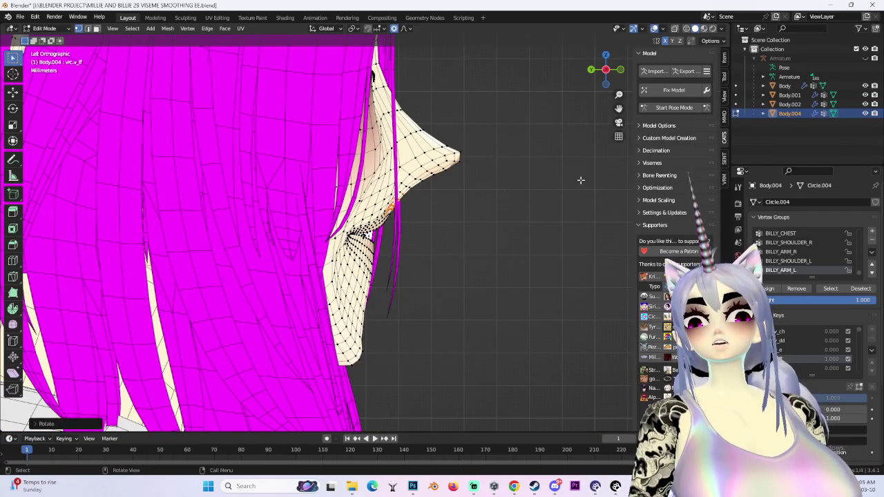
pyautogui.press('g')
pyautogui.press('y')
pyautogui.click(440, 186)
pyautogui.press('r')
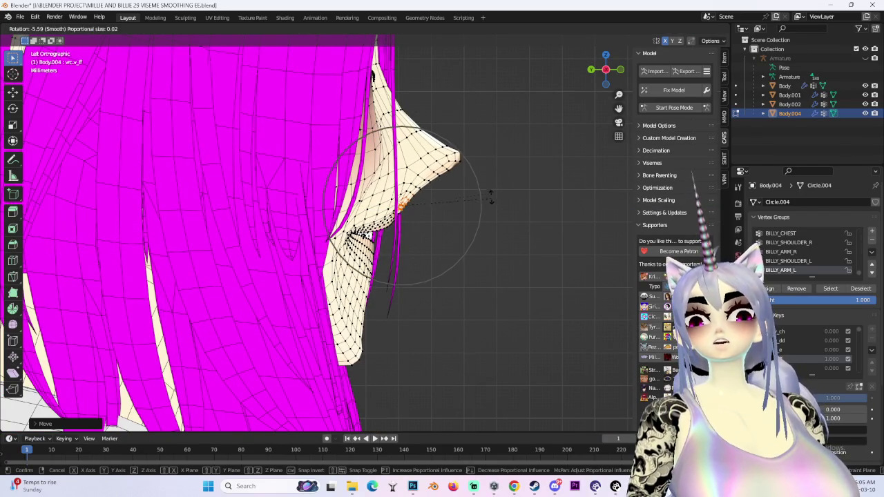
pyautogui.click(483, 185)
# Step: Rotate the lower lip and chin area in left side view
pyautogui.moveTo(490, 184); pyautogui.dragTo(524, 277, button='middle')
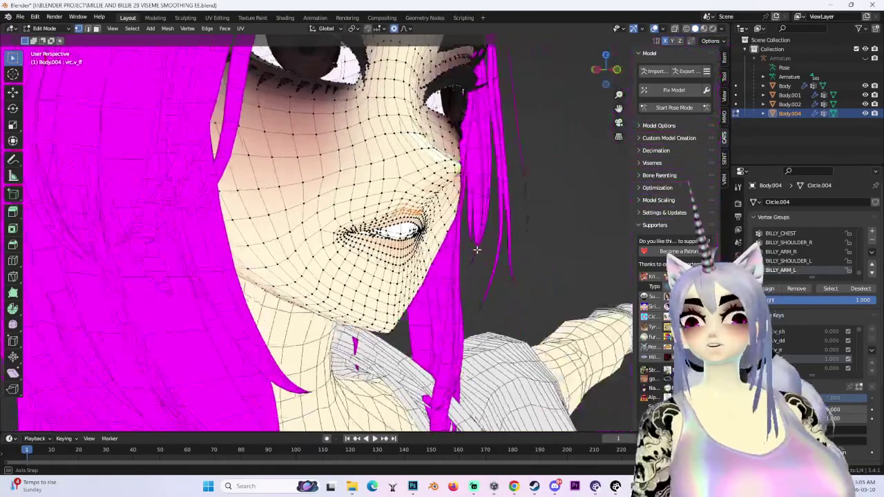
pyautogui.click(619, 84)
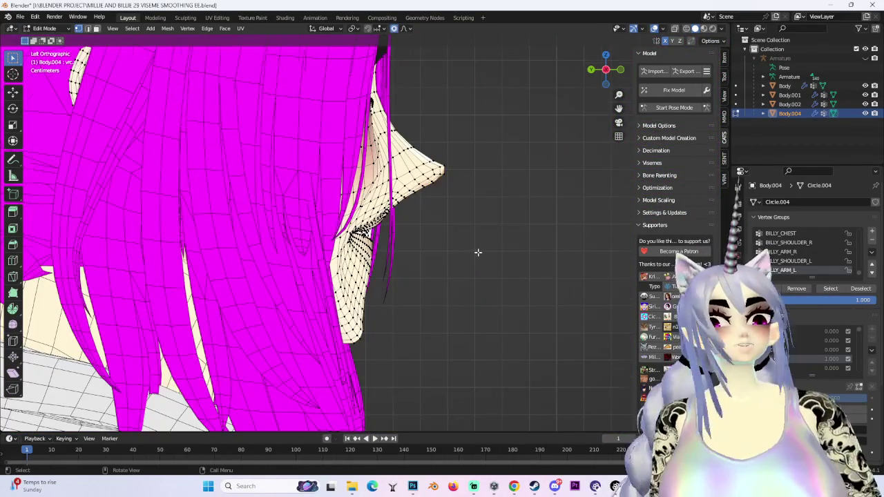
pyautogui.press('r')
pyautogui.scroll(3, 491, 257)
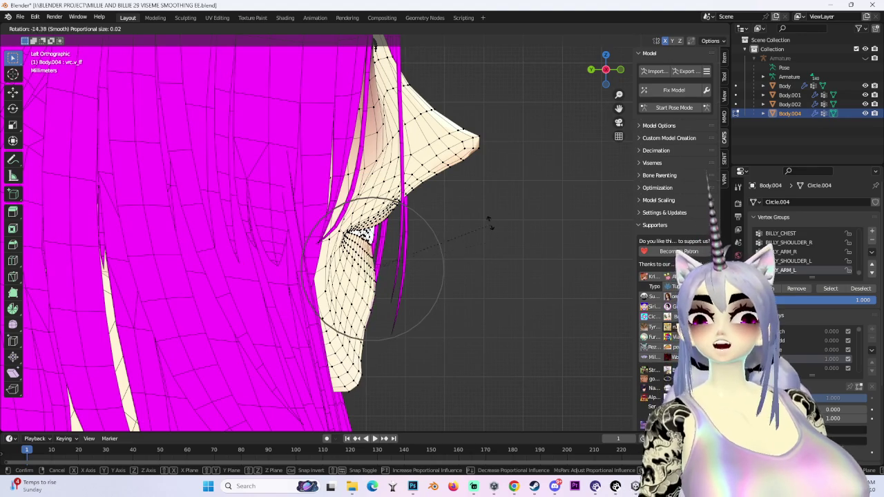
pyautogui.click(491, 219)
# Step: Rotate the lower lip region and shift it along Y in side view
pyautogui.moveTo(477, 244); pyautogui.dragTo(483, 228, button='middle')
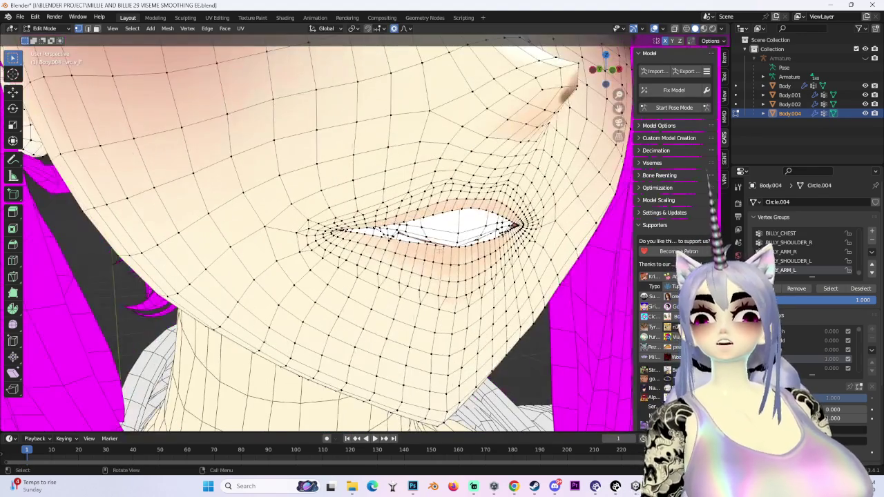
pyautogui.moveTo(458, 257); pyautogui.dragTo(630, 76, button='middle')
pyautogui.click(598, 70)
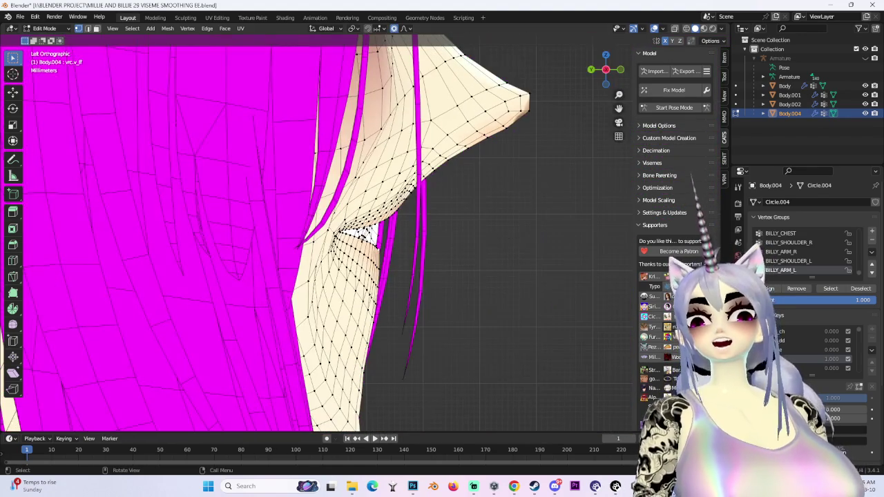
pyautogui.press('r')
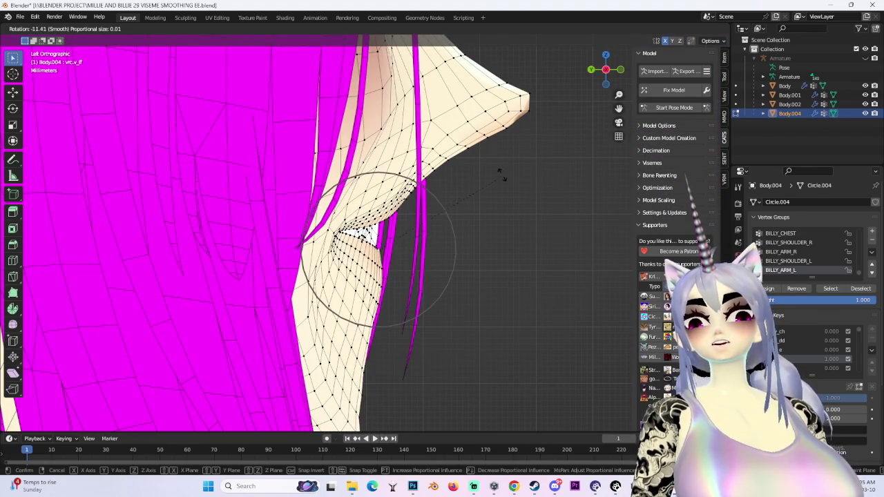
pyautogui.click(474, 157)
pyautogui.press('g')
pyautogui.press('y')
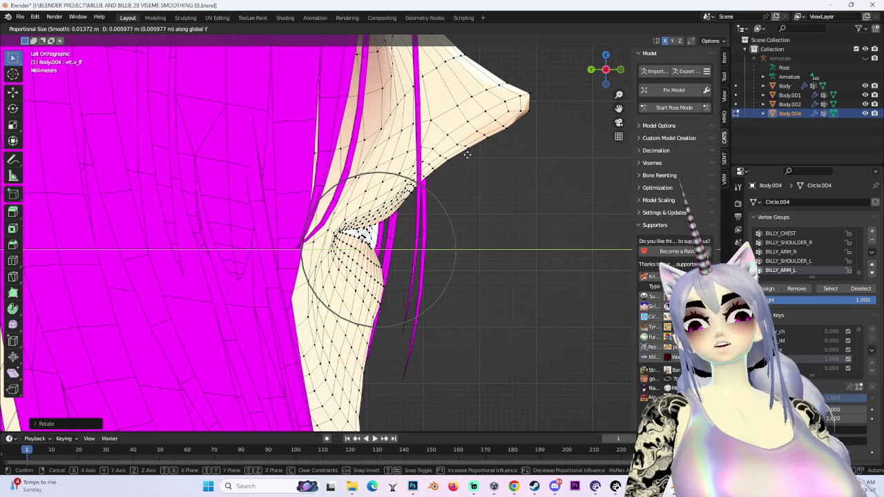
pyautogui.click(466, 154)
# Step: Select lip vertices from the opposite side view, rotate them and push 0.000426 m along Y
pyautogui.moveTo(467, 154)
pyautogui.mouseDown(button='middle')
pyautogui.moveTo(441, 207)
pyautogui.moveTo(483, 221)
pyautogui.mouseUp(button='middle')
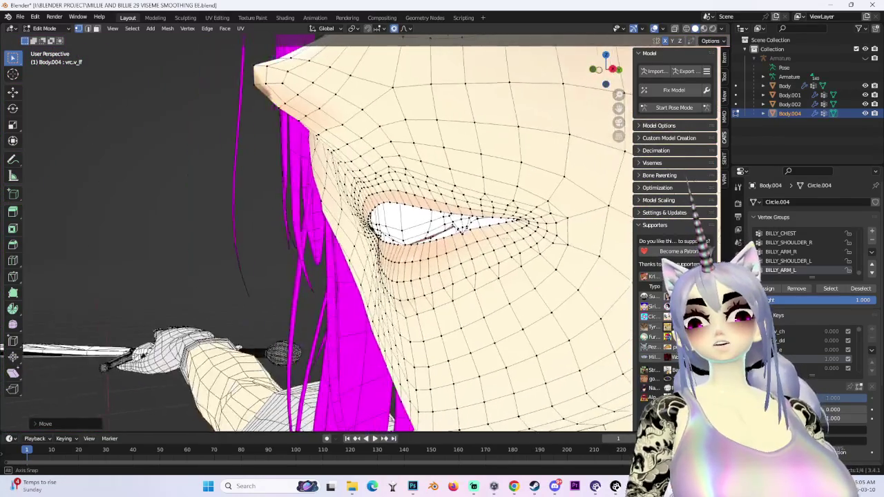
pyautogui.moveTo(414, 240); pyautogui.dragTo(414, 240, button='middle')
pyautogui.scroll(2, 414, 240)
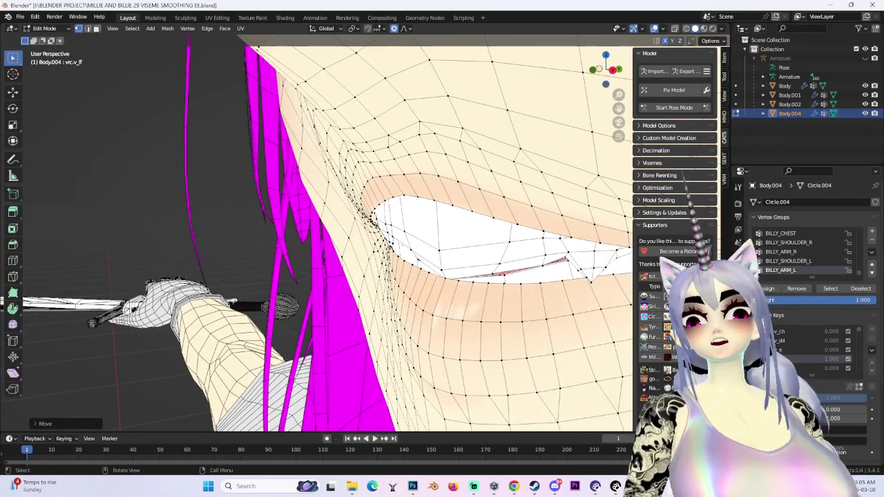
pyautogui.click(612, 70)
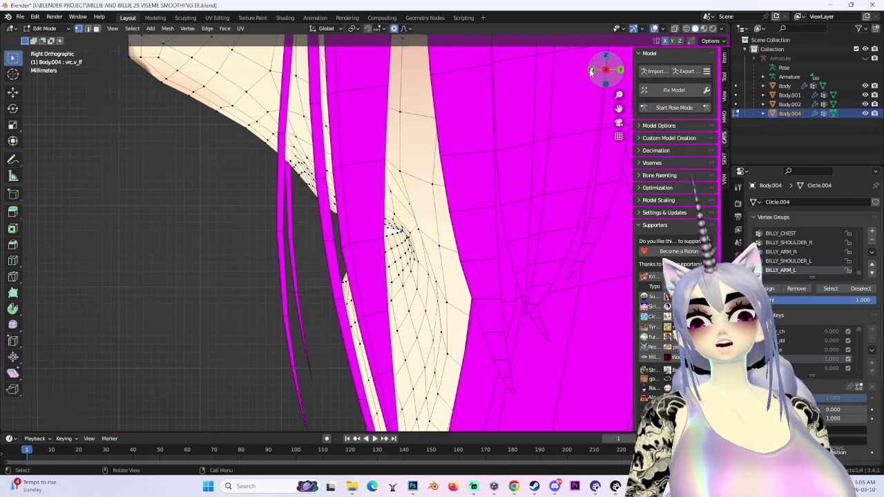
pyautogui.click(590, 69)
pyautogui.rightClick(486, 219)
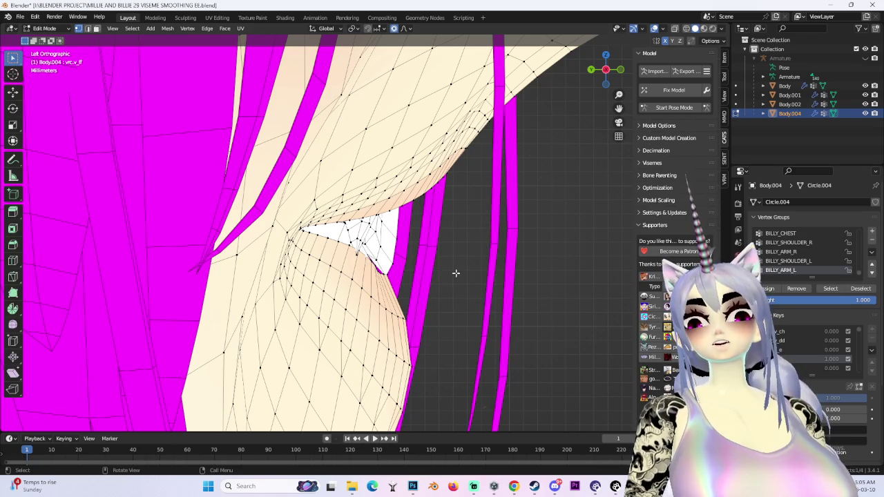
pyautogui.press('r')
pyautogui.click(438, 252)
pyautogui.press('g')
pyautogui.press('y')
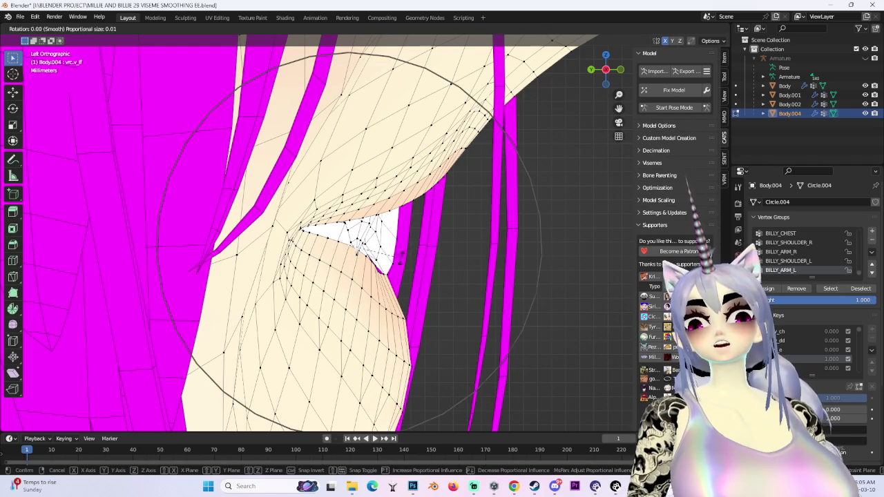
pyautogui.click(381, 247)
pyautogui.moveTo(381, 246)
pyautogui.mouseDown(button='middle')
pyautogui.moveTo(427, 309)
pyautogui.moveTo(455, 297)
pyautogui.moveTo(586, 52)
pyautogui.moveTo(525, 55)
pyautogui.mouseUp(button='middle')
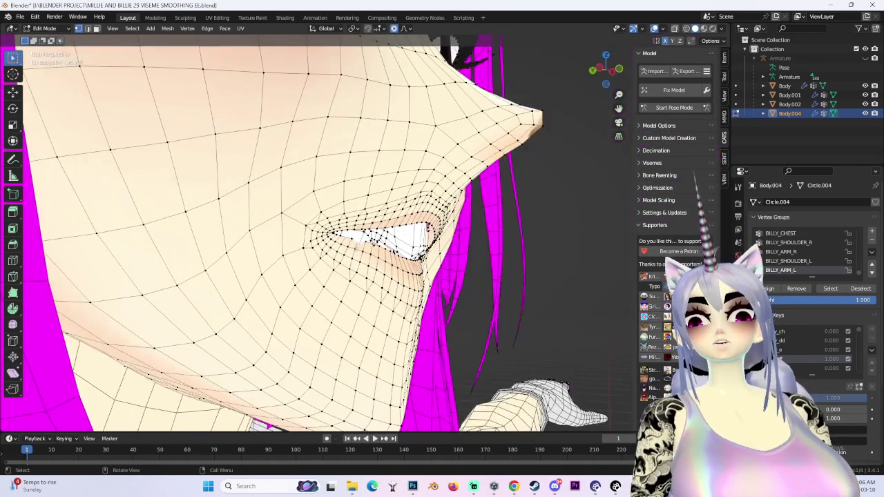
# Step: Softly push the mouth vertices along Y, then adjust the lips vertically
pyautogui.press('g')
pyautogui.press('y')
pyautogui.click(352, 238)
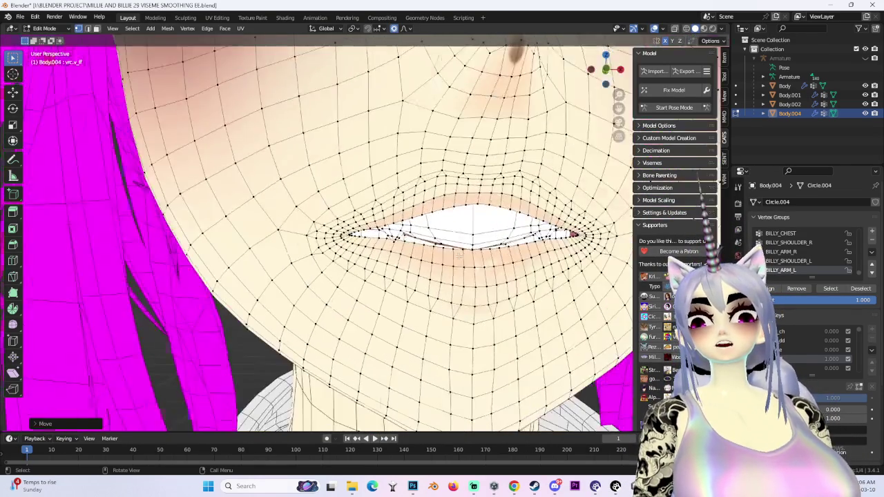
pyautogui.moveTo(352, 238); pyautogui.dragTo(442, 228, button='middle')
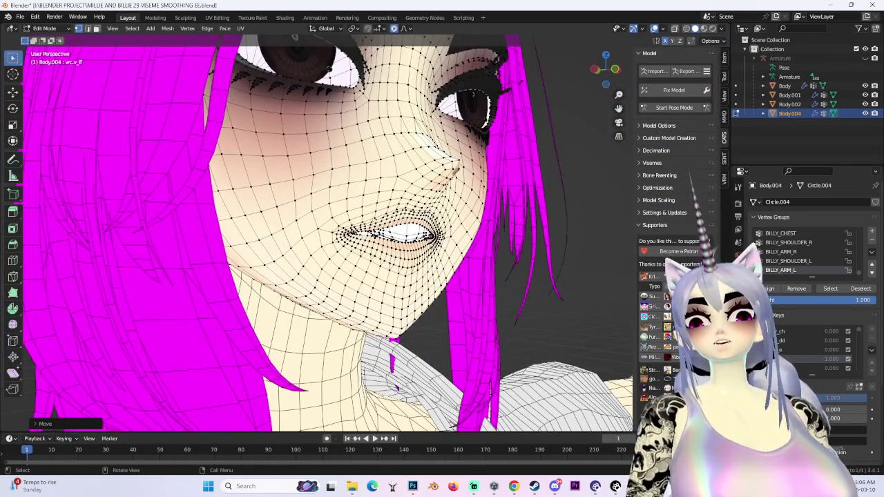
pyautogui.press('g')
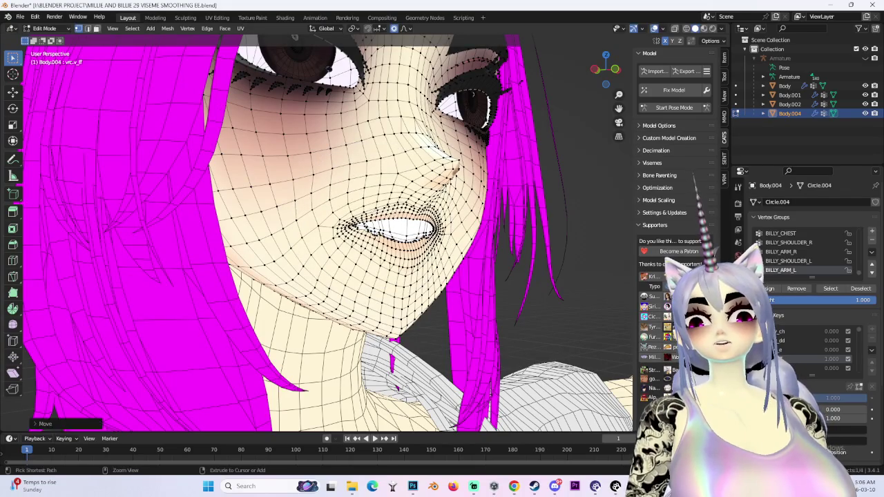
pyautogui.click(395, 201)
pyautogui.moveTo(395, 201); pyautogui.dragTo(477, 258, button='middle')
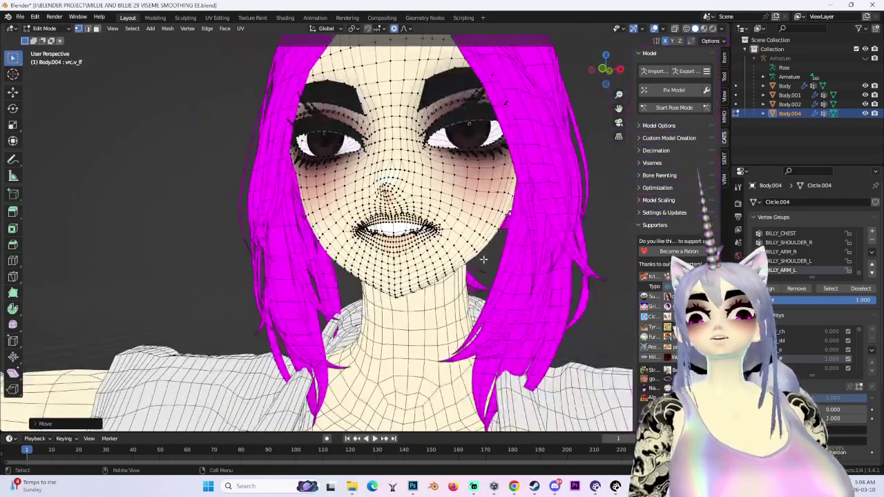
pyautogui.press('g')
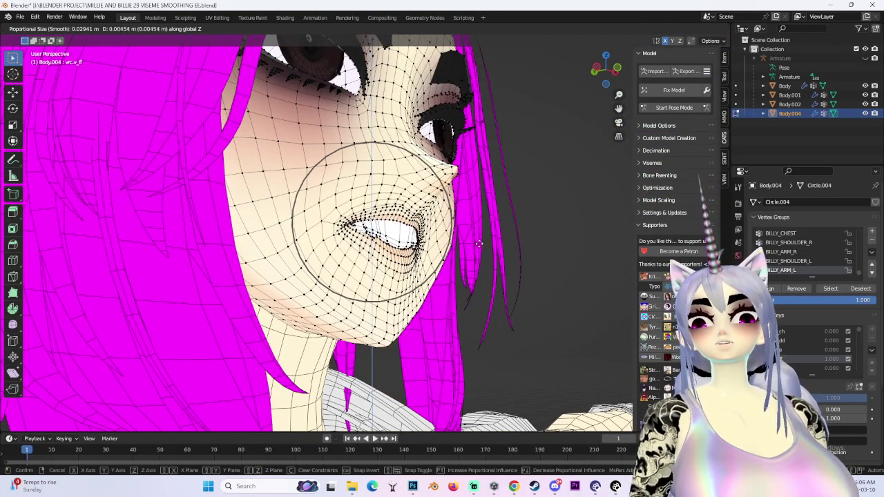
pyautogui.click(482, 232)
pyautogui.moveTo(482, 232); pyautogui.dragTo(499, 263, button='middle')
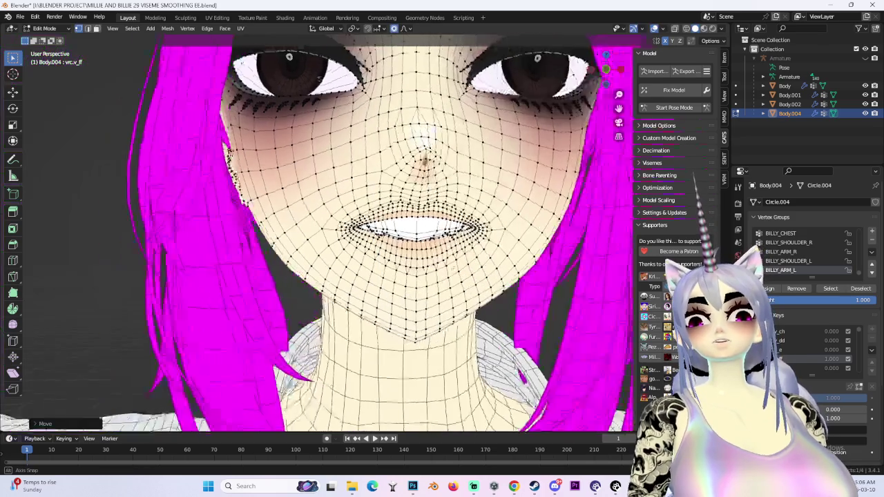
# Step: Cancel a Z move and give the mouth vertices small rotations instead
pyautogui.press('g')
pyautogui.press('z')
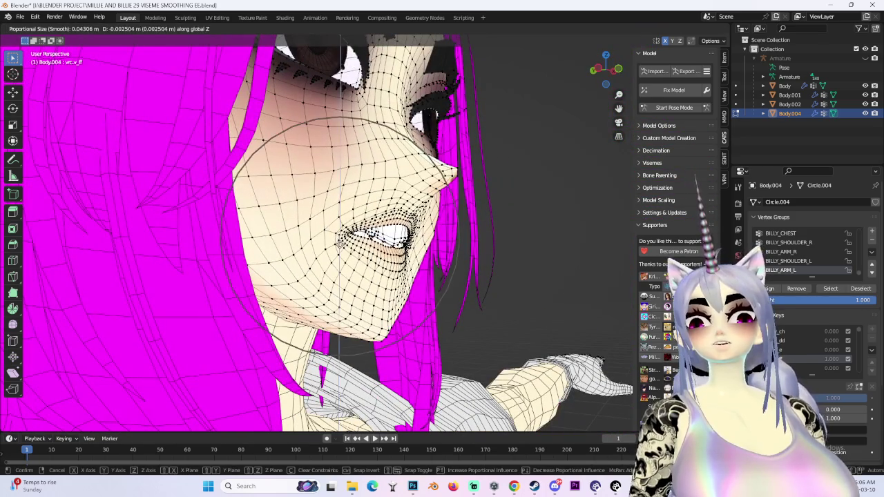
pyautogui.press('Escape')
pyautogui.press('r')
pyautogui.click(488, 259)
pyautogui.press('r')
pyautogui.click(486, 259)
pyautogui.moveTo(486, 259)
pyautogui.mouseDown(button='middle')
pyautogui.moveTo(463, 256)
pyautogui.moveTo(397, 281)
pyautogui.moveTo(466, 260)
pyautogui.mouseUp(button='middle')
# Step: Move the mouth corner along Y, then rotate it softly from below
pyautogui.press('g')
pyautogui.press('y')
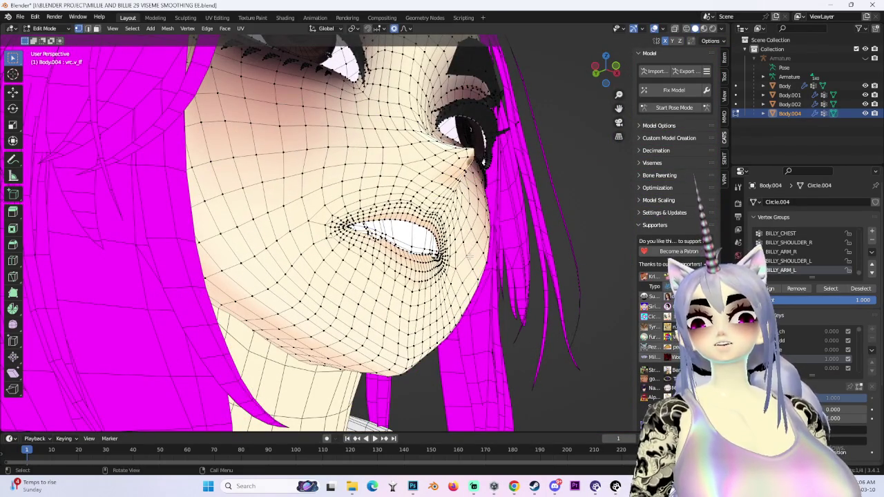
pyautogui.click(469, 256)
pyautogui.scroll(2, 469, 256)
pyautogui.moveTo(469, 256); pyautogui.dragTo(438, 264, button='middle')
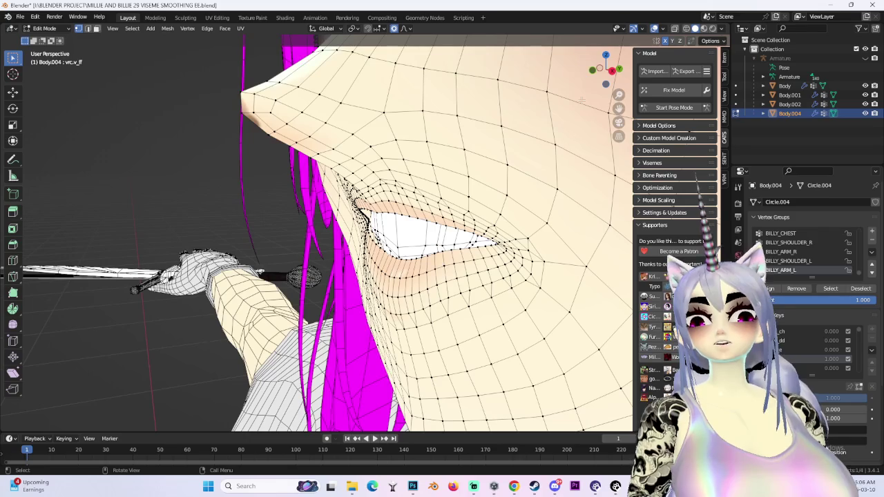
pyautogui.moveTo(460, 191); pyautogui.dragTo(442, 199, button='middle')
pyautogui.press('r')
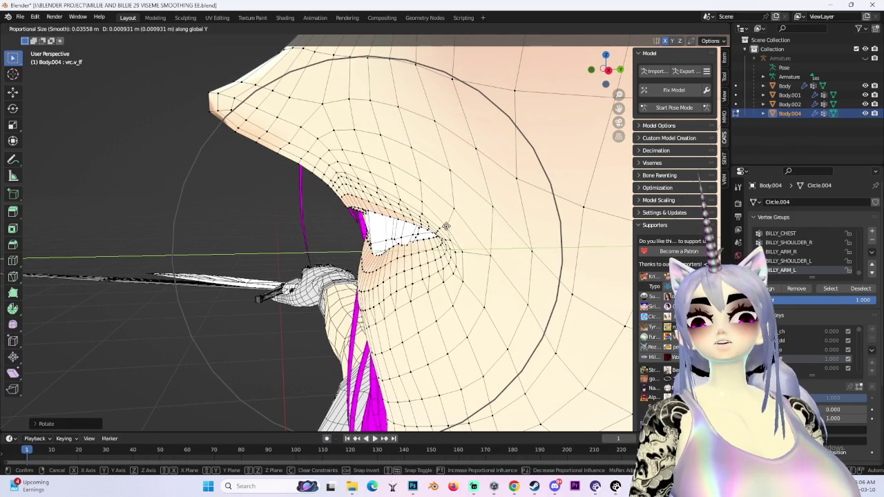
pyautogui.click(446, 226)
pyautogui.moveTo(446, 227)
pyautogui.mouseDown(button='middle')
pyautogui.moveTo(624, 52)
pyautogui.moveTo(550, 81)
pyautogui.moveTo(414, 228)
pyautogui.mouseUp(button='middle')
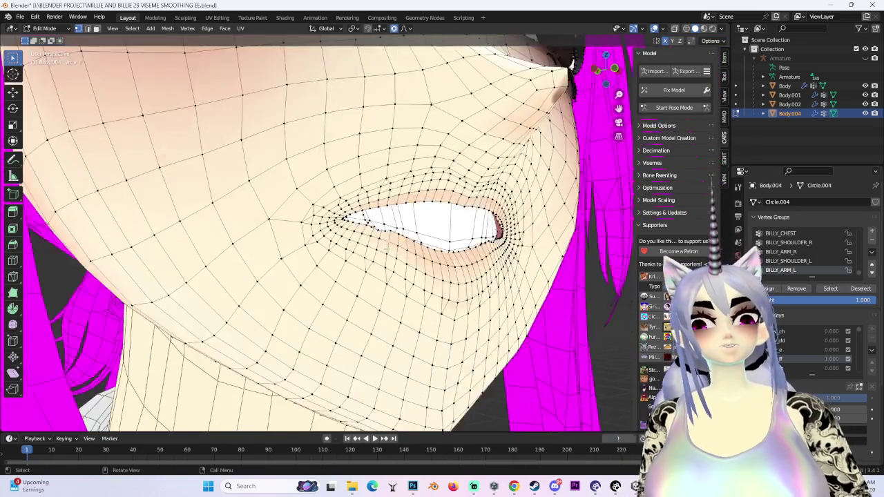
# Step: Shift the lip corner vertices along Z, then along Y
pyautogui.press('g')
pyautogui.press('z')
pyautogui.scroll(6, 401, 231)
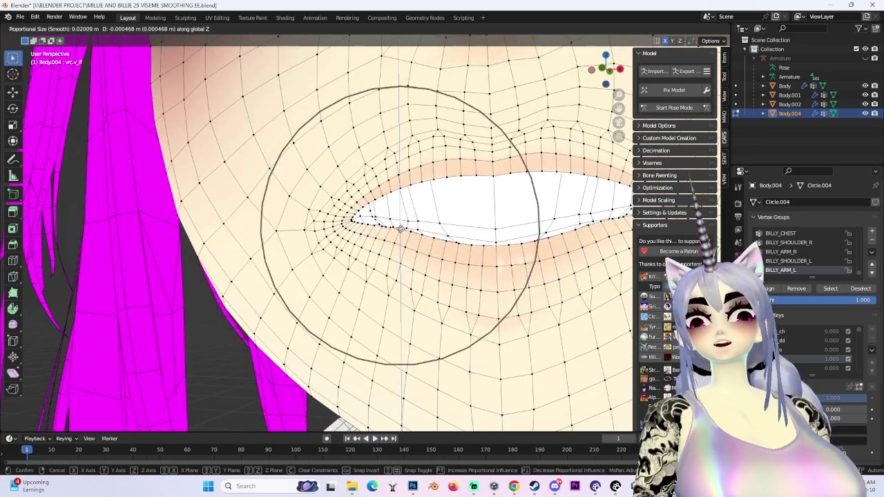
pyautogui.moveTo(401, 231)
pyautogui.mouseDown(button='middle')
pyautogui.moveTo(472, 251)
pyautogui.moveTo(387, 231)
pyautogui.moveTo(435, 246)
pyautogui.moveTo(442, 222)
pyautogui.mouseUp(button='middle')
pyautogui.click(472, 244)
pyautogui.press('g')
pyautogui.press('y')
pyautogui.click(384, 226)
# Step: Softly move and rotate the mouth corner vertices
pyautogui.press('g')
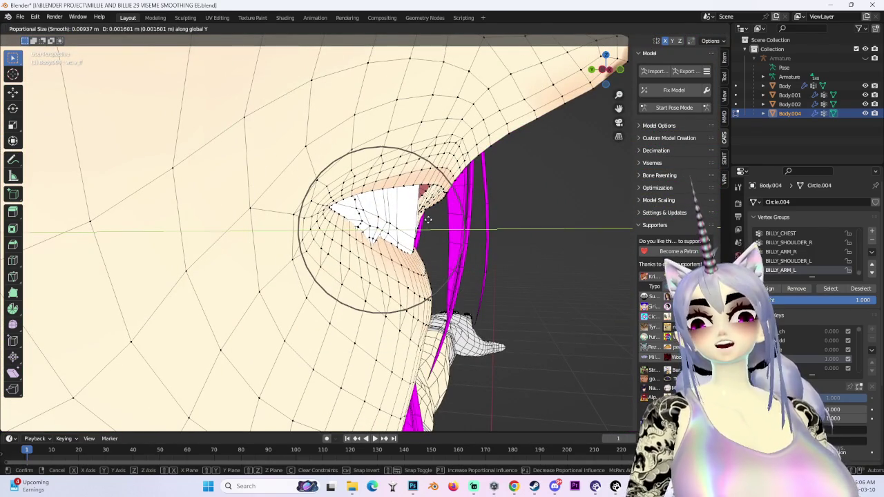
pyautogui.click(431, 219)
pyautogui.press('r')
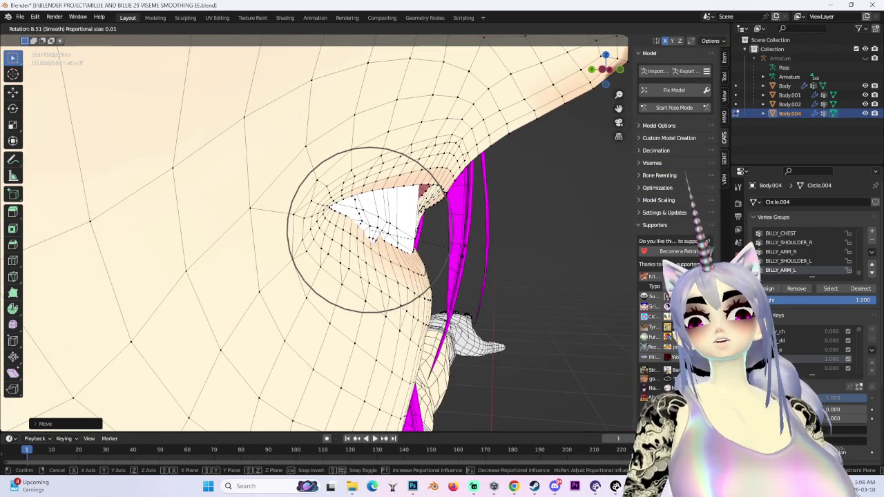
pyautogui.click(430, 220)
pyautogui.moveTo(430, 220)
pyautogui.mouseDown(button='middle')
pyautogui.moveTo(446, 259)
pyautogui.moveTo(415, 235)
pyautogui.moveTo(357, 226)
pyautogui.mouseUp(button='middle')
# Step: Move and scale the mouth vertices, then preview the shaded face without overlays
pyautogui.press('r')
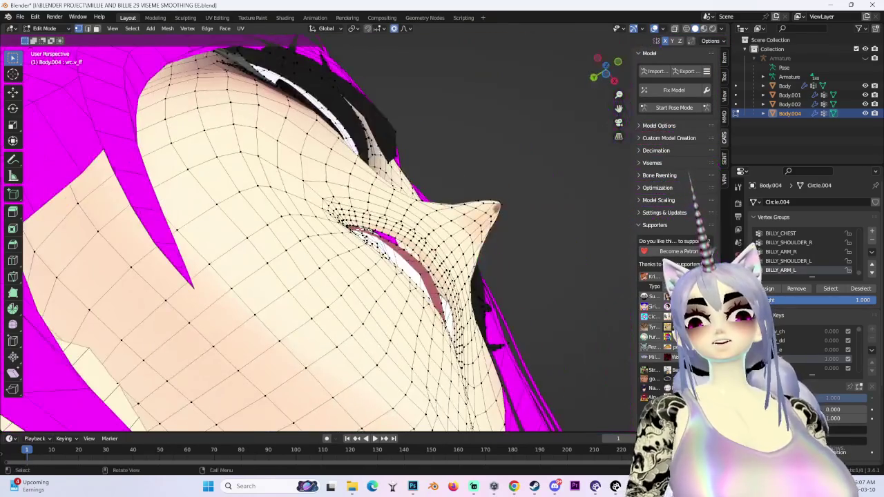
pyautogui.press('g')
pyautogui.click(357, 232)
pyautogui.moveTo(357, 232)
pyautogui.mouseDown(button='middle')
pyautogui.moveTo(479, 272)
pyautogui.moveTo(483, 207)
pyautogui.moveTo(493, 214)
pyautogui.mouseUp(button='middle')
pyautogui.scroll(3, 479, 271)
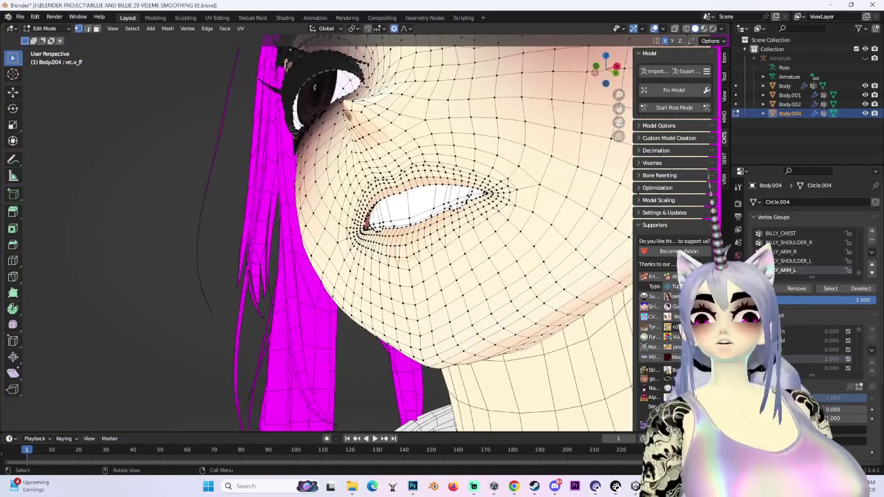
pyautogui.press('s')
pyautogui.scroll(2, 375, 306)
pyautogui.click(375, 305)
pyautogui.moveTo(375, 306)
pyautogui.mouseDown(button='middle')
pyautogui.moveTo(414, 207)
pyautogui.moveTo(582, 250)
pyautogui.mouseUp(button='middle')
pyautogui.scroll(-2, 582, 250)
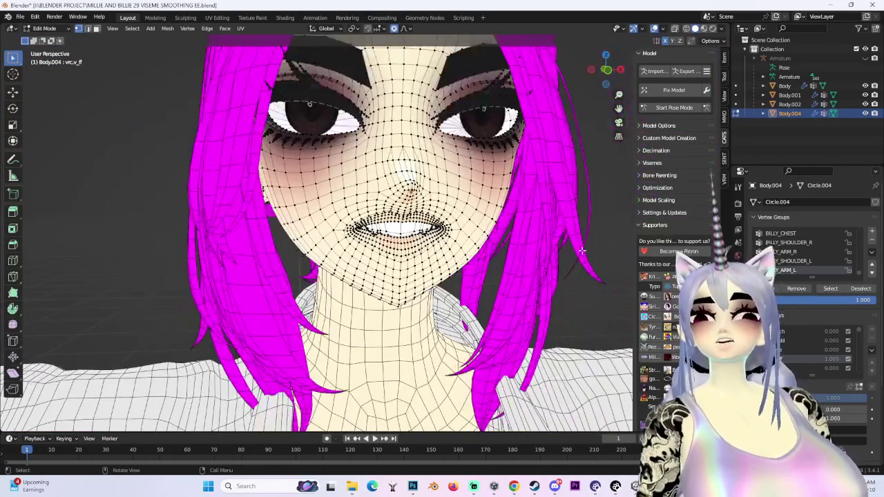
pyautogui.hotkey('shift', 'alt', 'z')
pyautogui.moveTo(566, 102)
pyautogui.mouseDown(button='middle')
pyautogui.moveTo(452, 265)
pyautogui.moveTo(380, 222)
pyautogui.mouseUp(button='middle')
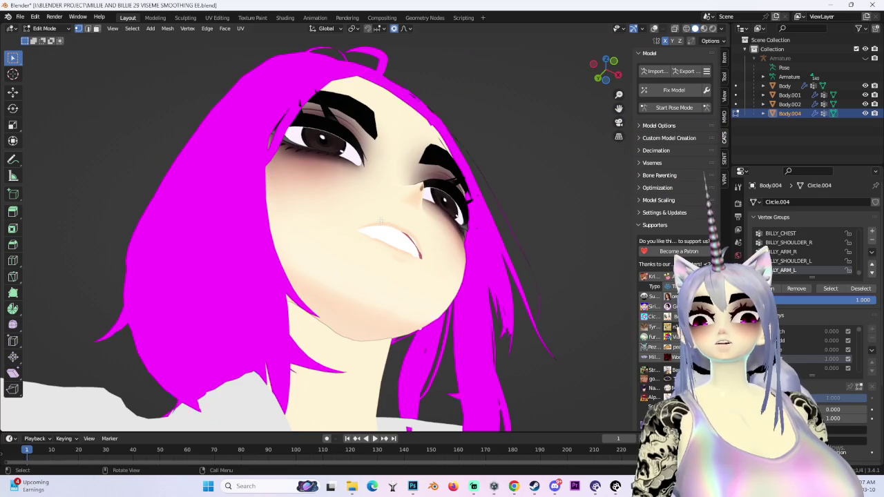
# Step: Push the mouth vertices along Y with proportional editing
pyautogui.press('g')
pyautogui.press('y')
pyautogui.click(381, 222)
pyautogui.scroll(3, 380, 222)
pyautogui.moveTo(380, 222)
pyautogui.mouseDown(button='middle')
pyautogui.moveTo(366, 242)
pyautogui.moveTo(415, 239)
pyautogui.moveTo(612, 89)
pyautogui.moveTo(653, 78)
pyautogui.mouseUp(button='middle')
pyautogui.scroll(2, 367, 241)
# Step: Re-enable the wireframe and shift the inner lip vertices along Y, then nudge them again
pyautogui.click(676, 31)
pyautogui.moveTo(386, 228); pyautogui.dragTo(414, 265, button='middle')
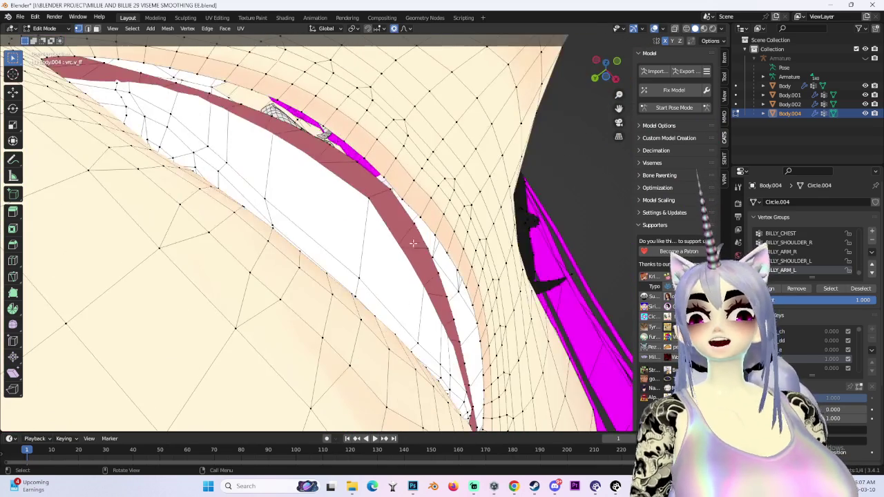
pyautogui.press('g')
pyautogui.press('y')
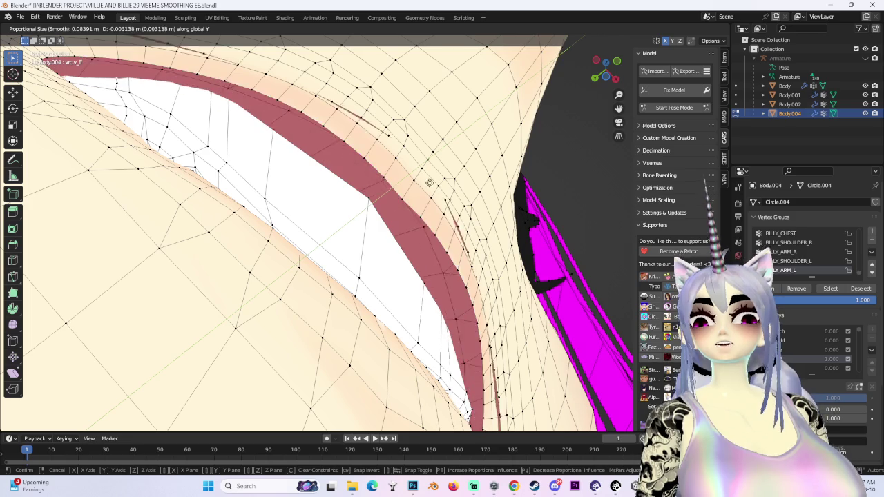
pyautogui.click(429, 184)
pyautogui.moveTo(429, 184)
pyautogui.mouseDown(button='middle')
pyautogui.moveTo(483, 276)
pyautogui.moveTo(461, 246)
pyautogui.moveTo(410, 269)
pyautogui.mouseUp(button='middle')
pyautogui.press('g')
pyautogui.click(516, 290)
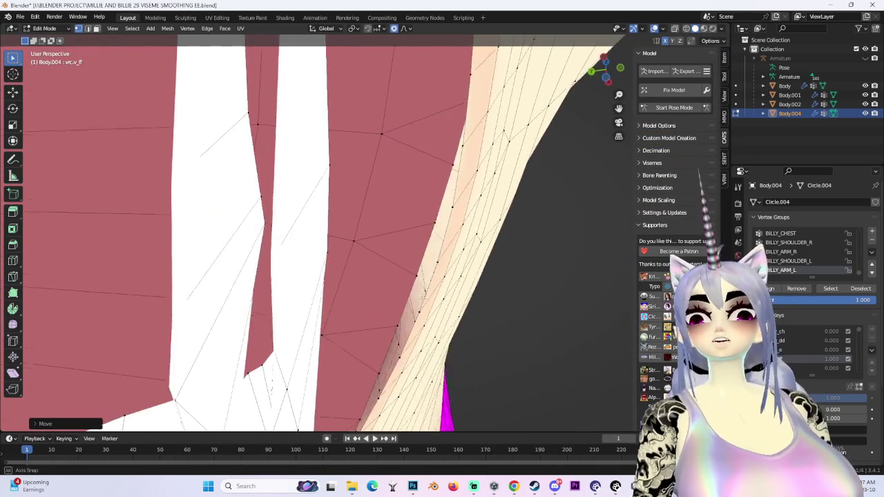
# Step: Make two soft moves of the lip edge to smooth it
pyautogui.press('g')
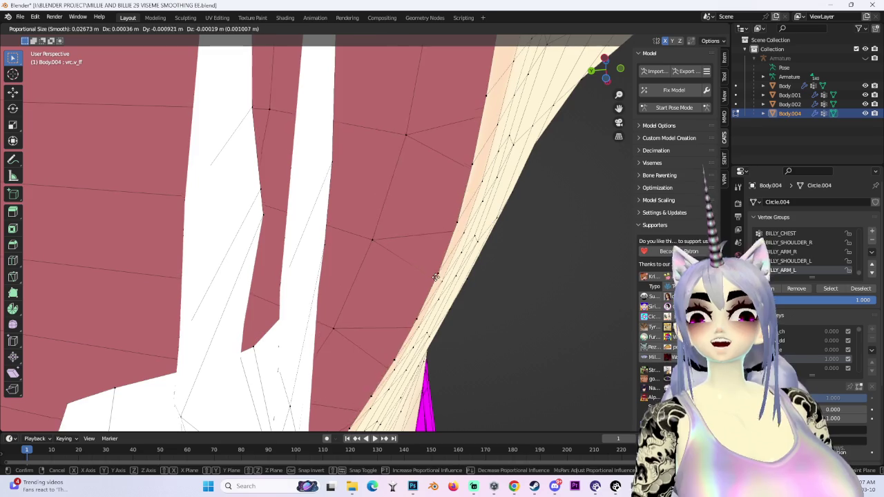
pyautogui.click(434, 278)
pyautogui.moveTo(434, 278)
pyautogui.mouseDown(button='middle')
pyautogui.moveTo(450, 249)
pyautogui.moveTo(414, 235)
pyautogui.mouseUp(button='middle')
pyautogui.press('g')
pyautogui.click(450, 248)
pyautogui.scroll(-5, 451, 249)
pyautogui.scroll(5, 375, 226)
pyautogui.scroll(-5, 375, 226)
pyautogui.scroll(2, 359, 182)
# Step: Move the mouth corner along Y, then finish with a 0.000615 m soft reshape
pyautogui.press('g')
pyautogui.press('y')
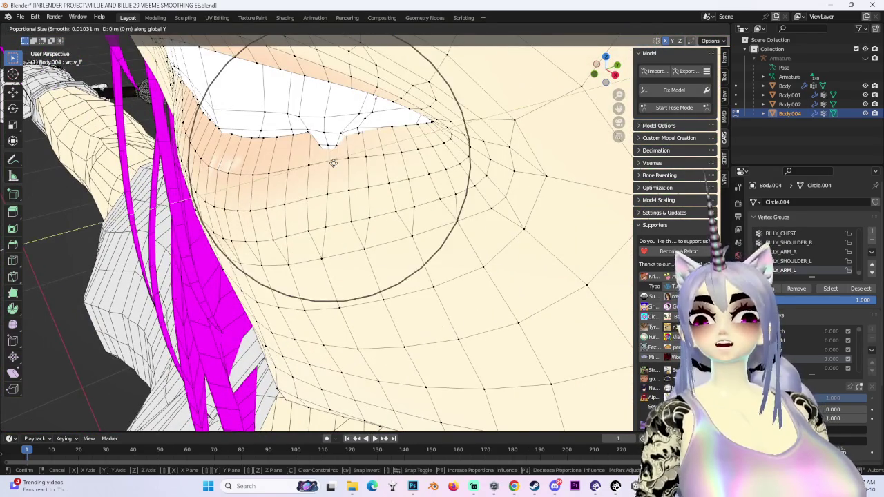
pyautogui.moveTo(333, 161)
pyautogui.mouseDown(button='middle')
pyautogui.moveTo(400, 191)
pyautogui.moveTo(628, 331)
pyautogui.moveTo(422, 276)
pyautogui.moveTo(496, 293)
pyautogui.moveTo(452, 300)
pyautogui.mouseUp(button='middle')
pyautogui.click(391, 192)
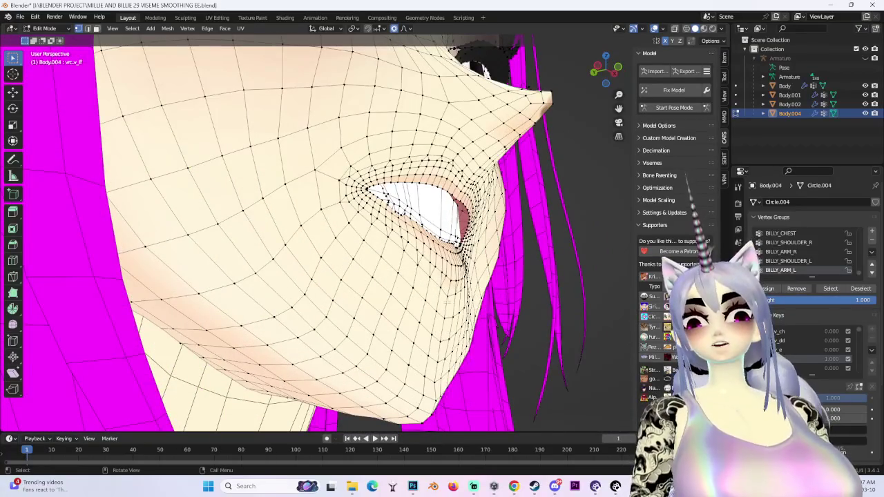
pyautogui.click(443, 301)
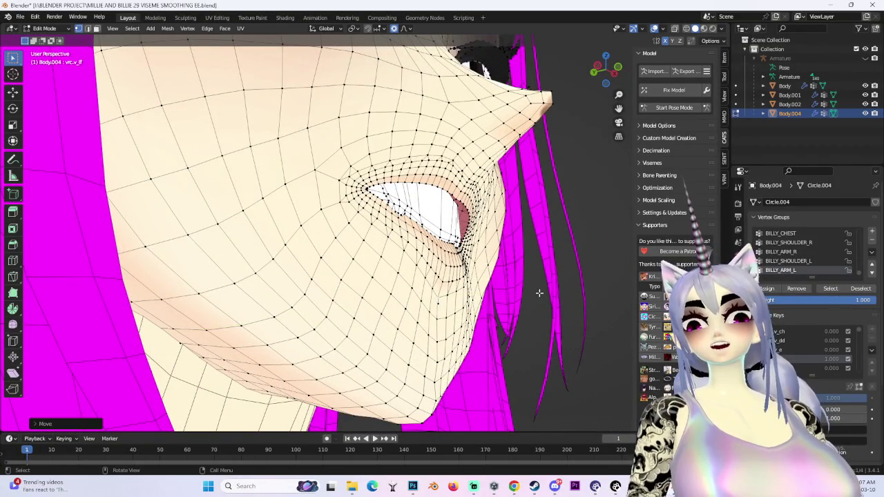